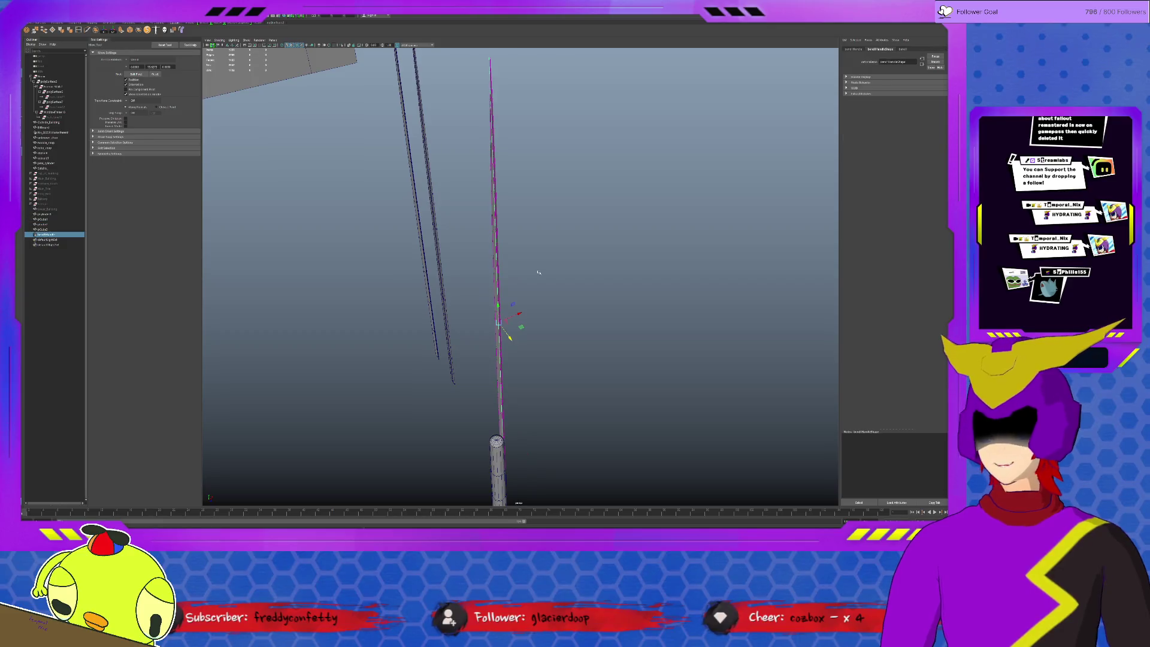
- Raise bend1 Curvature, move the bend handle to the stalk's base, extend High Bound and scale the handle
click(902, 49)
drag(923, 84, 947, 88)
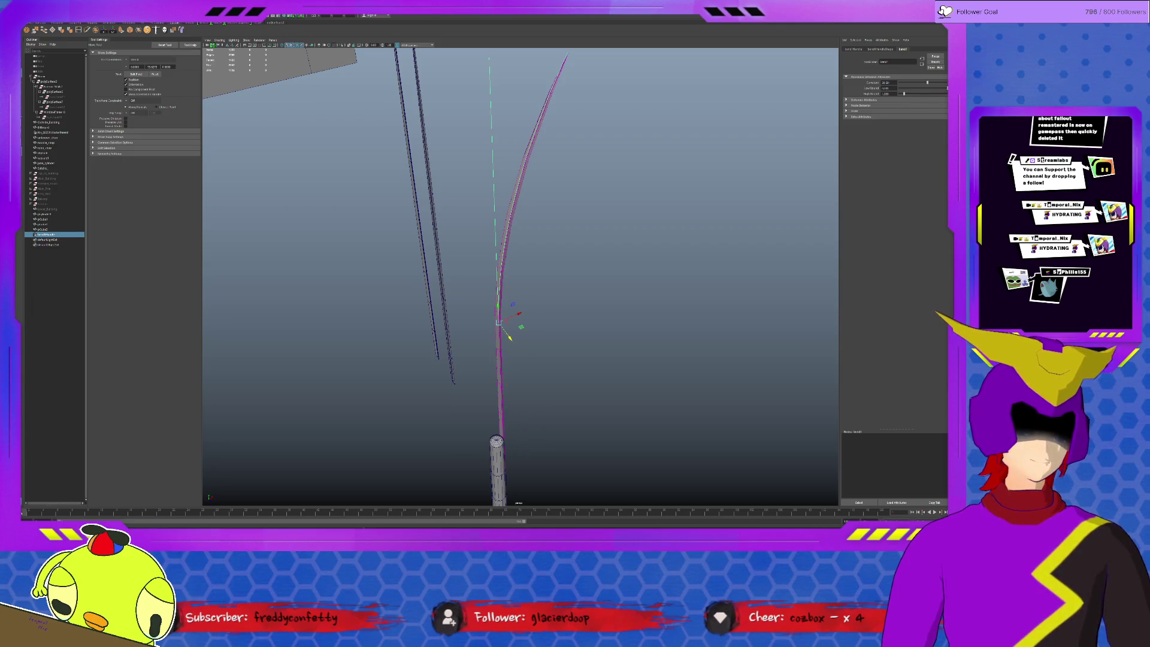
middle_drag(718, 120, 731, 240)
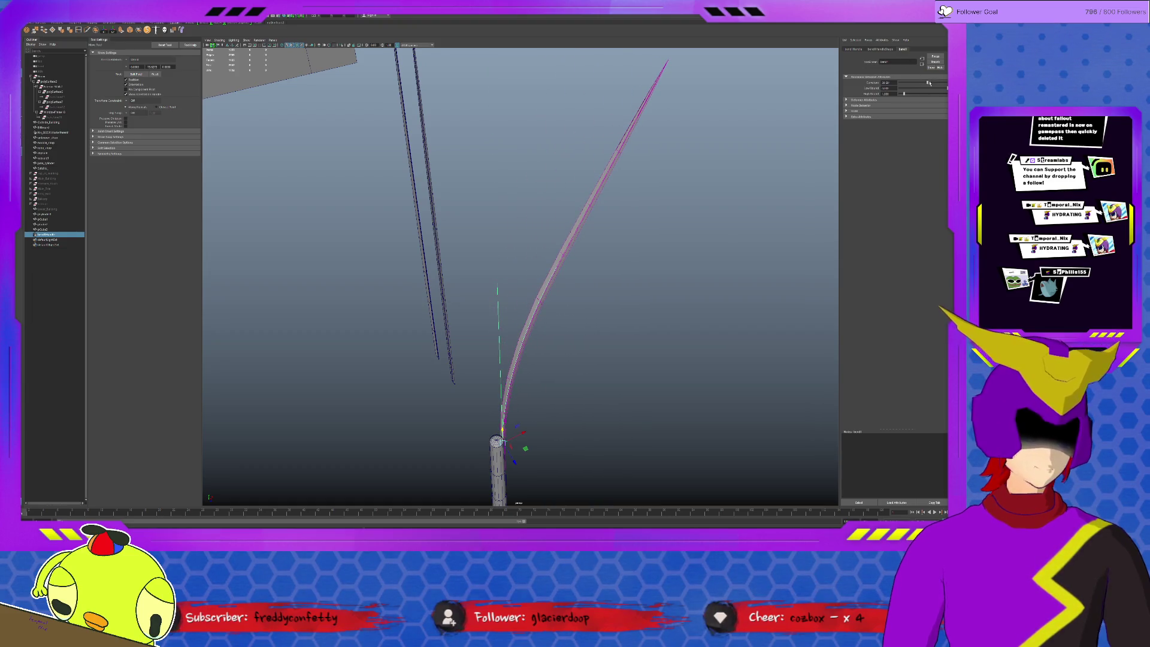
drag(905, 94, 910, 94)
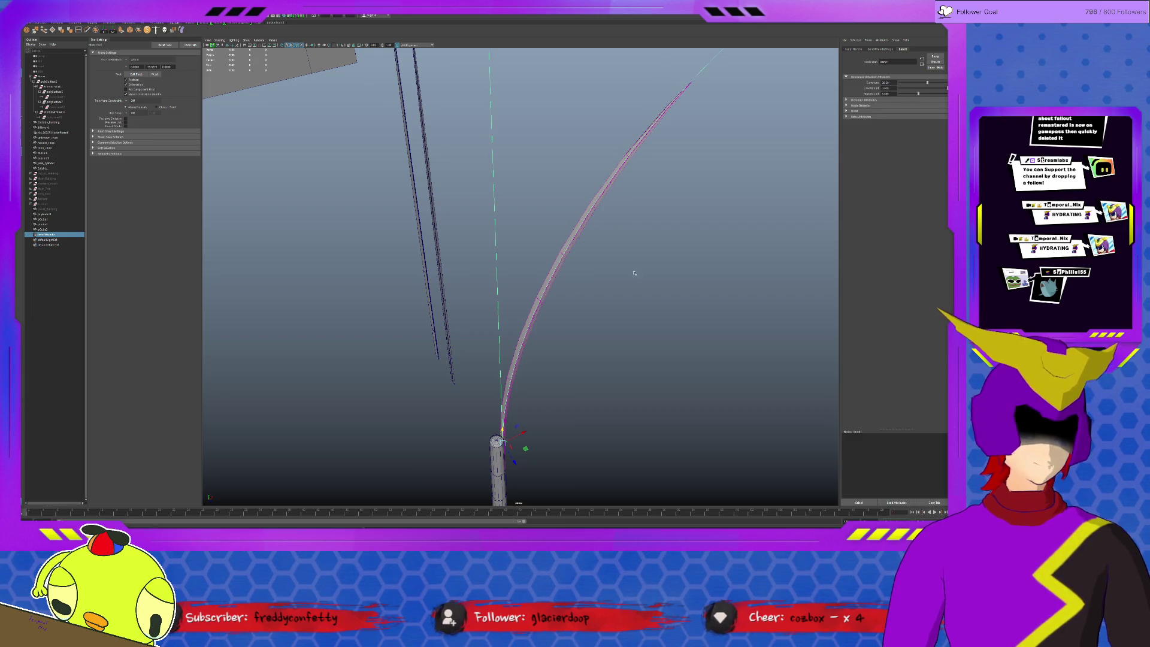
key(r)
mouse_move(525, 448)
mouse_down()
mouse_move(247, 521)
mouse_move(287, 491)
mouse_move(367, 341)
mouse_move(513, 264)
mouse_move(536, 289)
mouse_move(725, 189)
mouse_move(580, 380)
mouse_move(568, 376)
mouse_up()
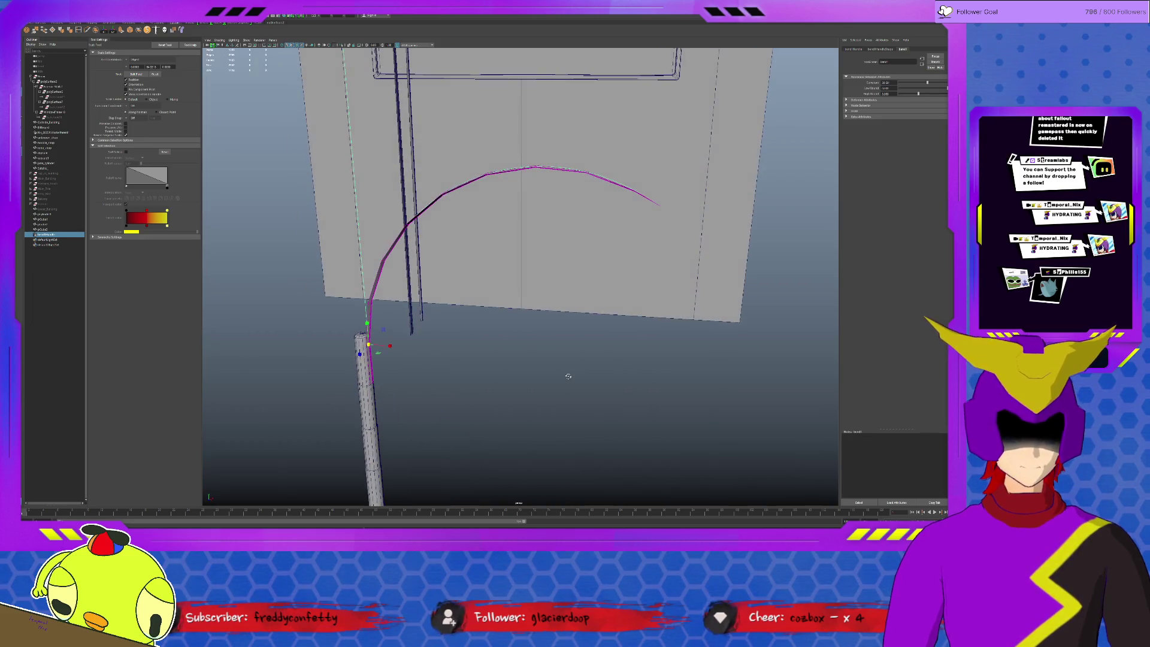
key(w)
mouse_move(367, 335)
mouse_down()
mouse_move(338, 196)
mouse_move(422, 190)
mouse_move(404, 213)
mouse_move(402, 368)
mouse_move(396, 202)
mouse_move(395, 528)
mouse_up()
- Curl the stalk's tip further into a near-circle hook, then deselect it
mouse_move(493, 352)
alt+mouse_down()
mouse_move(455, 299)
mouse_move(503, 237)
mouse_move(435, 99)
alt+mouse_up()
mouse_move(501, 158)
alt+mouse_down()
mouse_move(539, 423)
mouse_move(531, 379)
alt+mouse_up()
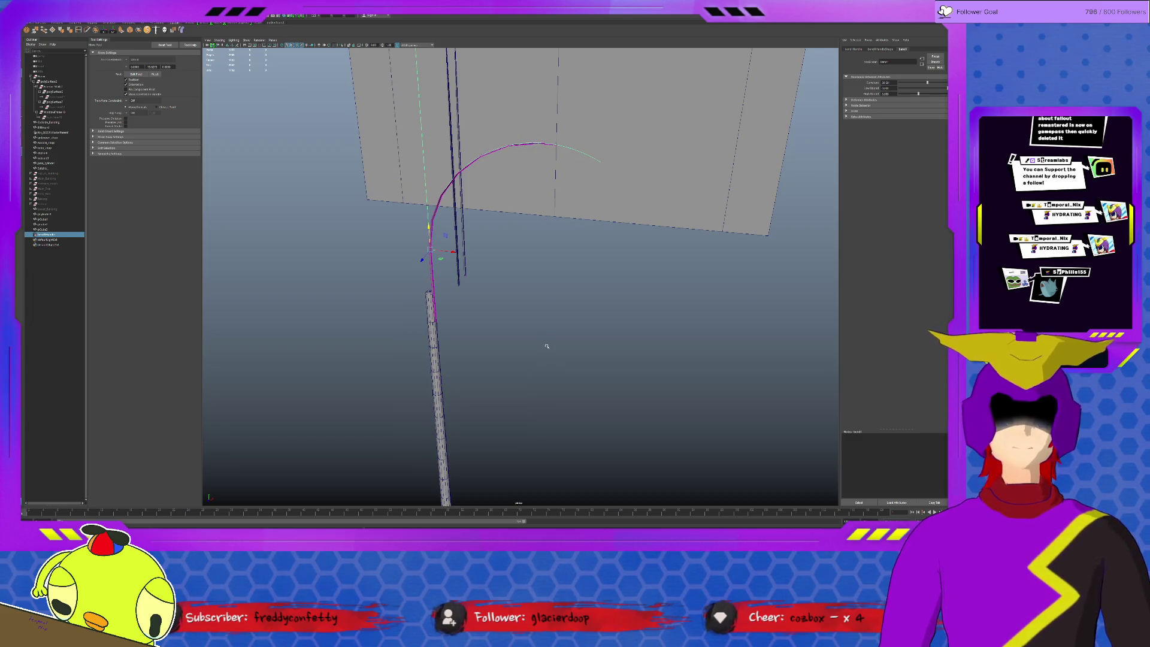
alt+drag(532, 290, 546, 310)
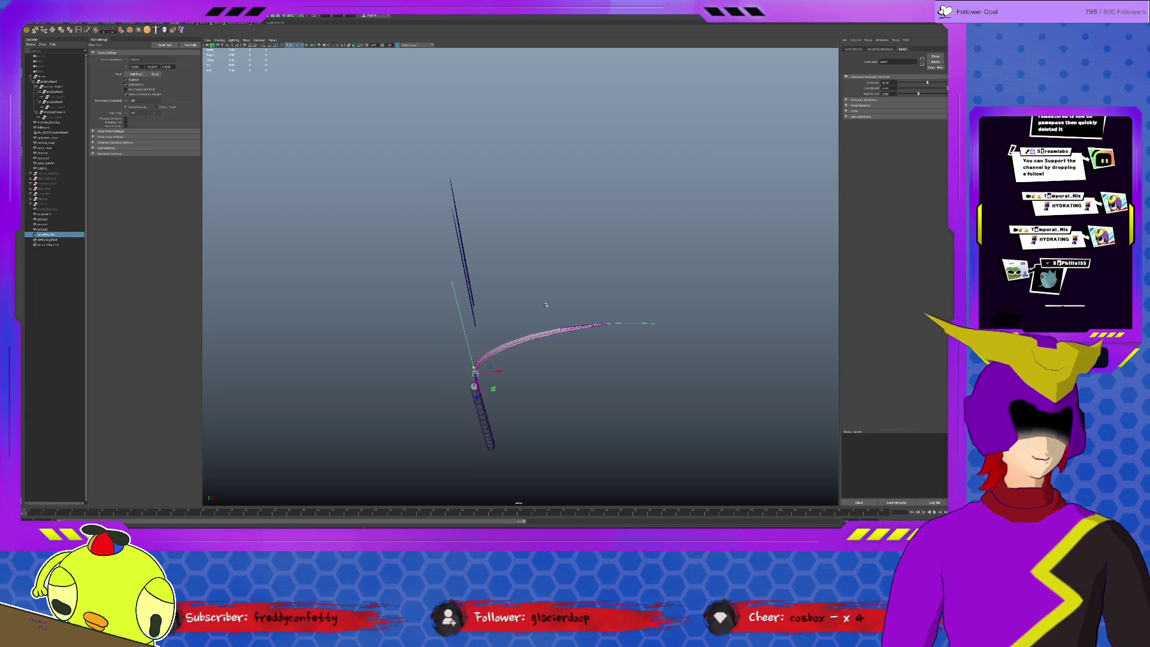
alt+drag(556, 342, 552, 319)
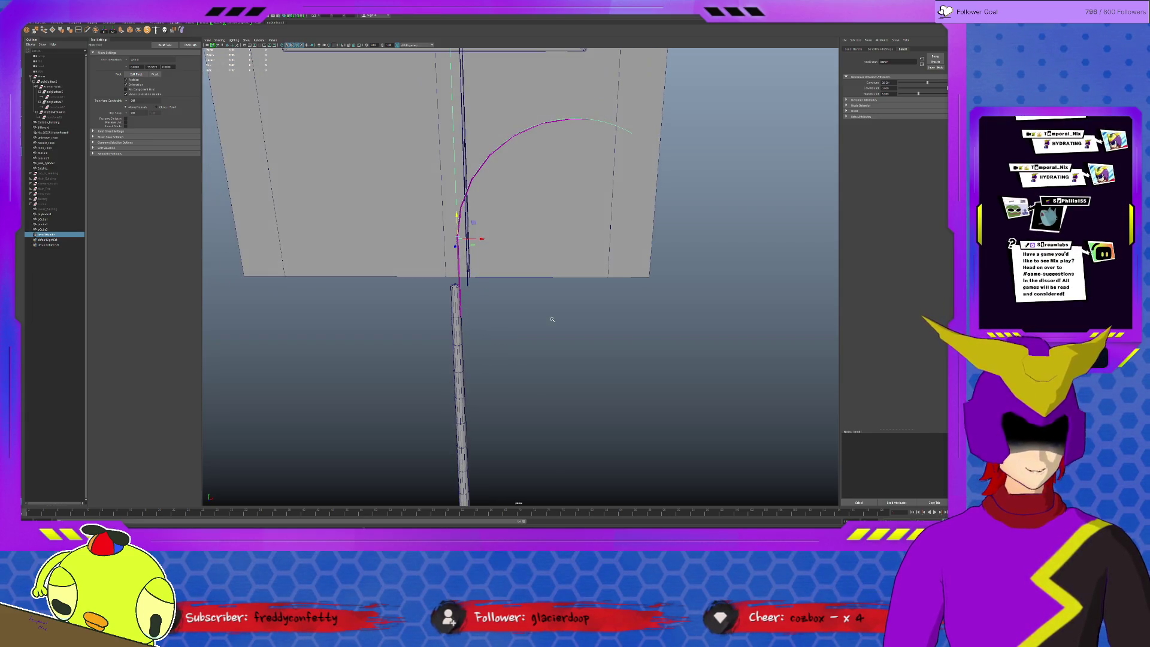
click(883, 50)
click(903, 49)
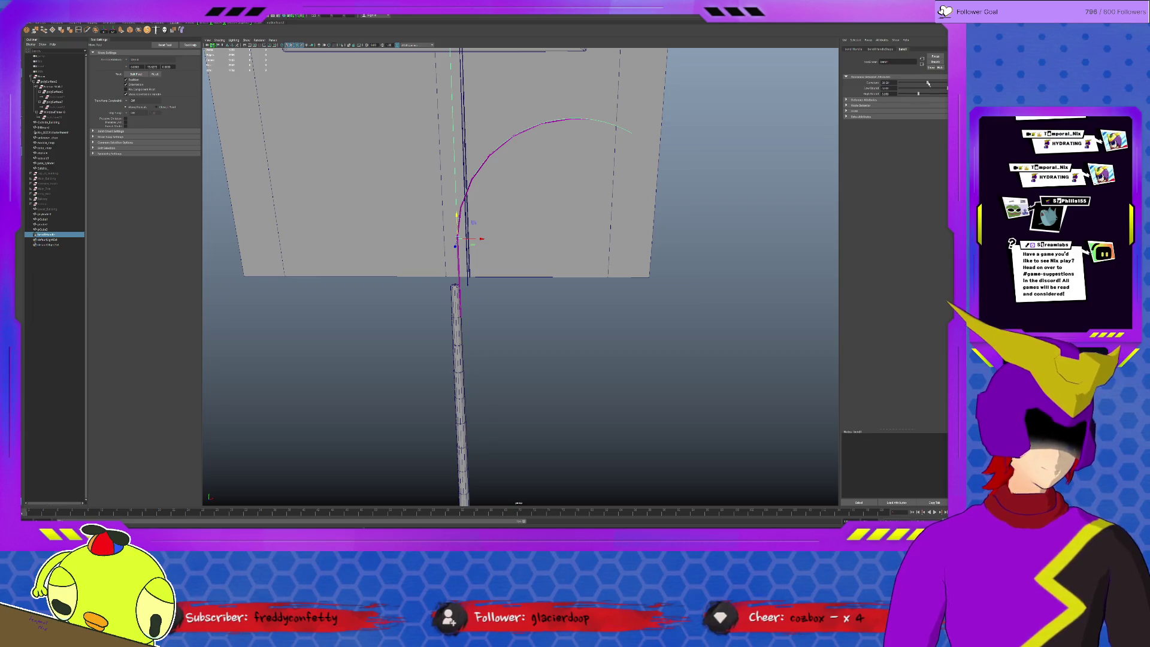
drag(927, 84, 930, 84)
mouse_move(653, 172)
alt+mouse_down()
mouse_move(625, 175)
mouse_move(512, 246)
alt+mouse_up()
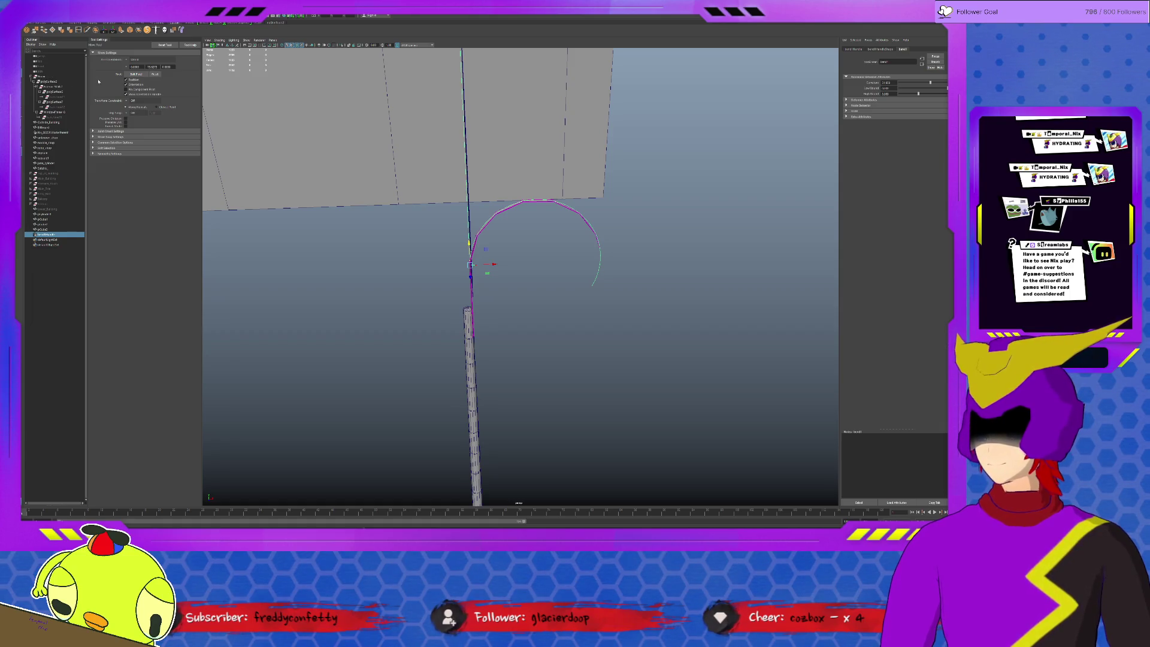
click(496, 177)
alt+drag(555, 271, 584, 297)
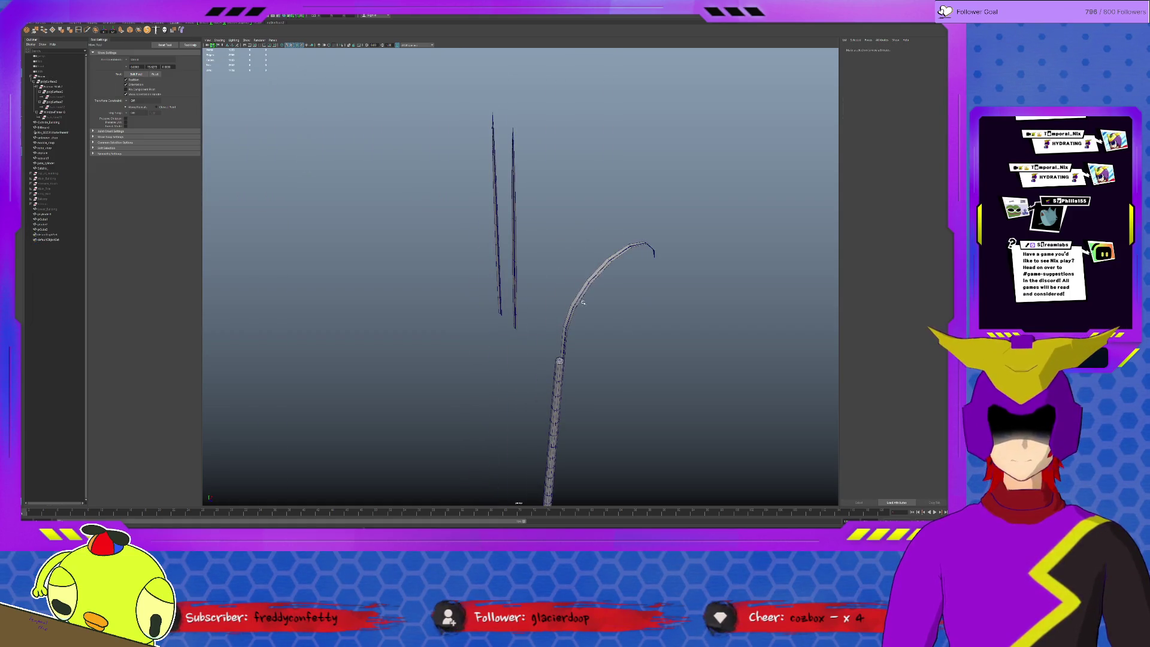
- Duplicate the left straight stalk and place the copy on top of the post
click(506, 273)
key(ctrl+d)
mouse_move(531, 301)
mouse_down()
mouse_move(580, 391)
mouse_move(558, 361)
mouse_up()
key(e)
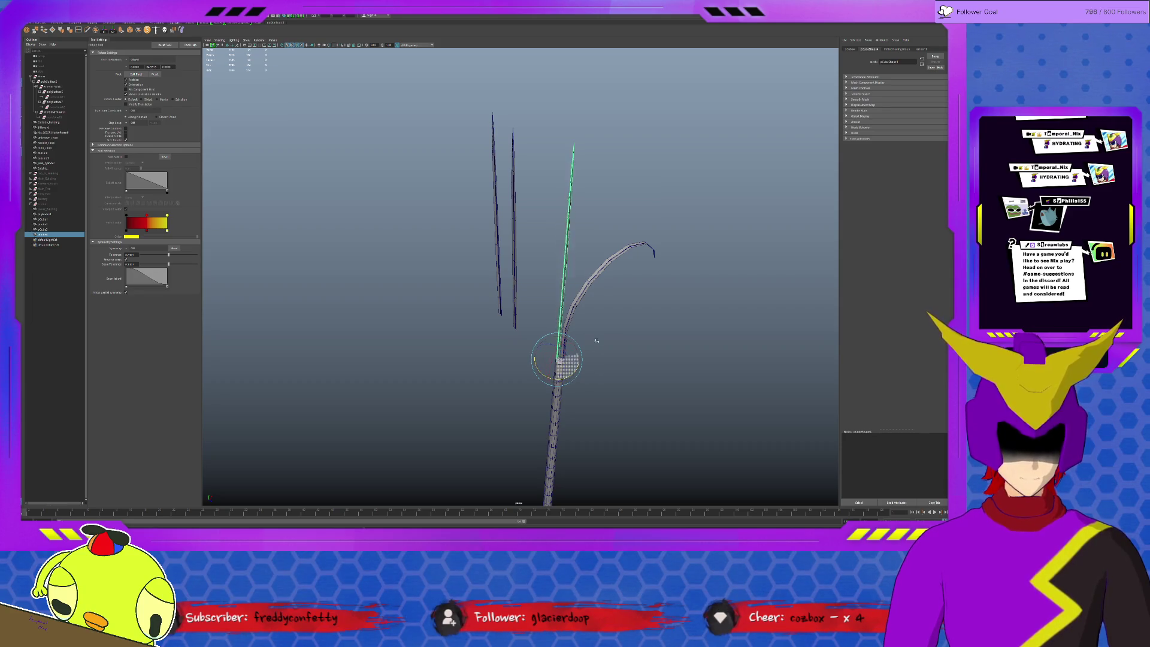
scroll(547, 303, up, 5)
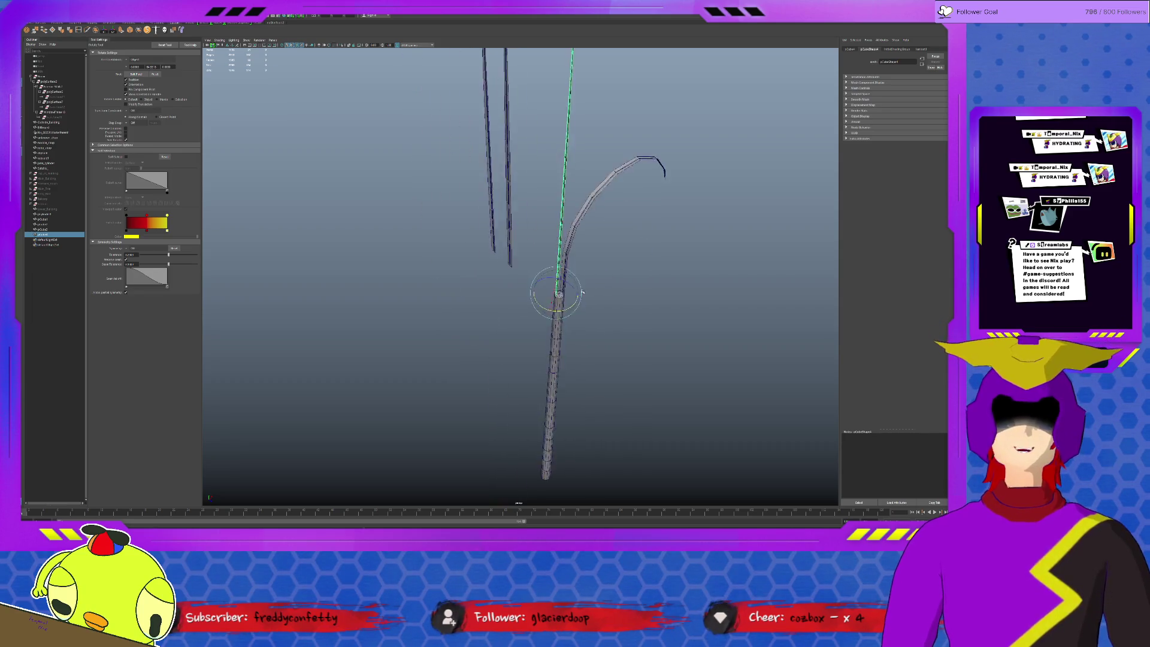
key(w)
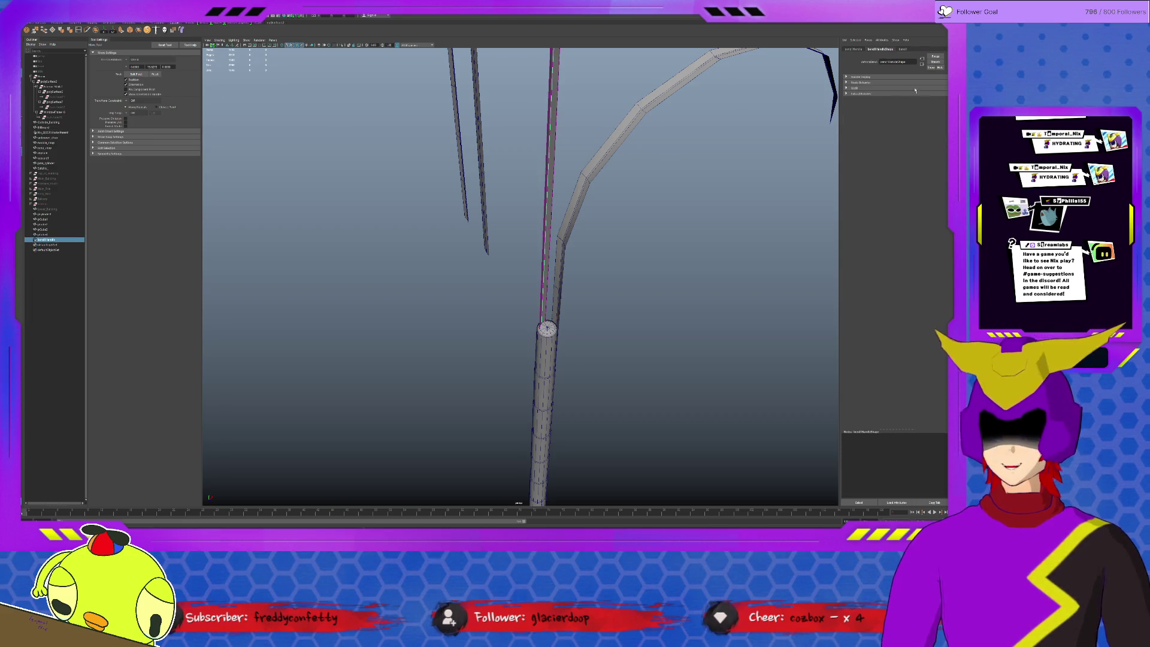
- Add a bend deformer to the new stalk, set its curvature and bounds, and shorten the handle
click(896, 78)
drag(922, 83, 920, 85)
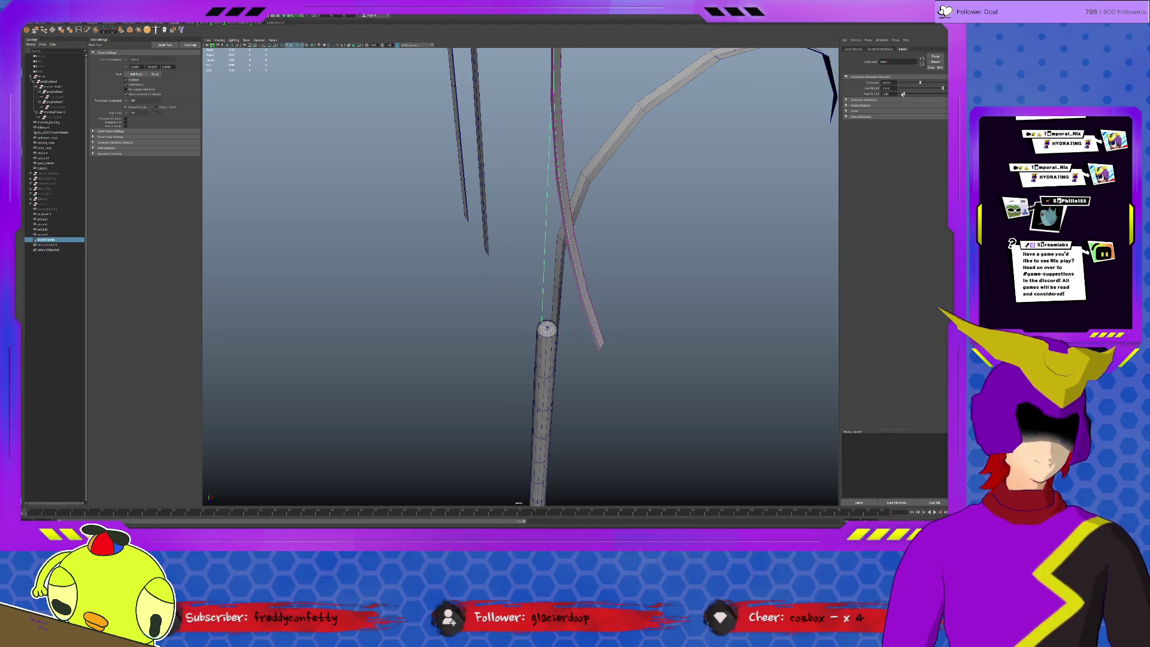
alt+right_drag(779, 137, 671, 154)
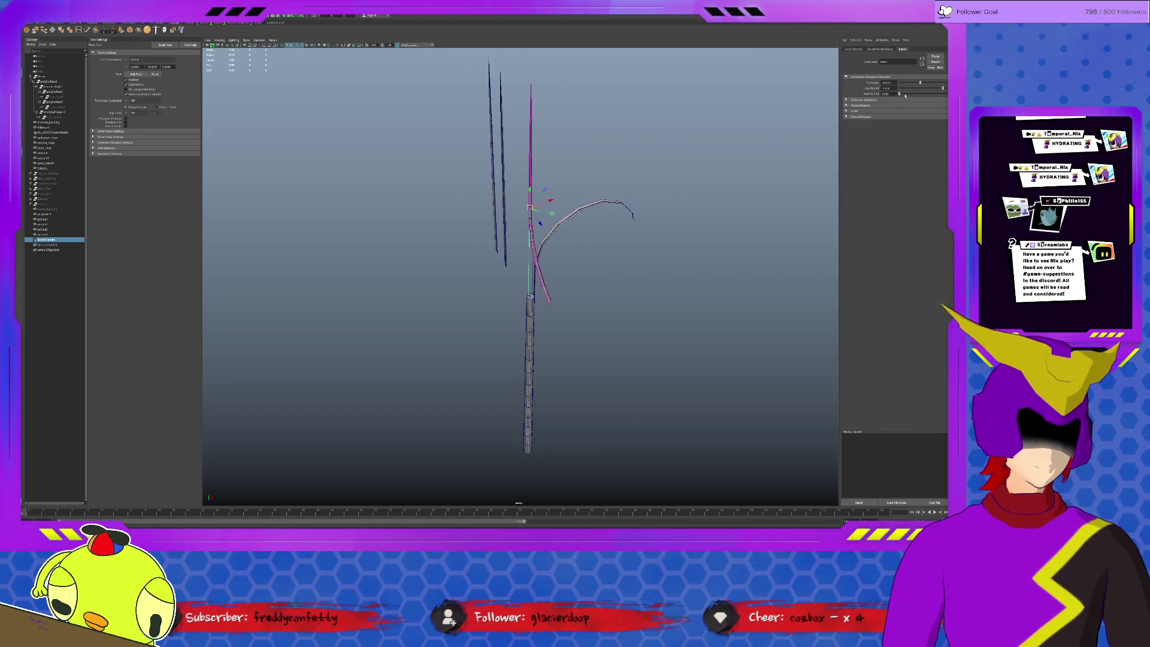
drag(943, 88, 908, 94)
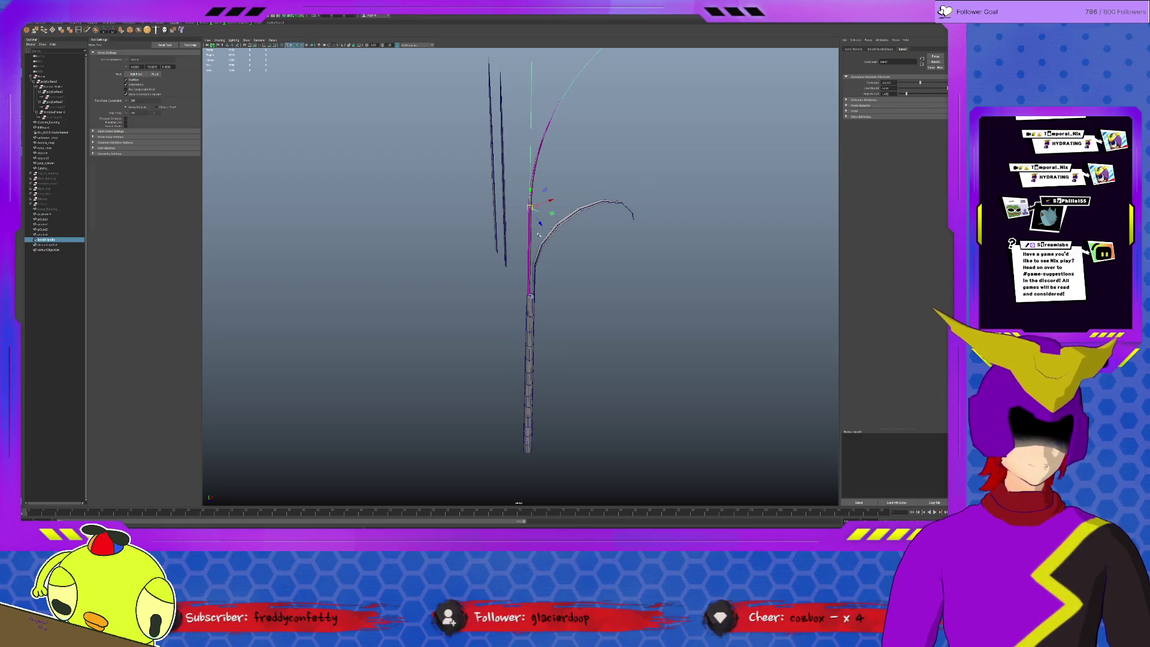
key(r)
mouse_move(529, 205)
mouse_down()
mouse_move(367, 265)
mouse_move(190, 304)
mouse_up()
drag(920, 82, 926, 82)
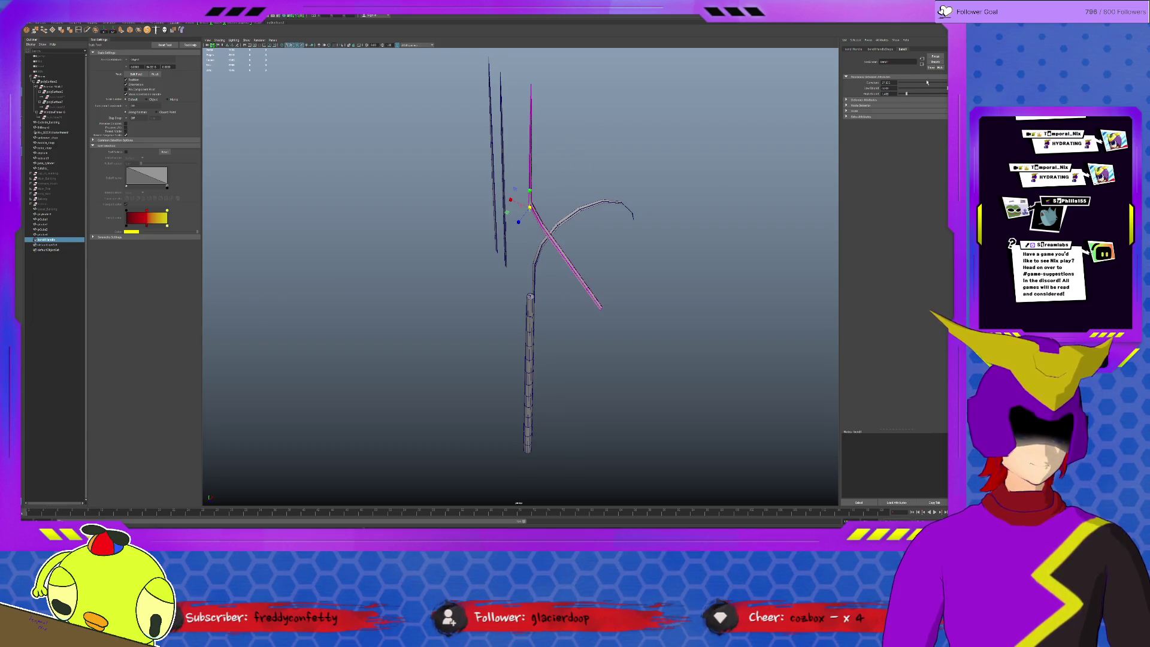
key(ctrl+z)
key(ctrl+z)
- Flatten the new stalk's curve into an arc arching up to the right across the first stalk
middle_drag(341, 276, 421, 261)
drag(910, 94, 913, 94)
middle_drag(529, 205, 313, 264)
drag(924, 84, 919, 86)
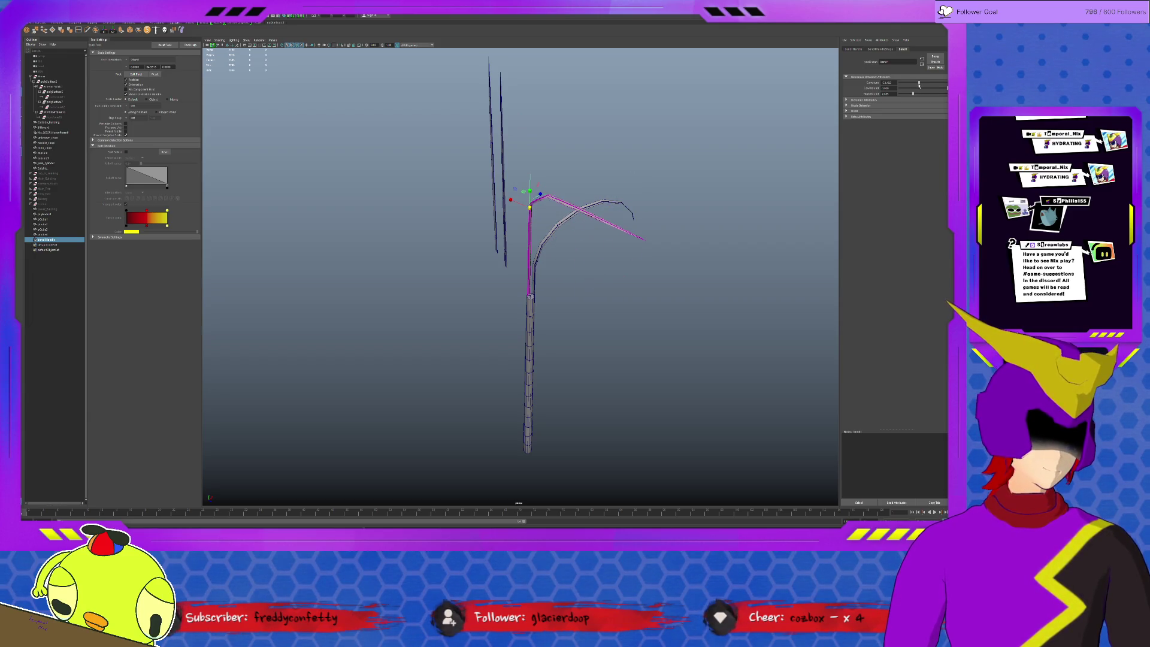
middle_drag(690, 146, 662, 131)
mouse_move(662, 131)
alt+mouse_down()
mouse_move(625, 194)
mouse_move(470, 306)
mouse_move(448, 297)
mouse_move(557, 263)
mouse_move(558, 284)
alt+mouse_up()
key(e)
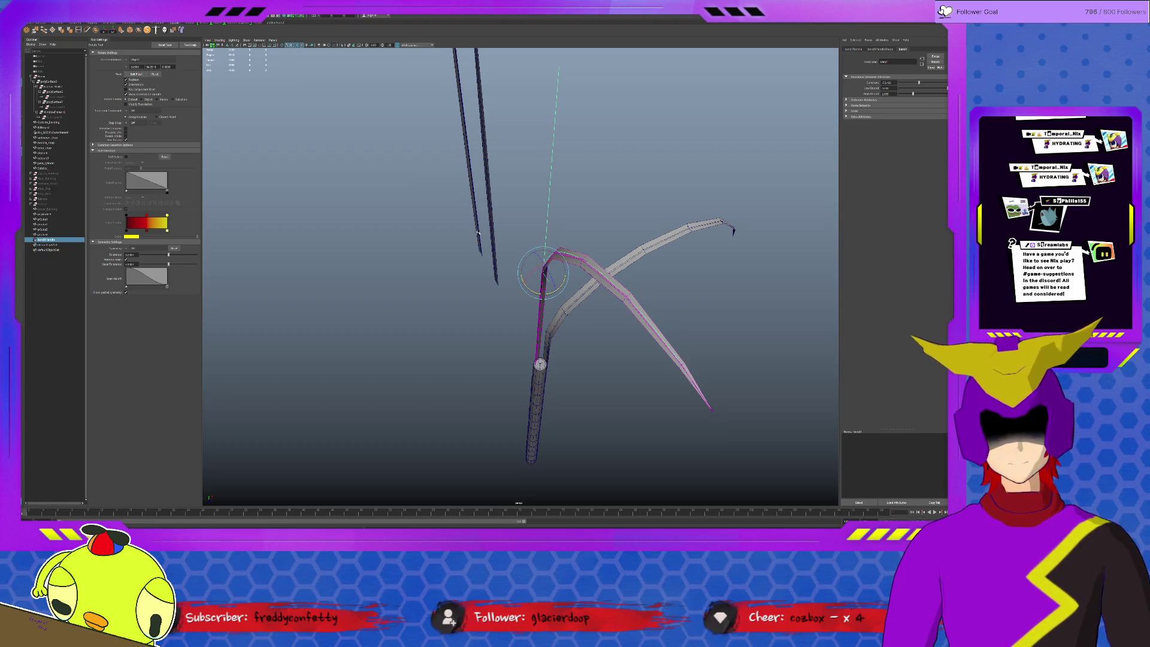
- Move the thin straight stalk from the upper left down onto the post
click(495, 278)
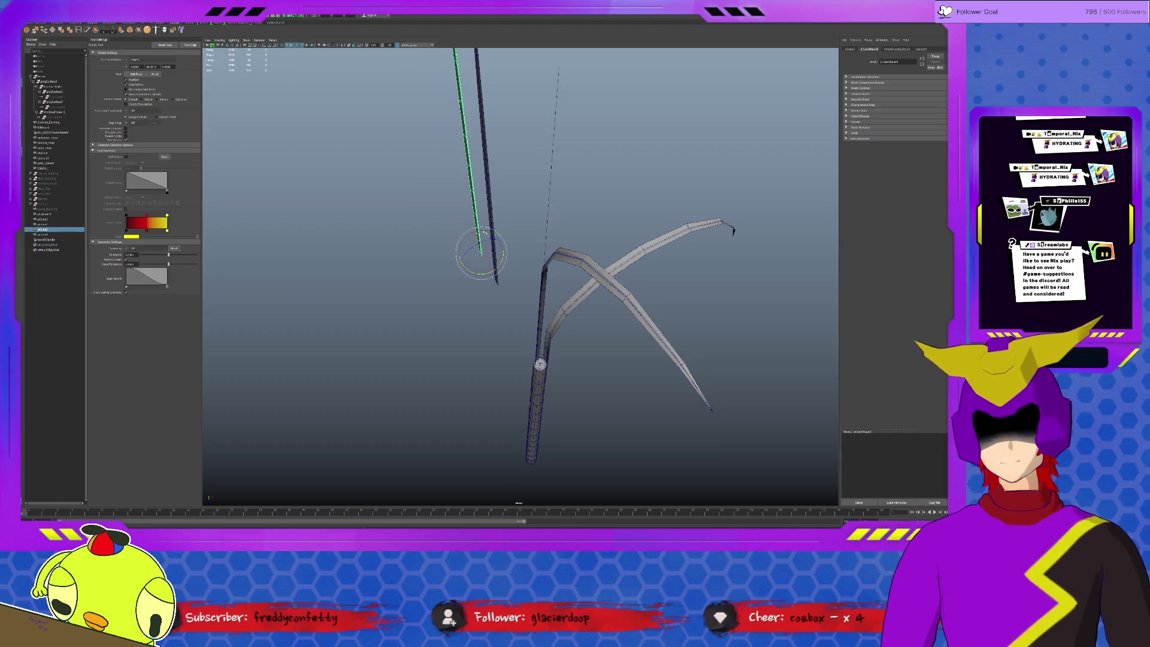
key(w)
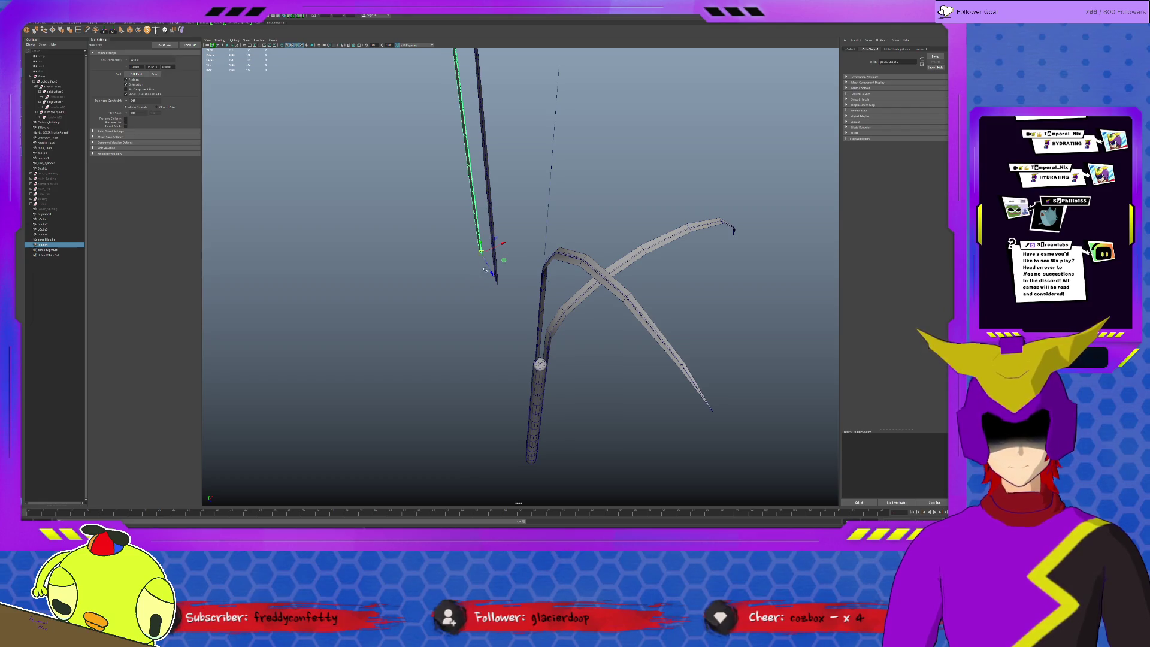
mouse_move(481, 254)
mouse_down()
mouse_move(545, 371)
mouse_move(540, 415)
mouse_up()
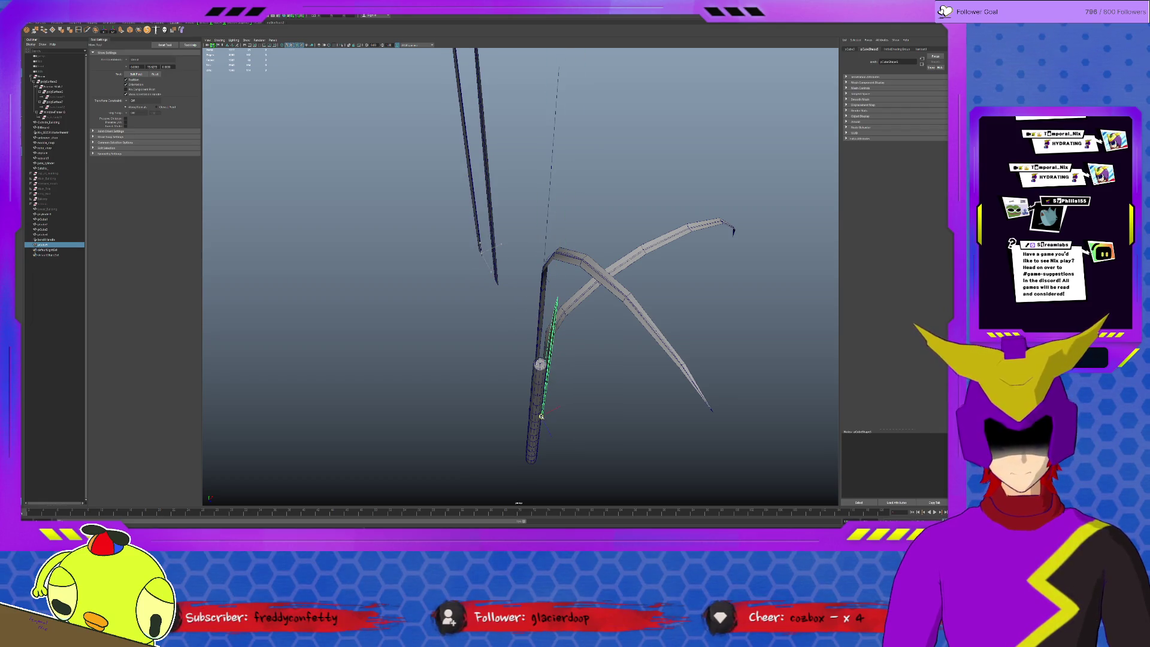
key(e)
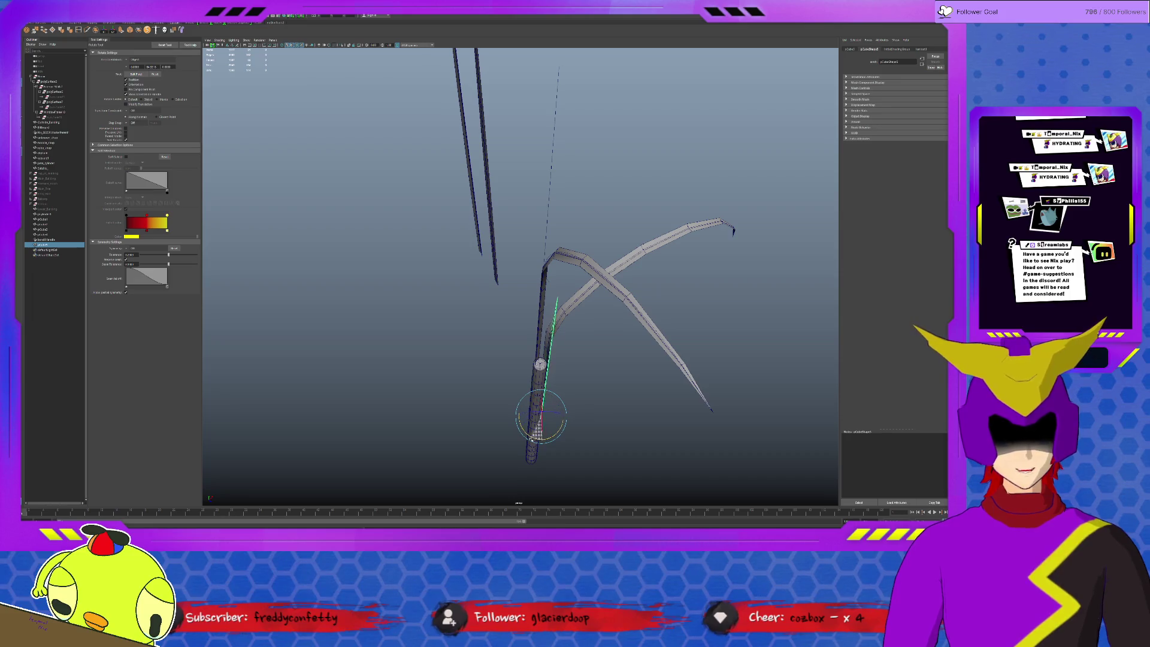
mouse_move(527, 440)
alt+mouse_down()
mouse_move(488, 364)
mouse_move(530, 402)
alt+mouse_up()
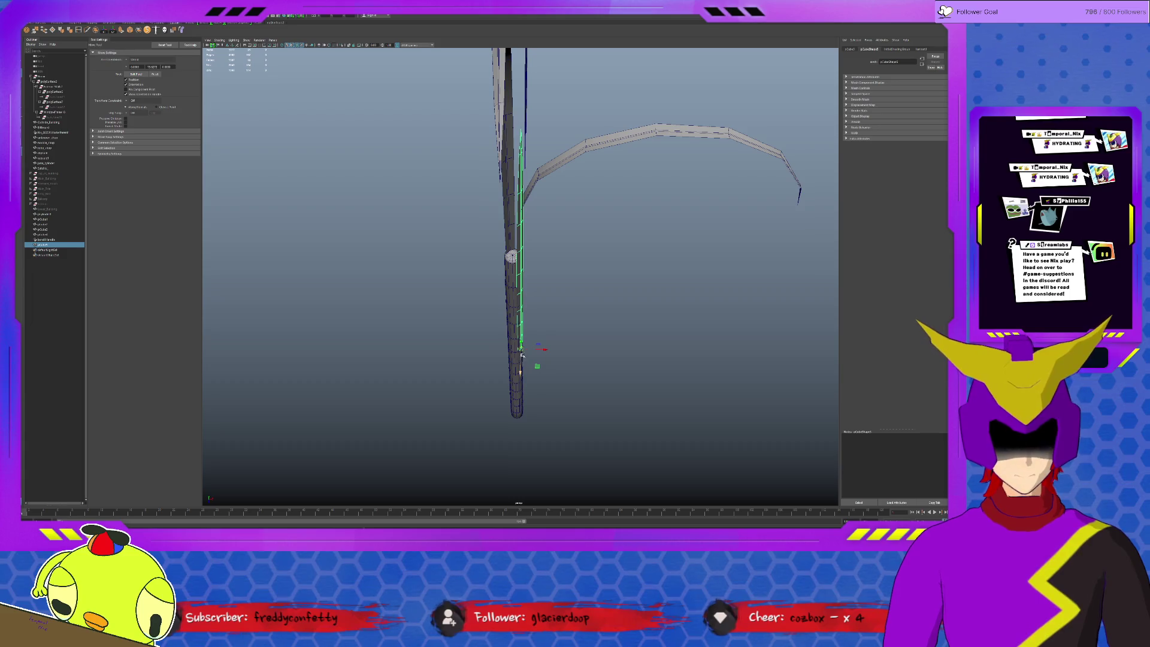
click(520, 360)
drag(521, 372, 520, 369)
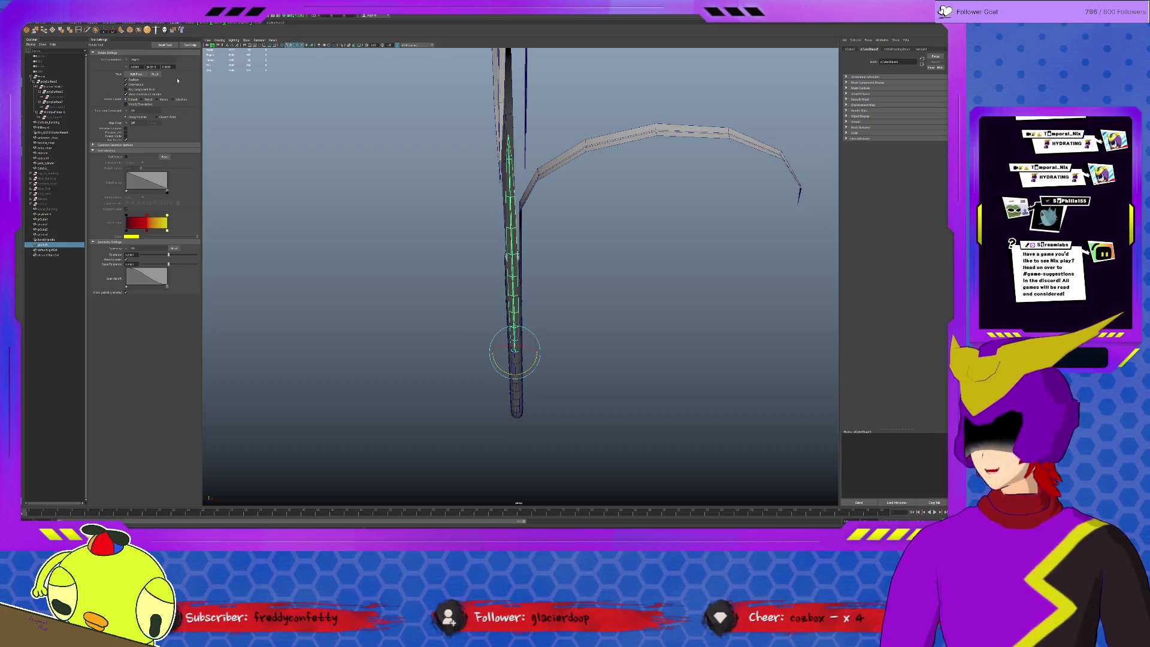
- Add bend2 to the stalk, raise its Curvature, lower the handle and extend High Bound into a wide arc
key(g)
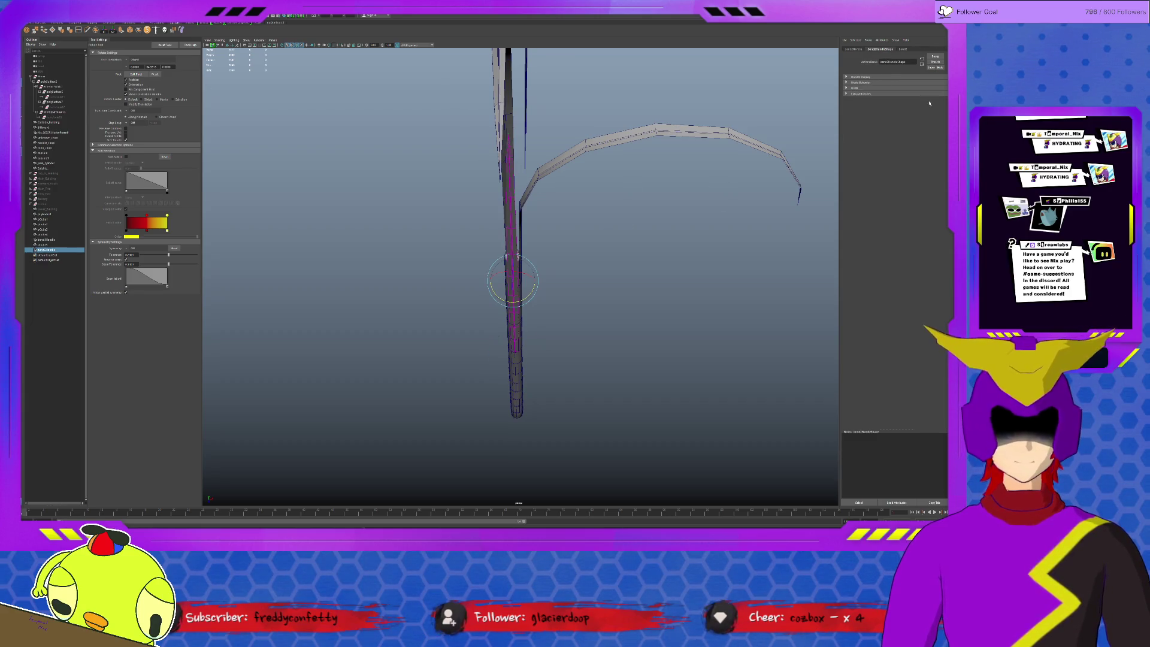
click(903, 49)
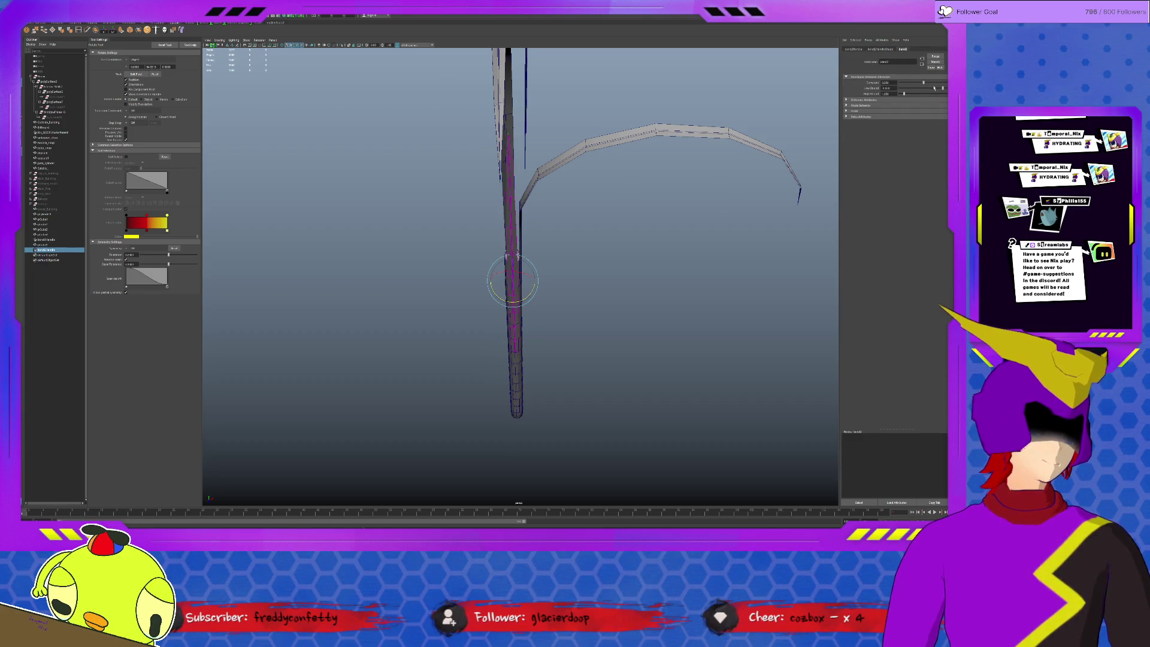
drag(928, 83, 932, 84)
alt+drag(586, 244, 647, 225)
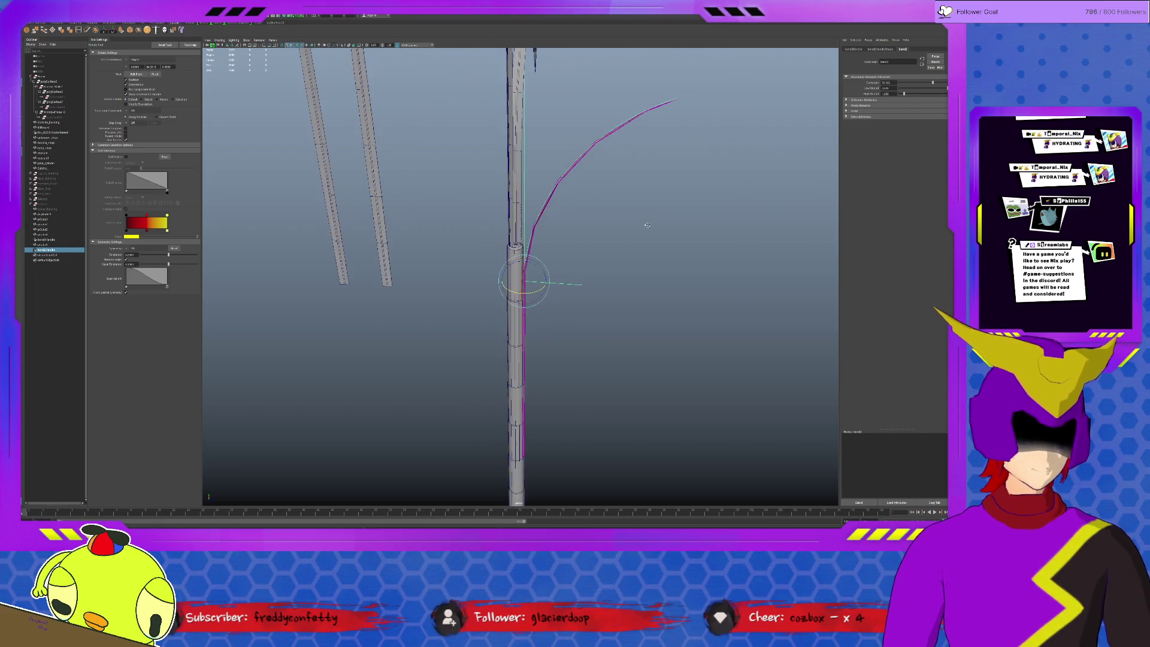
key(w)
drag(539, 267, 551, 377)
drag(903, 94, 910, 94)
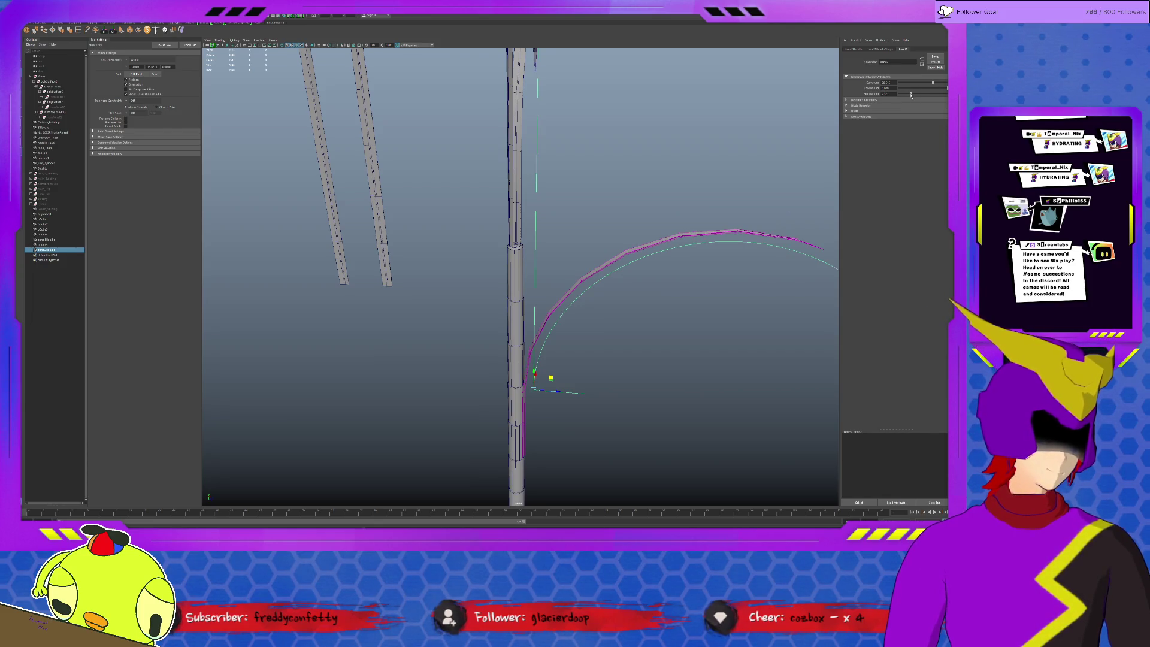
mouse_move(623, 216)
alt+mouse_down()
mouse_move(569, 192)
mouse_move(585, 186)
alt+mouse_up()
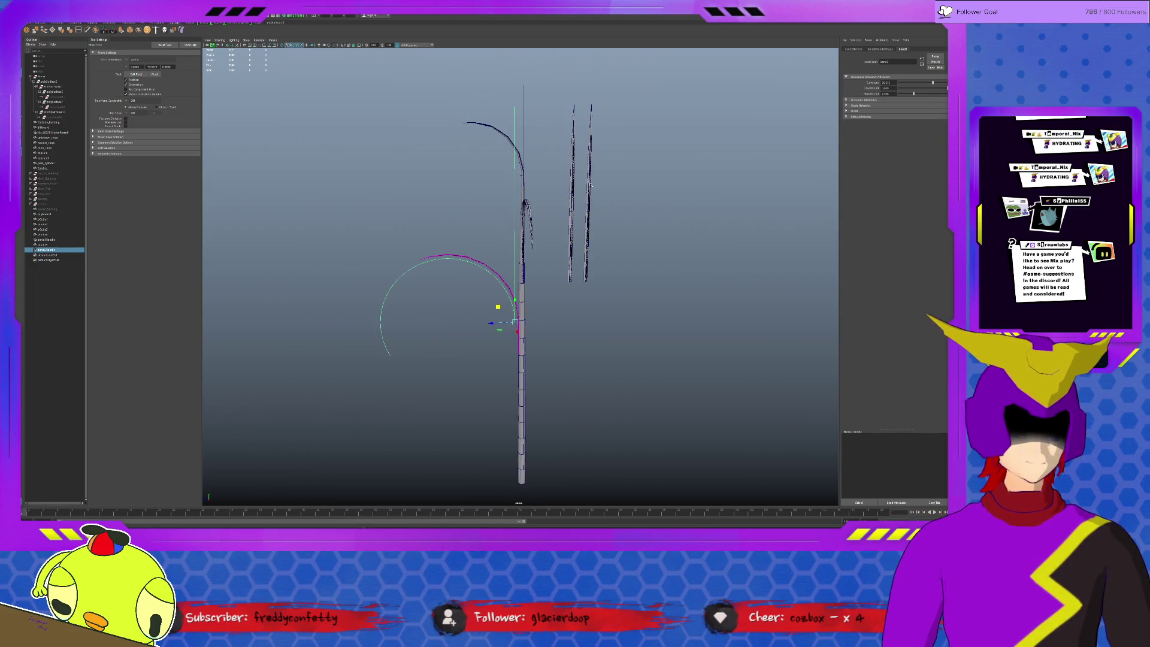
- Duplicate a thin upright bar and stand the copy straight beside the main stalk, undoing a stray tilt
click(590, 185)
key(ctrl+d)
drag(572, 289, 566, 303)
key(r)
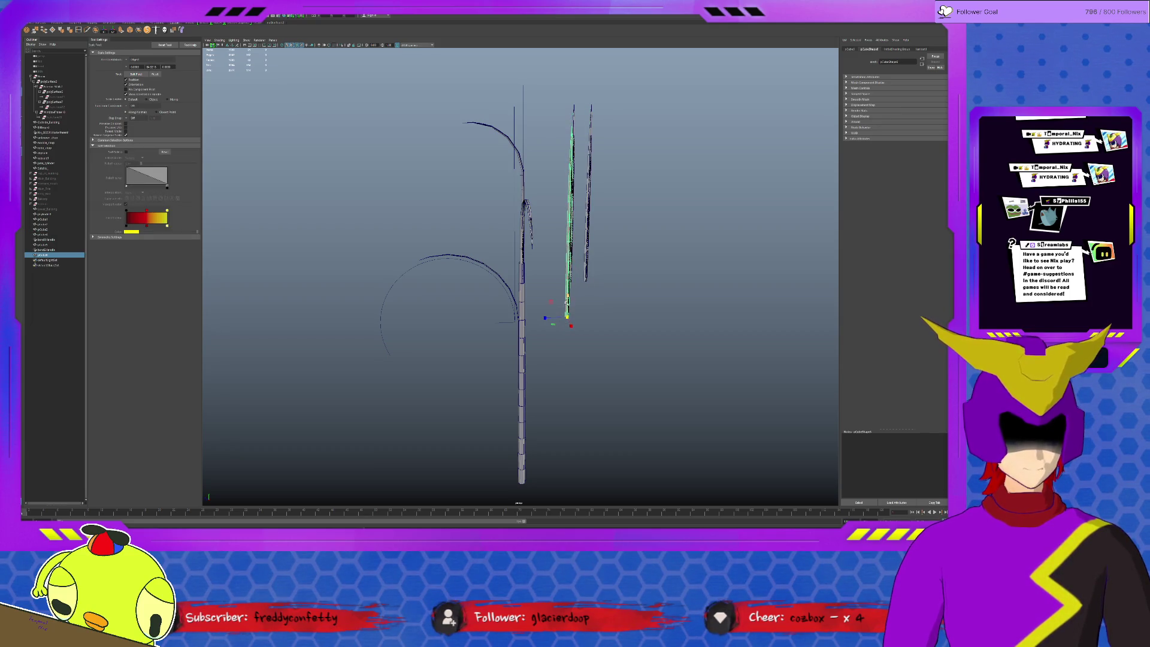
key(w)
mouse_move(568, 323)
alt+mouse_down()
mouse_move(524, 358)
mouse_move(523, 294)
mouse_move(543, 310)
alt+mouse_up()
key(e)
key(ctrl+z)
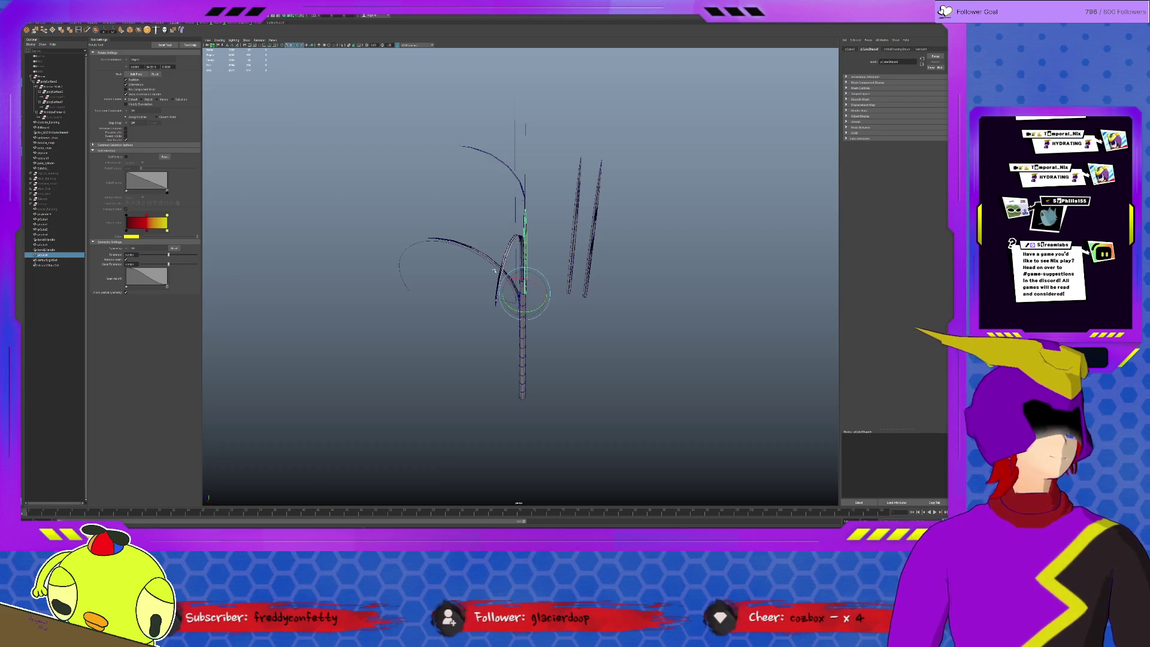
scroll(551, 318, up, 5)
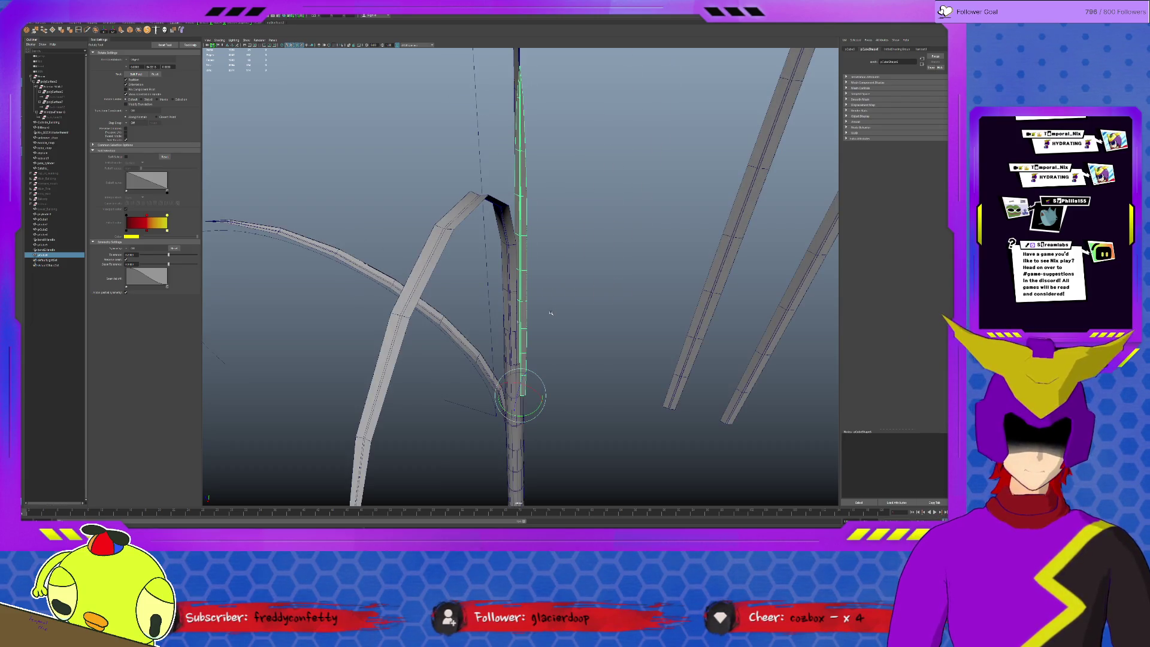
mouse_move(566, 391)
alt+mouse_down()
mouse_move(541, 392)
mouse_move(531, 378)
mouse_move(598, 385)
mouse_move(576, 368)
alt+mouse_up()
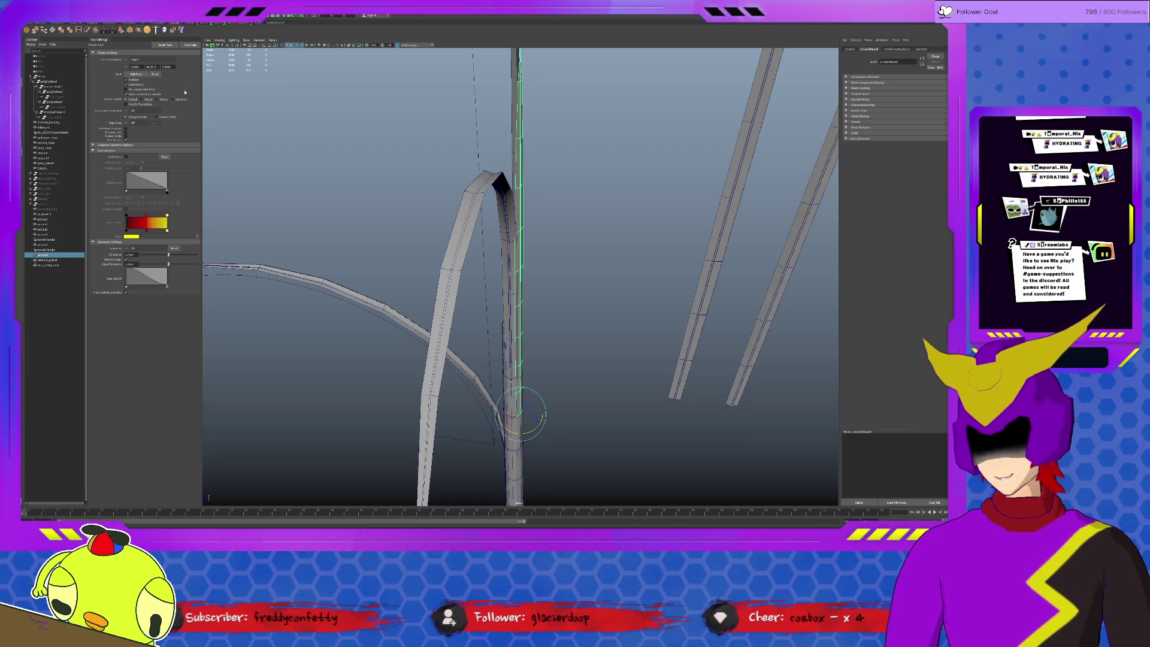
click(47, 260)
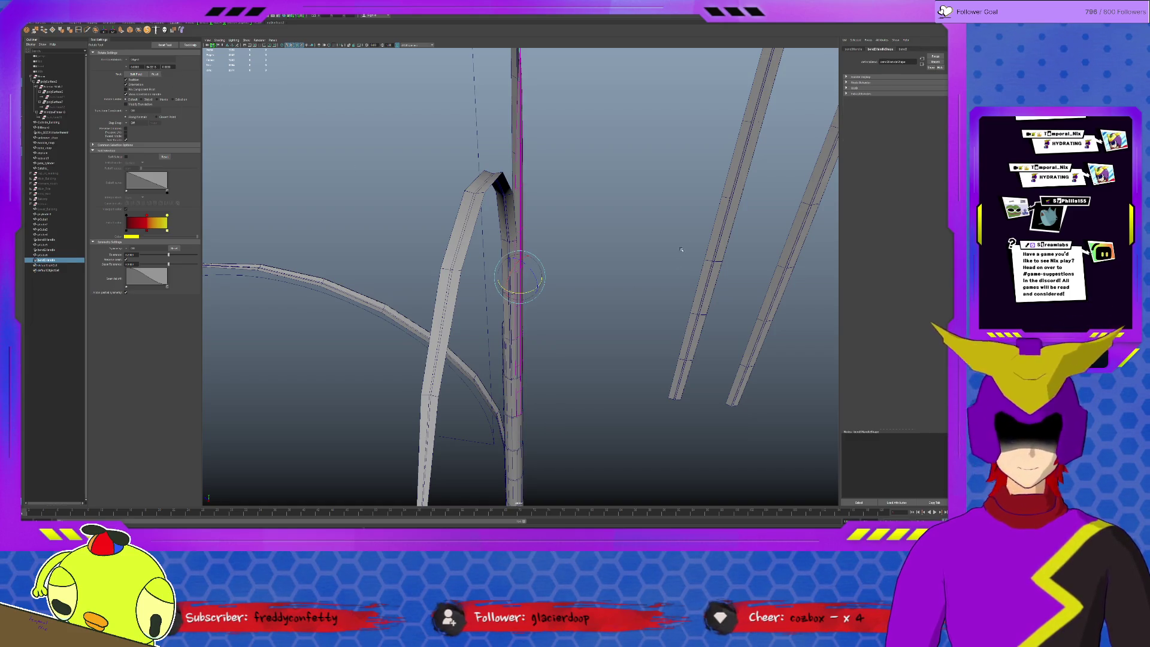
- Raise the bend Curvature so the bar arches, rotating the arc to point down-right
click(901, 50)
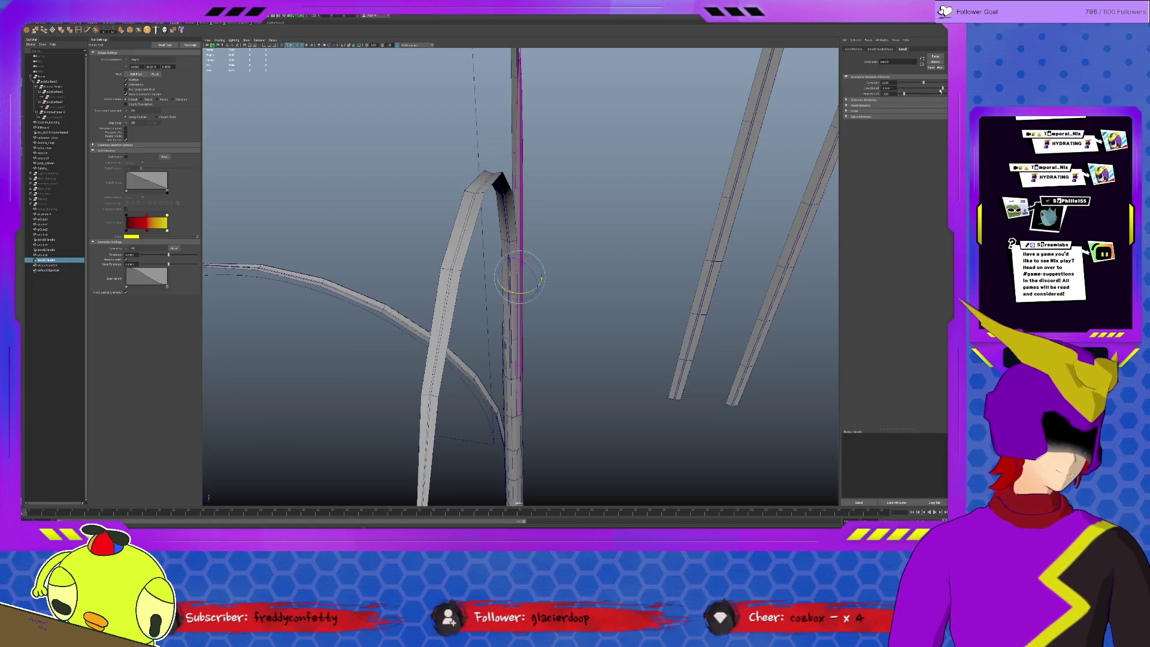
drag(930, 86, 936, 84)
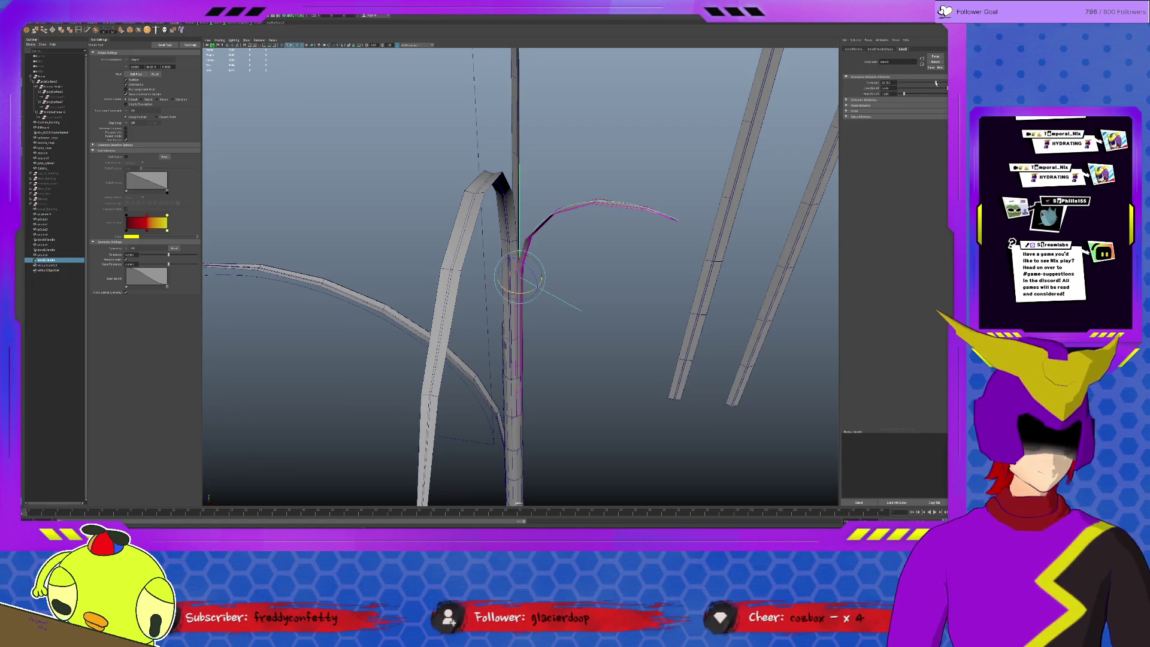
mouse_move(536, 271)
mouse_down()
mouse_move(513, 295)
mouse_move(588, 276)
mouse_up()
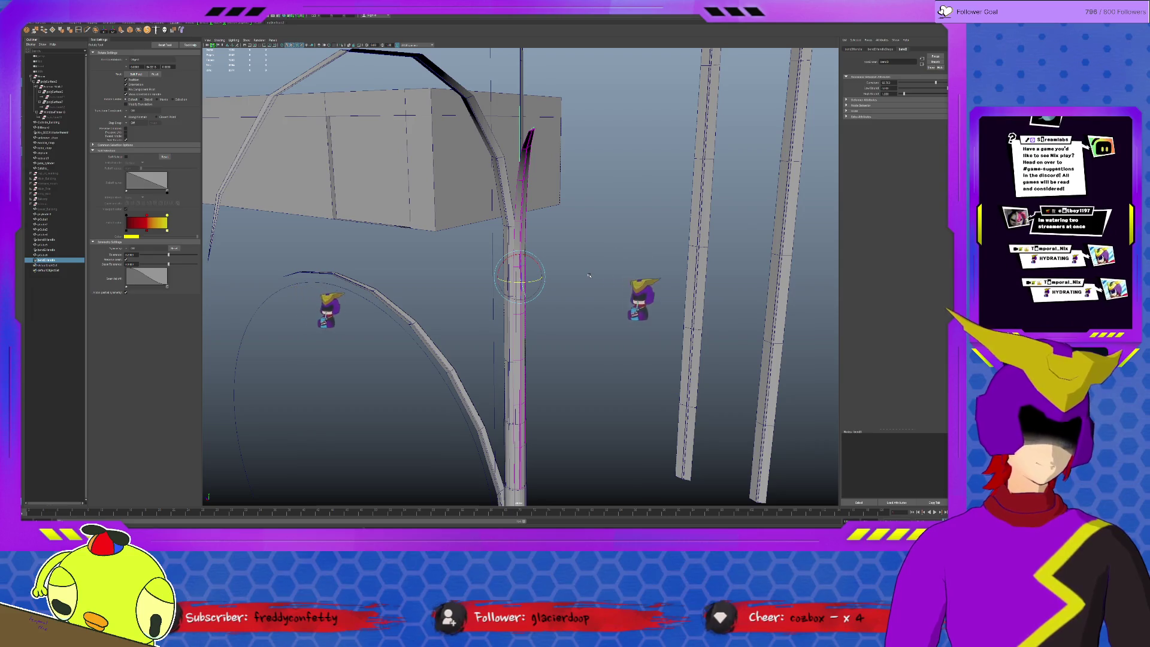
- Select bend3Handle and nudge it slightly right to settle the leaf's shape
mouse_move(602, 278)
alt+mouse_down()
mouse_move(611, 284)
mouse_move(578, 392)
alt+mouse_up()
click(611, 285)
alt+right_drag(578, 392, 537, 270)
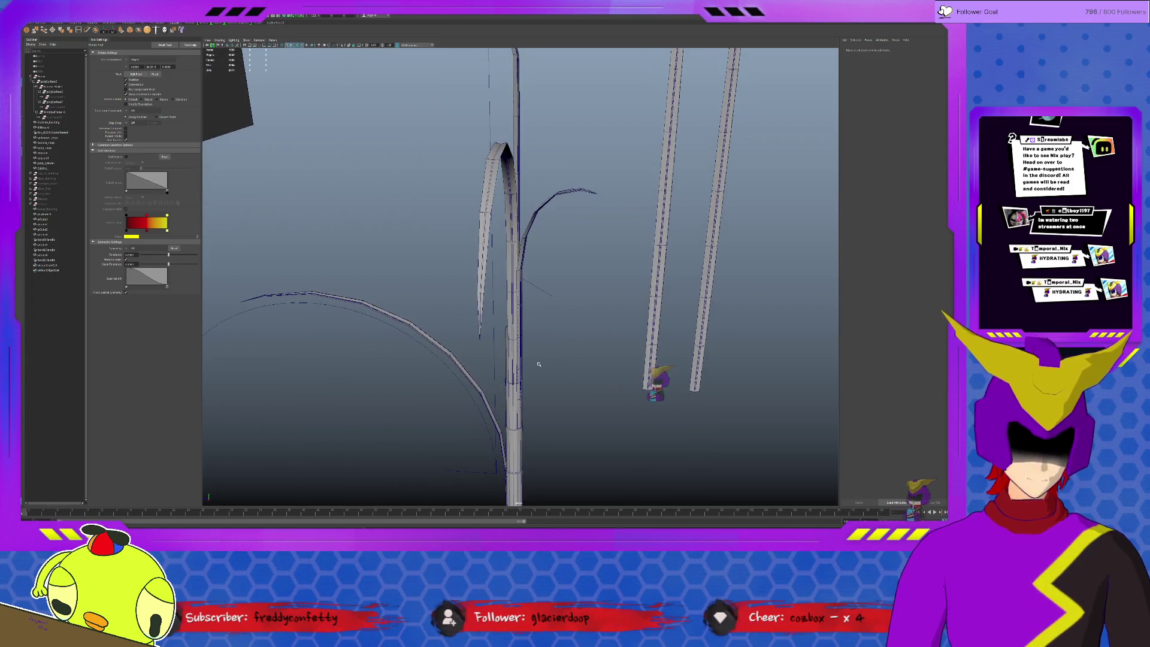
click(531, 230)
key(w)
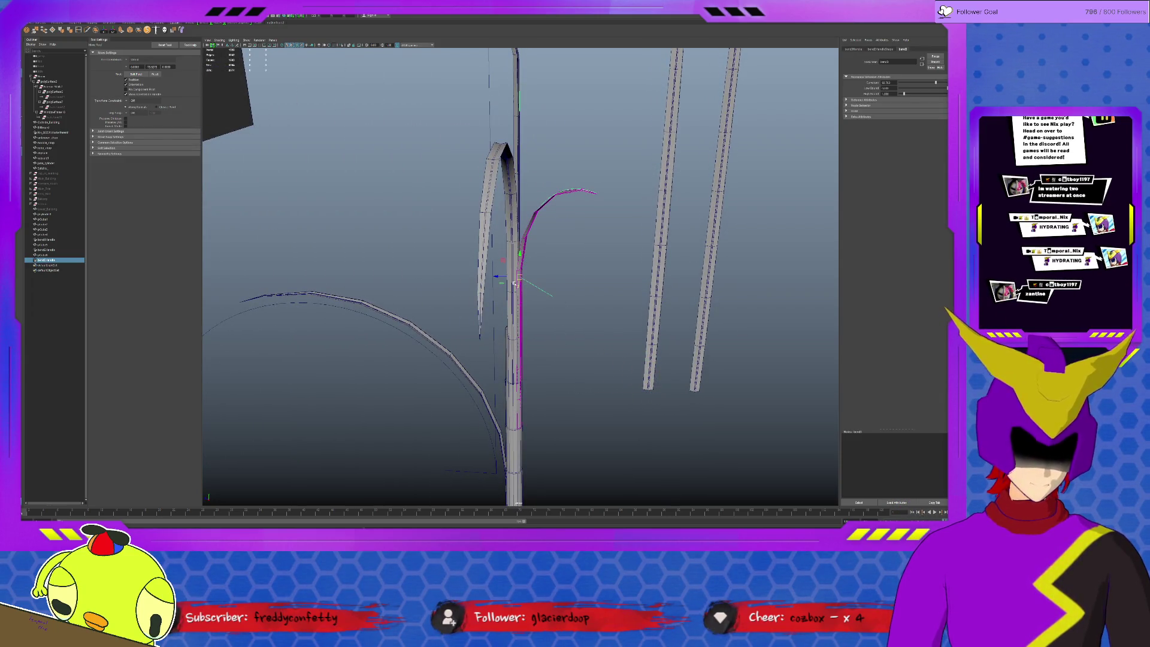
drag(502, 282, 503, 283)
mouse_move(605, 344)
alt+mouse_down()
mouse_move(575, 359)
mouse_move(573, 336)
alt+mouse_up()
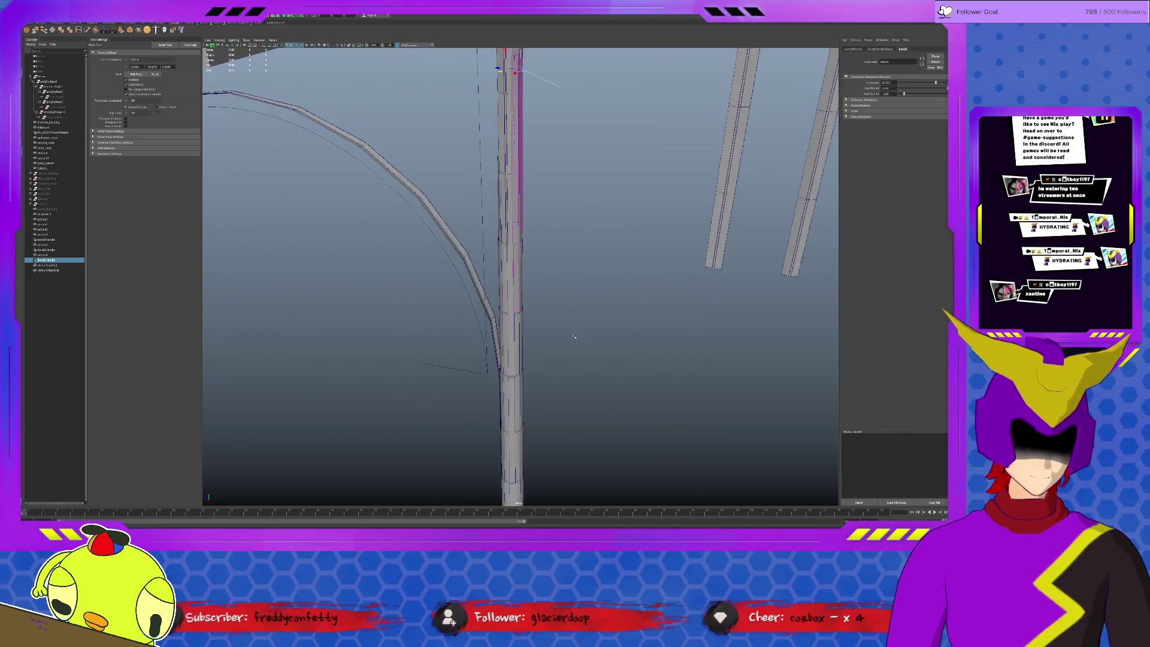
scroll(573, 336, up, 3)
scroll(575, 341, up, 4)
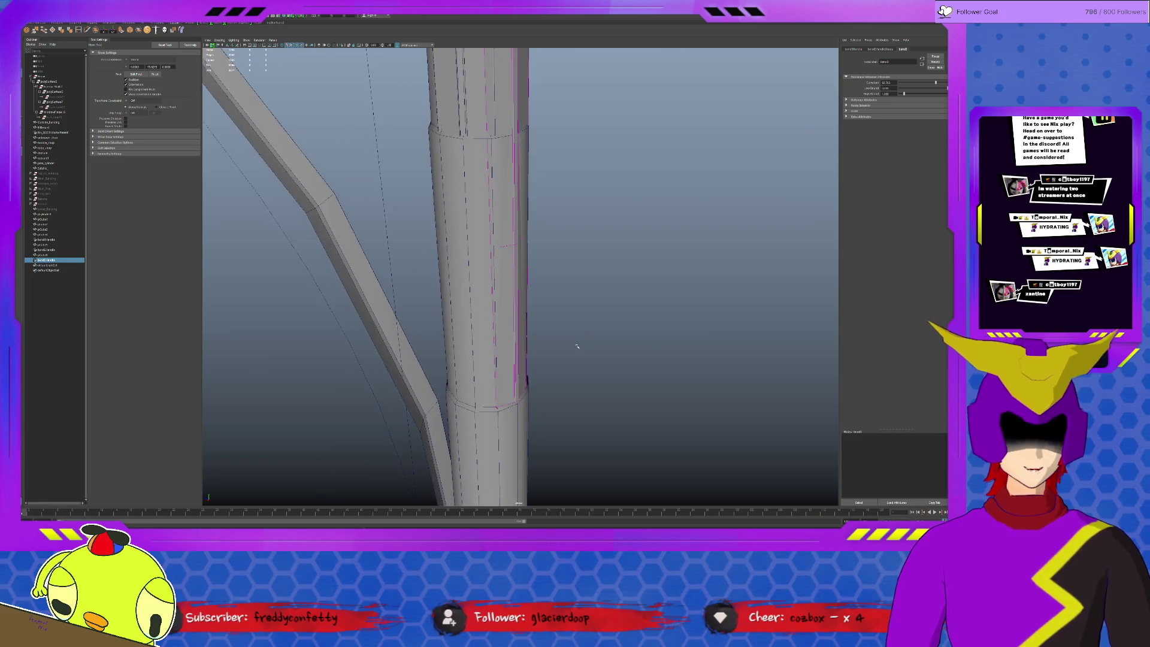
- Move the thin strip beside the main stalk so it sits snugly against its side
click(441, 113)
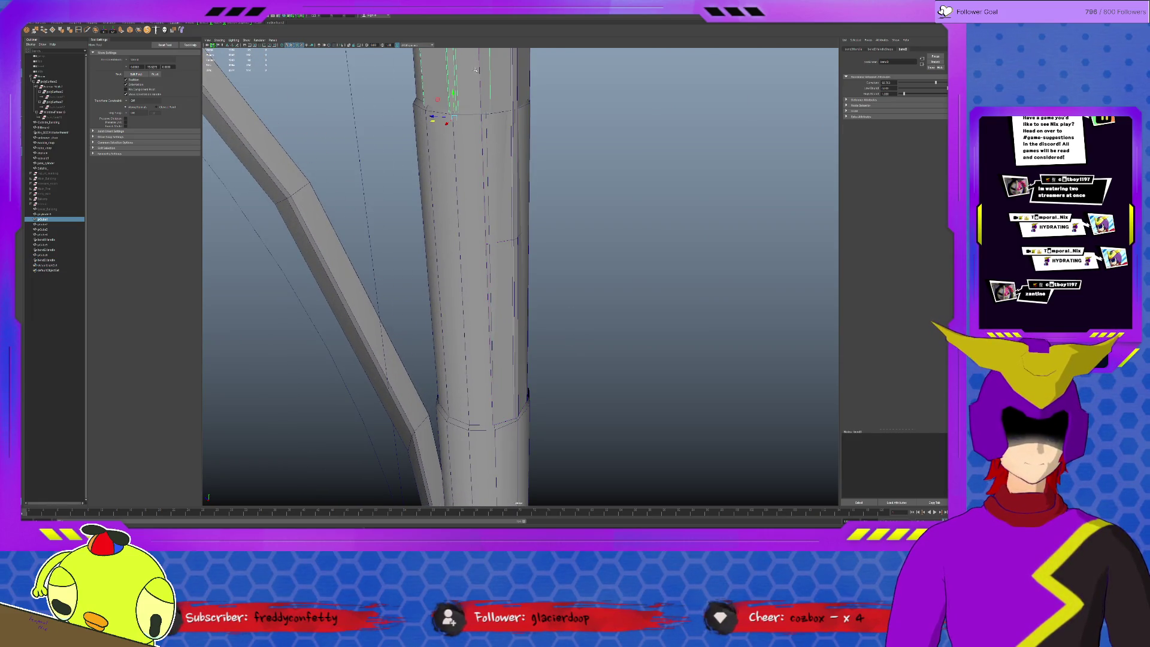
click(524, 104)
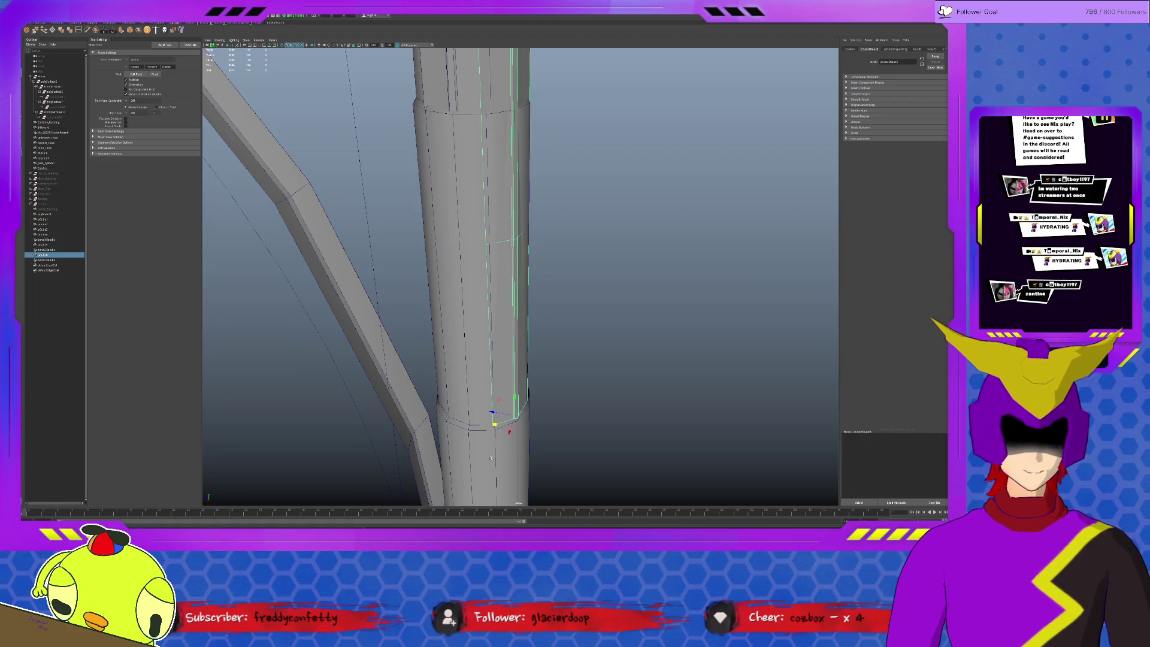
drag(495, 425, 505, 418)
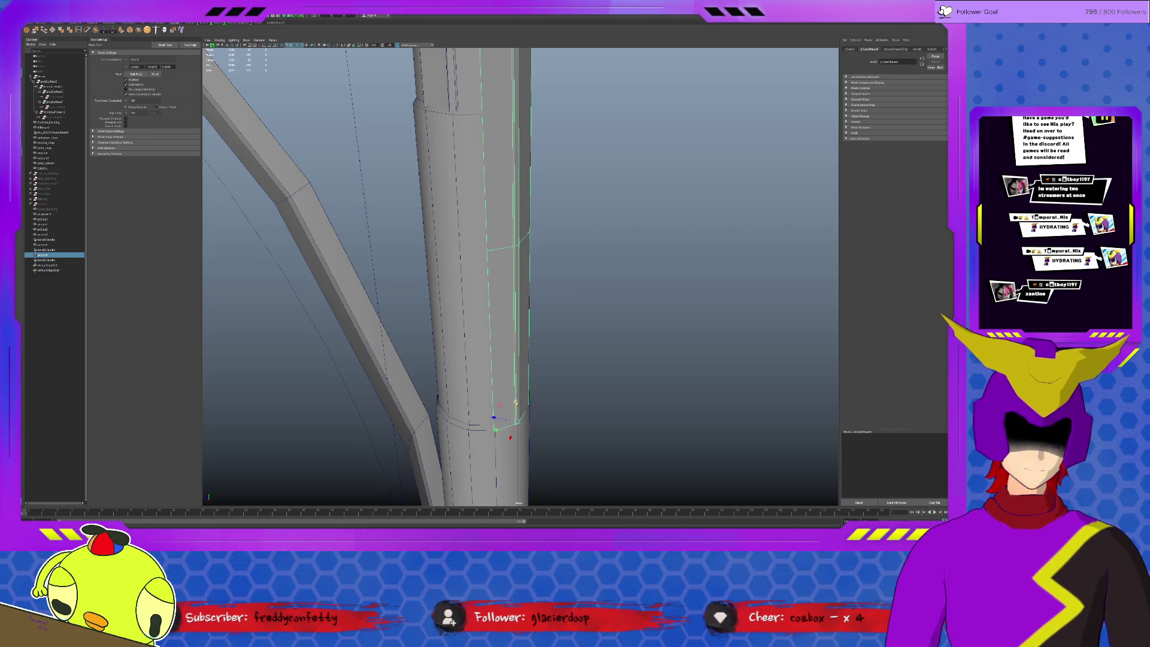
drag(494, 431, 522, 413)
key(e)
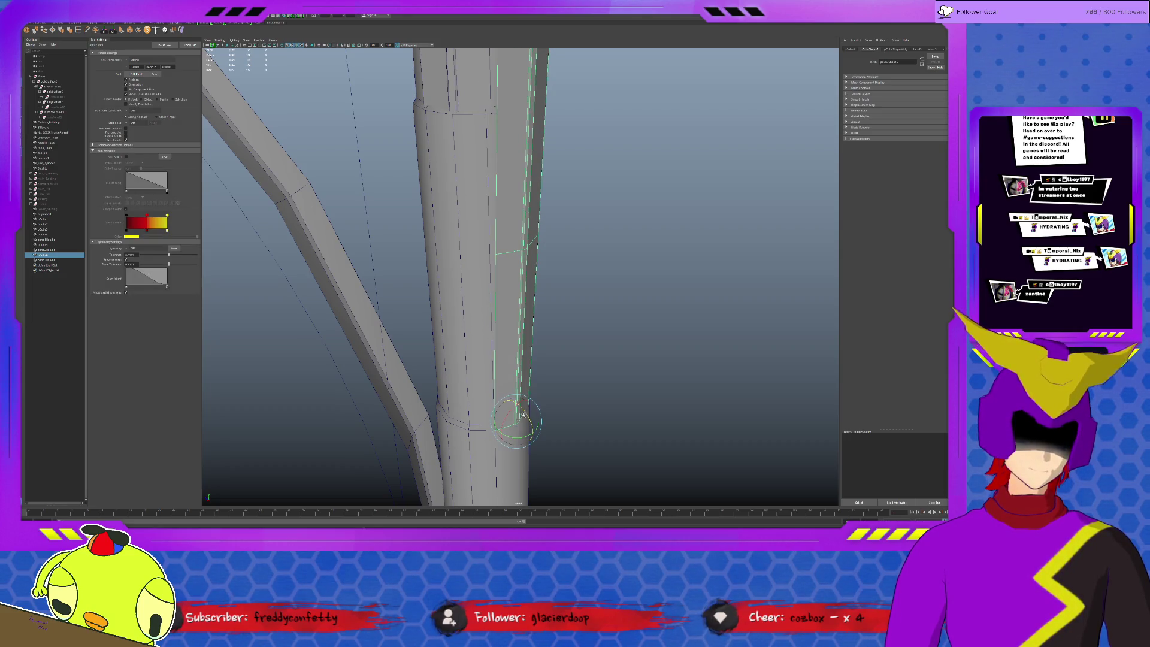
key(w)
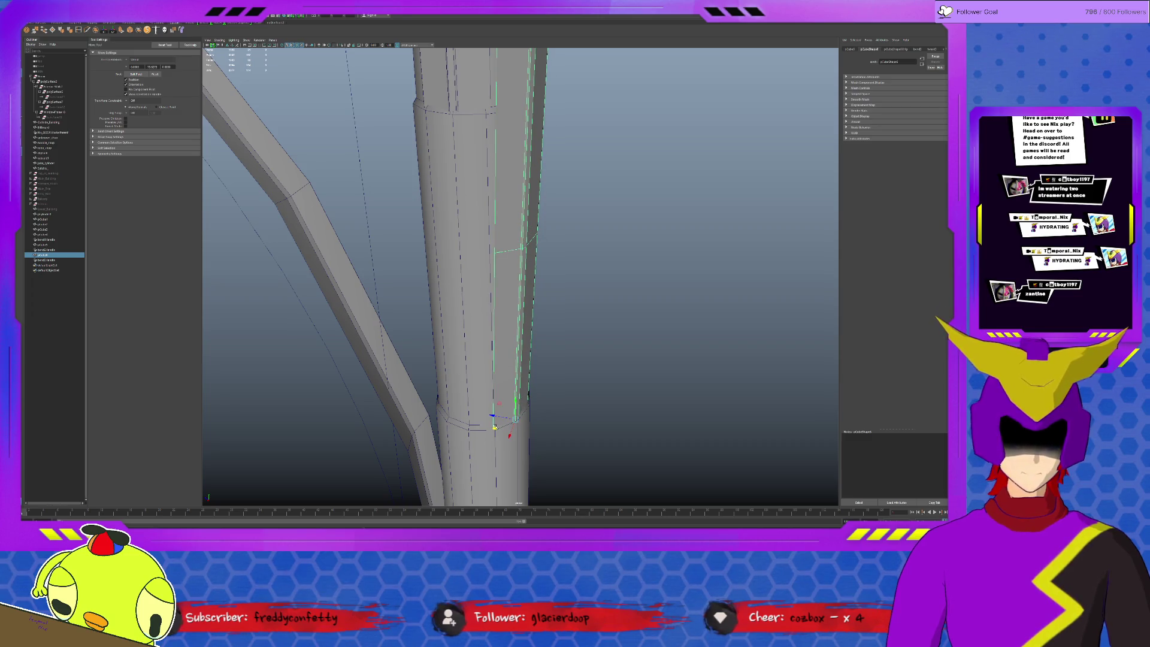
scroll(498, 417, down, 2)
mouse_move(566, 363)
alt+mouse_down()
mouse_move(593, 360)
mouse_move(562, 387)
mouse_move(564, 375)
mouse_move(588, 389)
mouse_move(569, 383)
mouse_move(551, 311)
mouse_move(536, 297)
mouse_move(639, 361)
mouse_move(700, 356)
mouse_move(597, 348)
alt+mouse_up()
click(436, 247)
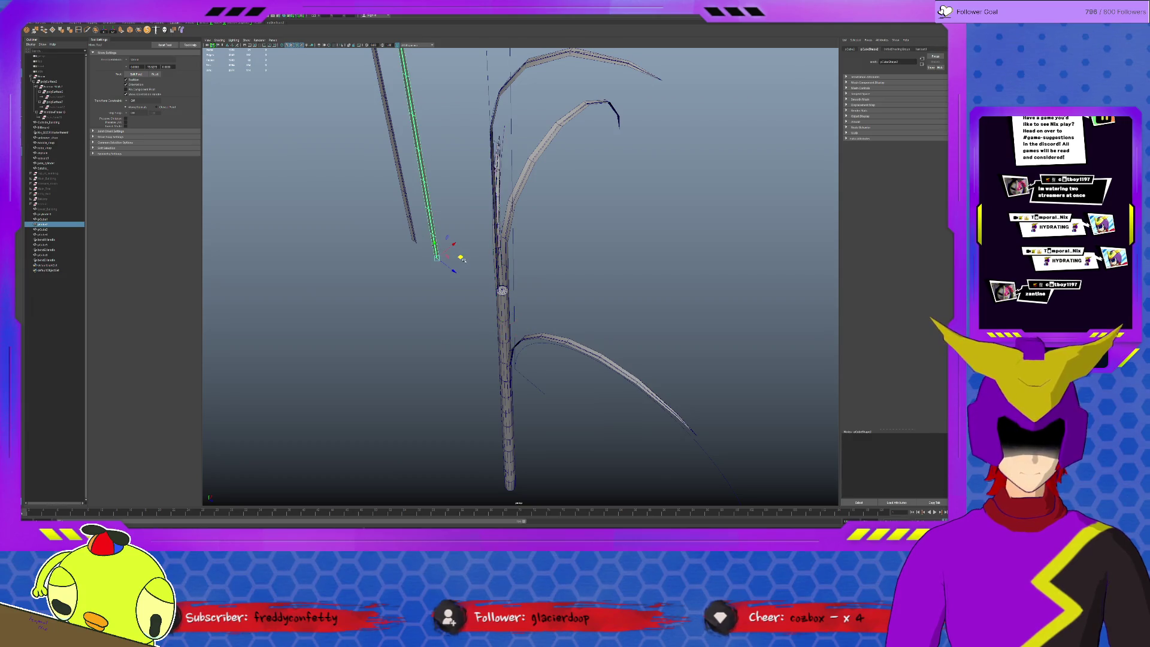
- Duplicate the left thin pole and rotate the copy upright along the main stem
click(415, 237)
key(ctrl+d)
mouse_move(414, 241)
mouse_down()
mouse_move(493, 298)
mouse_move(421, 292)
mouse_up()
key(e)
drag(515, 303, 479, 270)
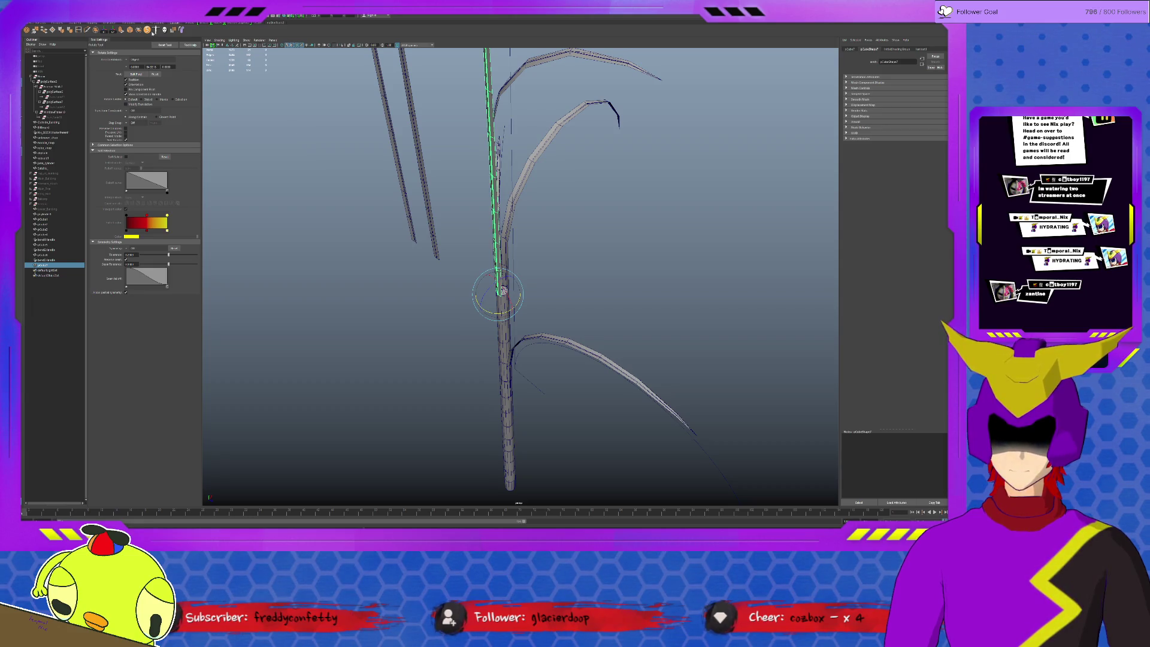
- Add bend4, raise its Curvature, then lower and rotate the handle so the leaf droops down-left
key(g)
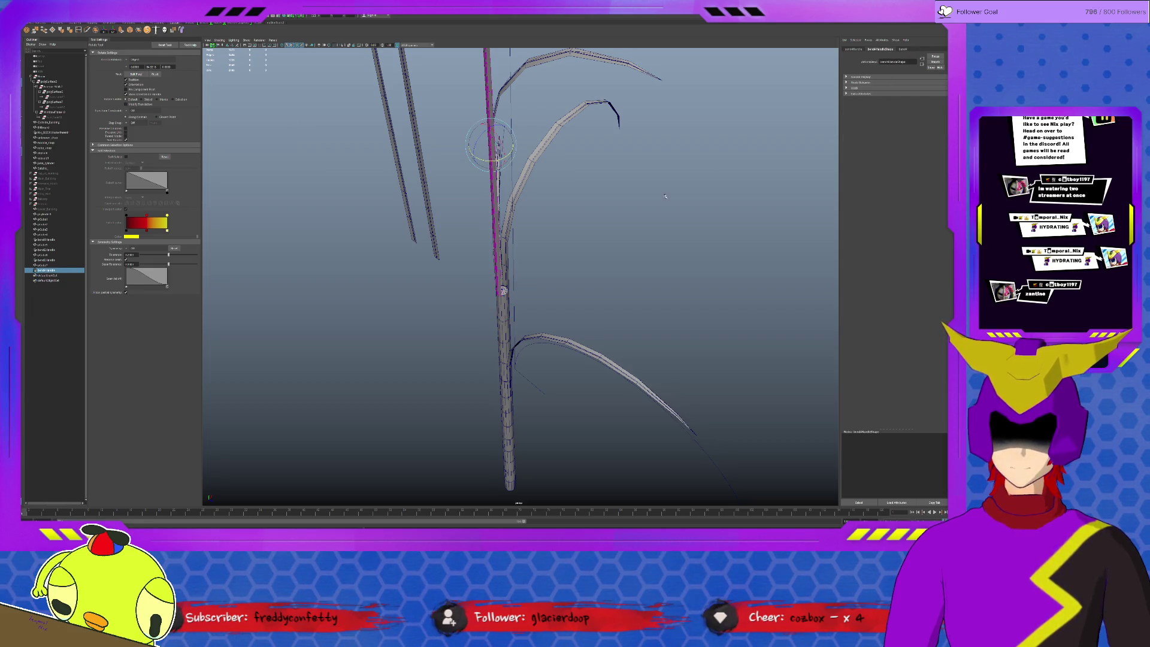
click(902, 49)
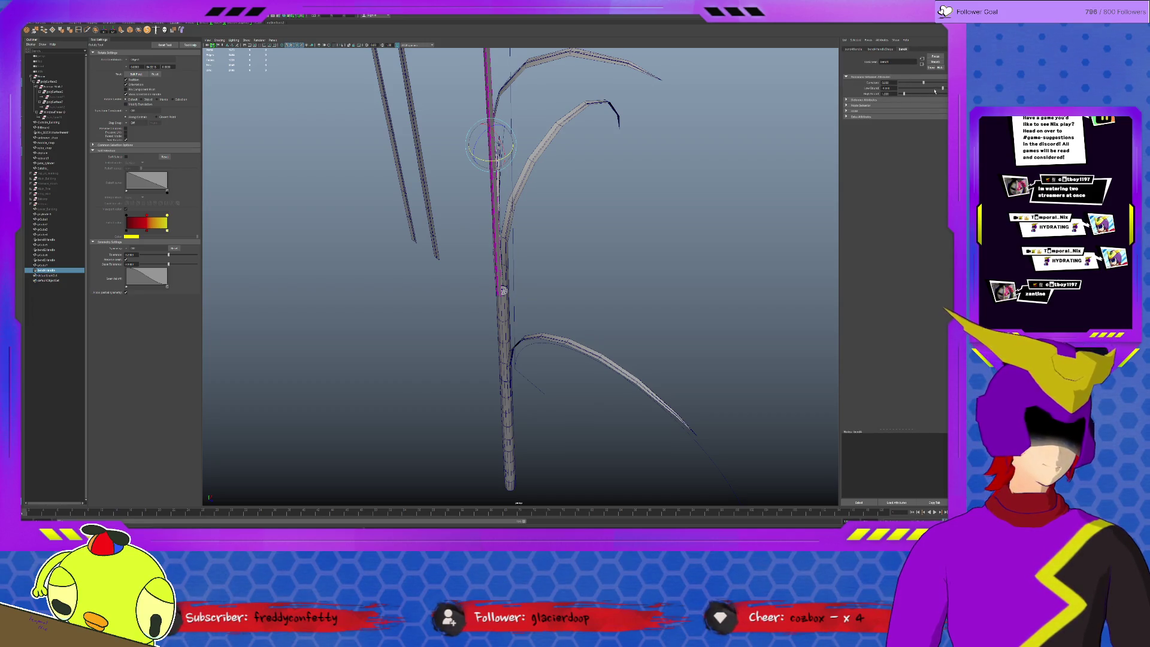
mouse_move(922, 82)
mouse_down()
mouse_move(936, 84)
mouse_move(909, 94)
mouse_up()
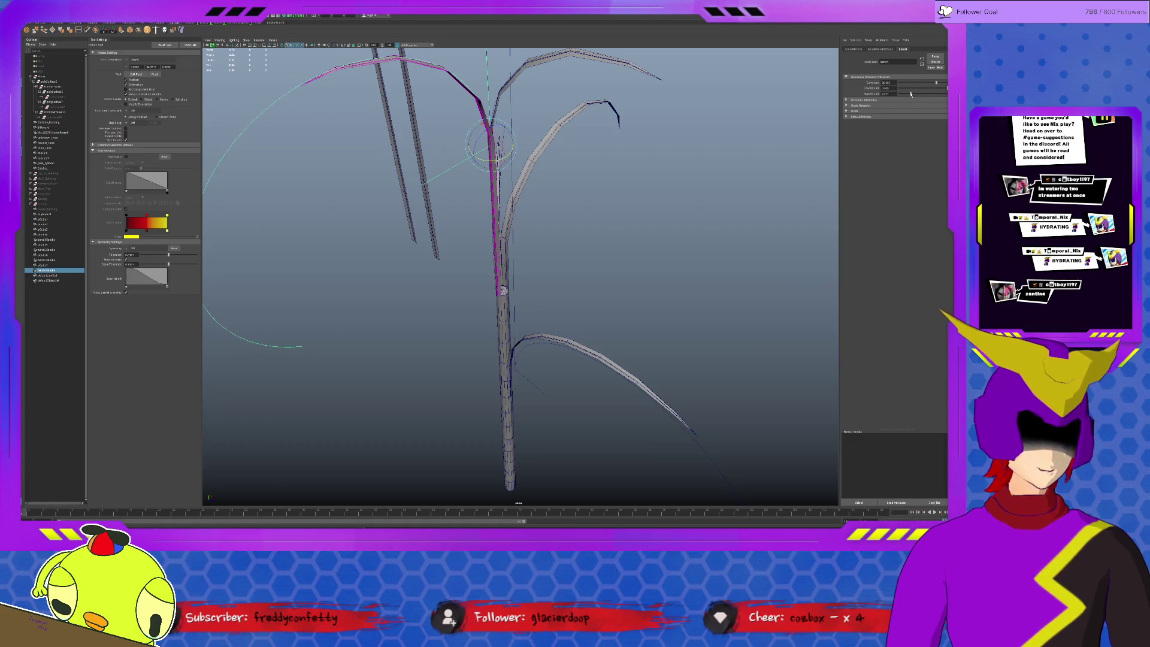
key(w)
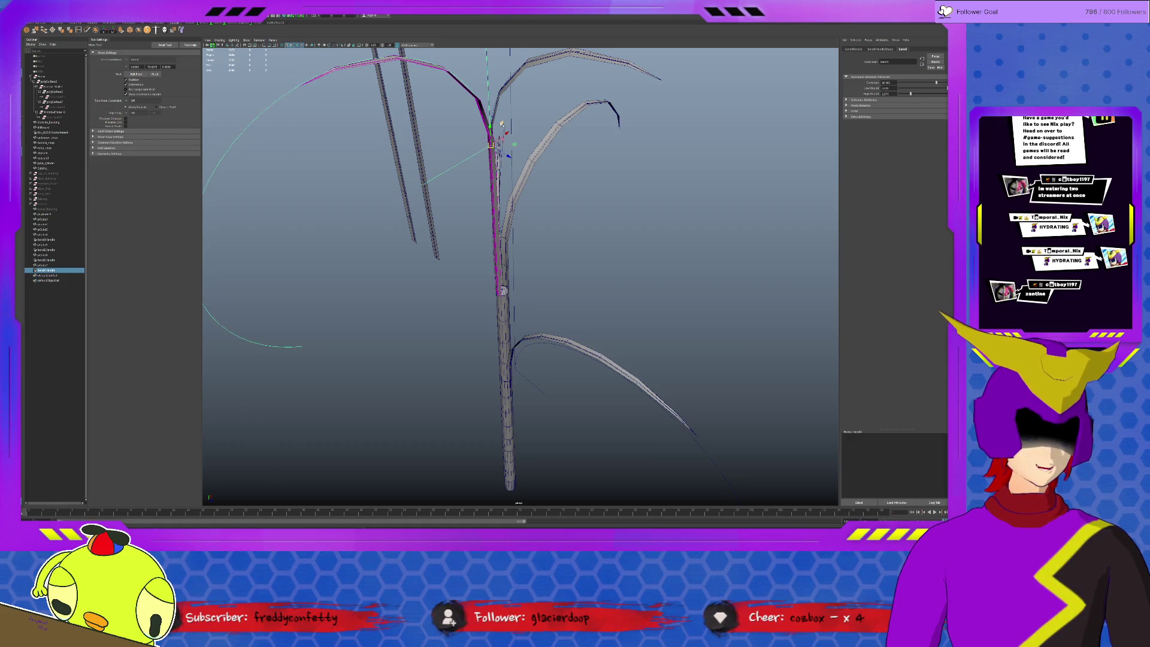
mouse_move(494, 127)
mouse_down()
mouse_move(496, 260)
mouse_move(508, 270)
mouse_up()
key(e)
drag(469, 230, 573, 262)
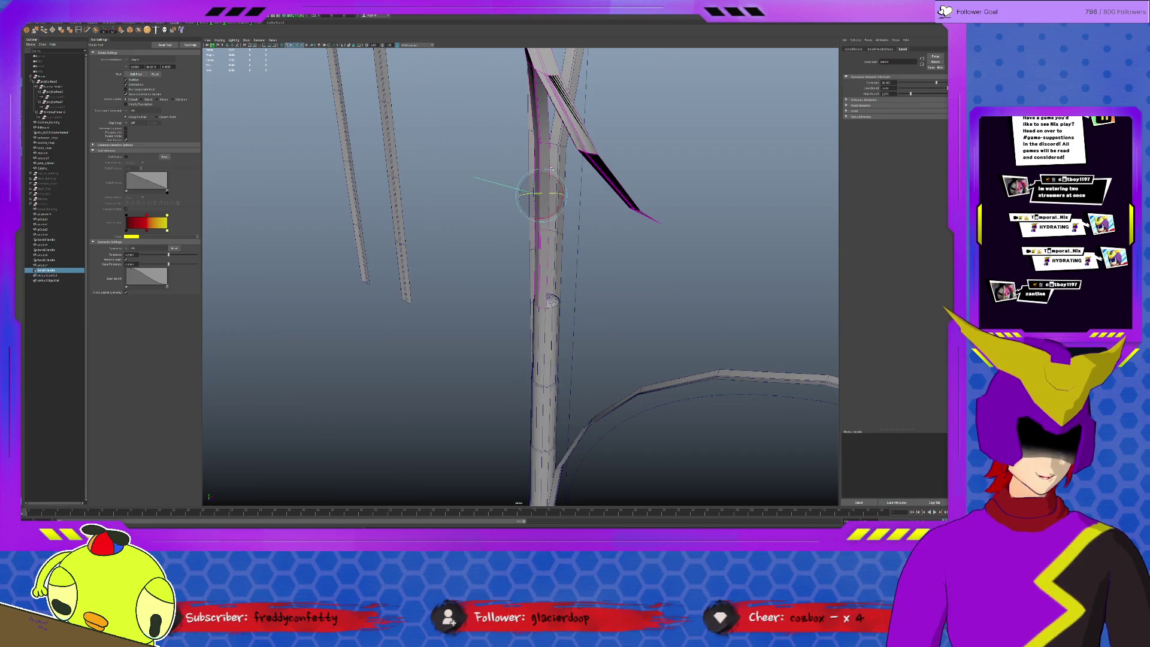
mouse_move(551, 173)
mouse_down()
mouse_move(559, 202)
mouse_move(503, 223)
mouse_move(539, 244)
mouse_move(511, 315)
mouse_move(530, 296)
mouse_move(508, 278)
mouse_move(470, 276)
mouse_move(570, 294)
mouse_move(539, 258)
mouse_up()
- Rotate the bend4 handle so the leaf curves left, then adjust the leaf mesh's base position
scroll(494, 269, up, 5)
scroll(521, 218, up, 5)
mouse_move(521, 218)
mouse_down()
mouse_move(604, 240)
mouse_move(651, 195)
mouse_up()
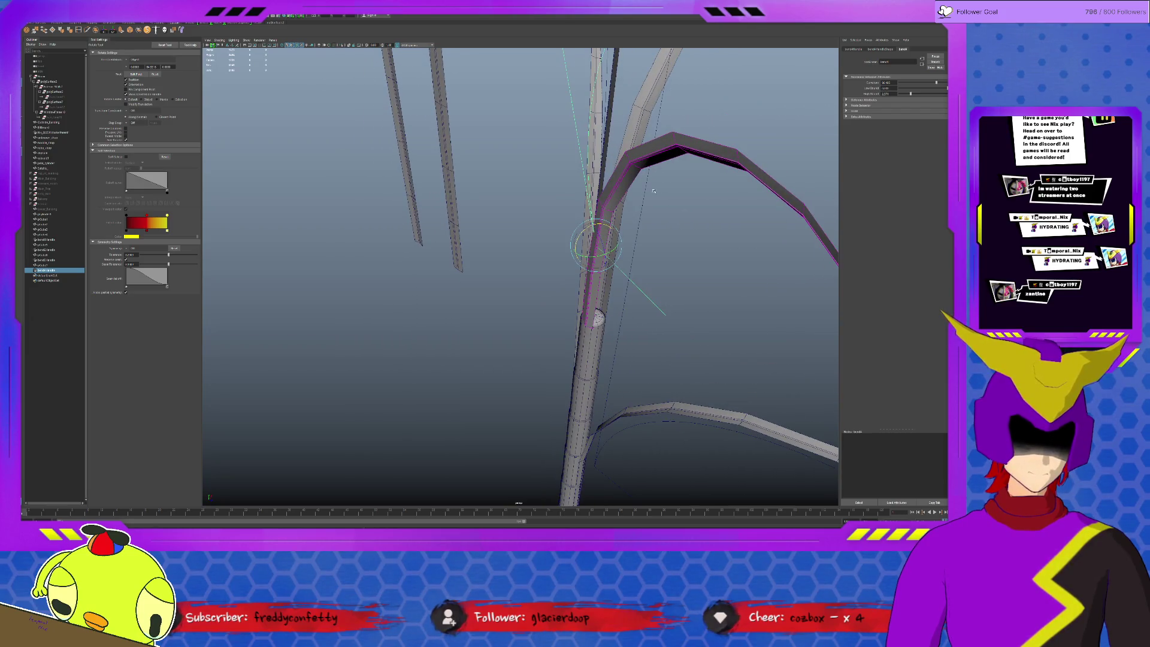
click(694, 152)
key(w)
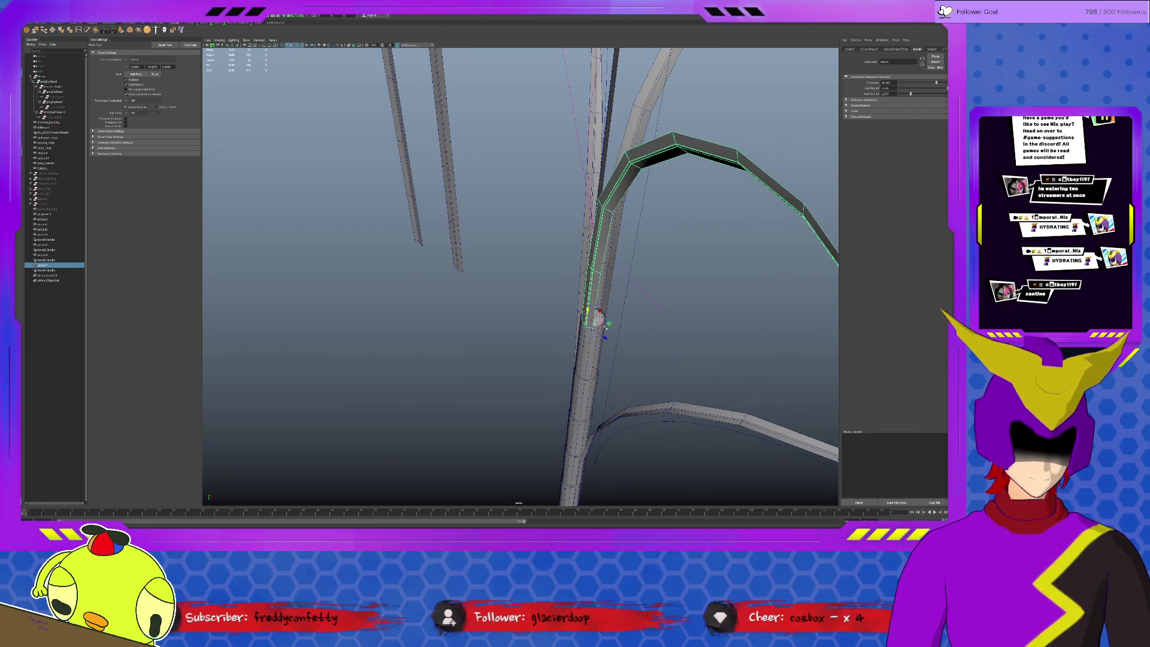
mouse_move(607, 323)
mouse_down()
mouse_move(540, 317)
mouse_move(528, 304)
mouse_up()
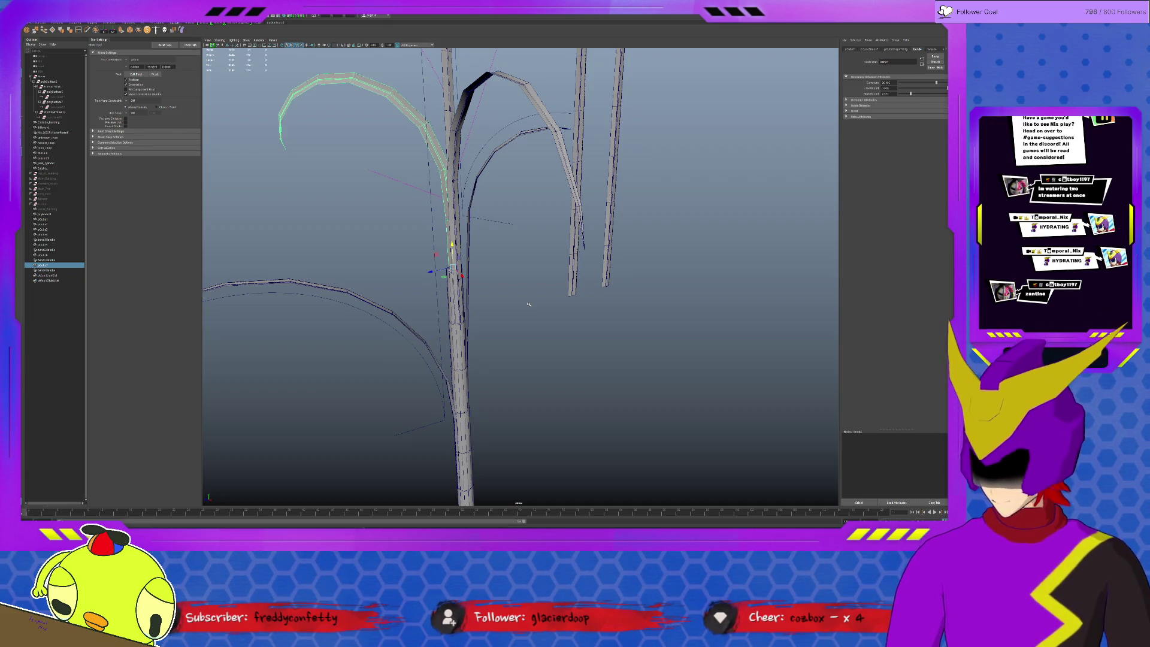
alt+drag(556, 306, 587, 344)
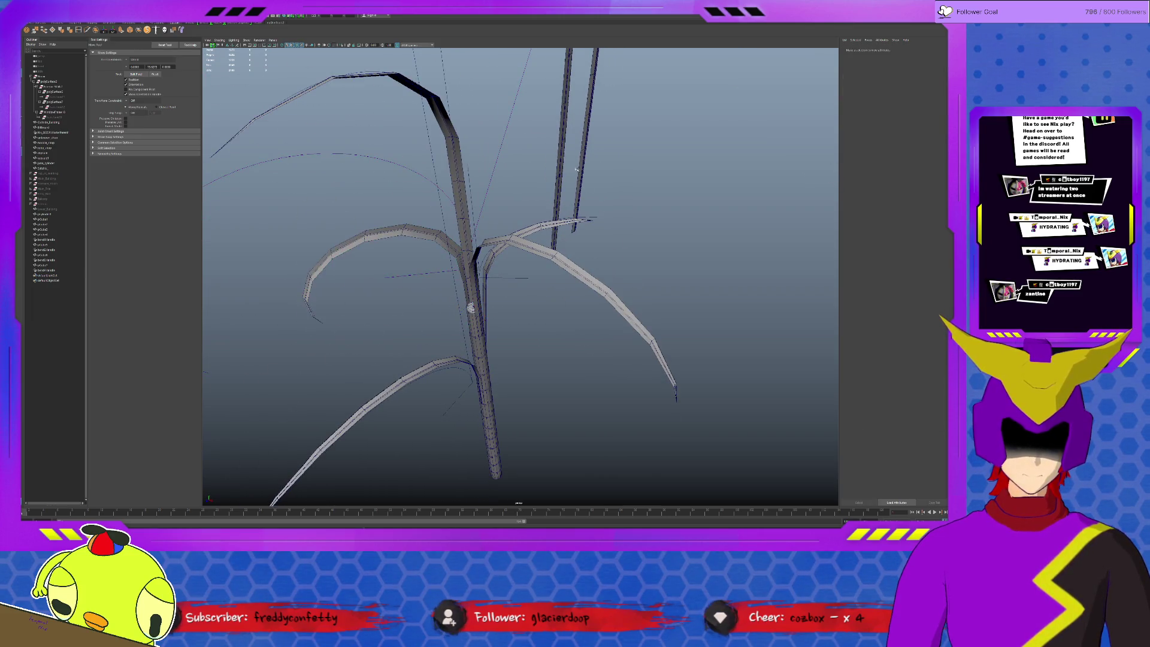
- Duplicate a vertical stalk and position the copy on the stem, undoing an over-shrink
click(584, 189)
mouse_move(584, 189)
alt+mouse_down()
mouse_move(567, 248)
mouse_move(491, 252)
mouse_move(492, 322)
alt+mouse_up()
key(ctrl+d)
key(f)
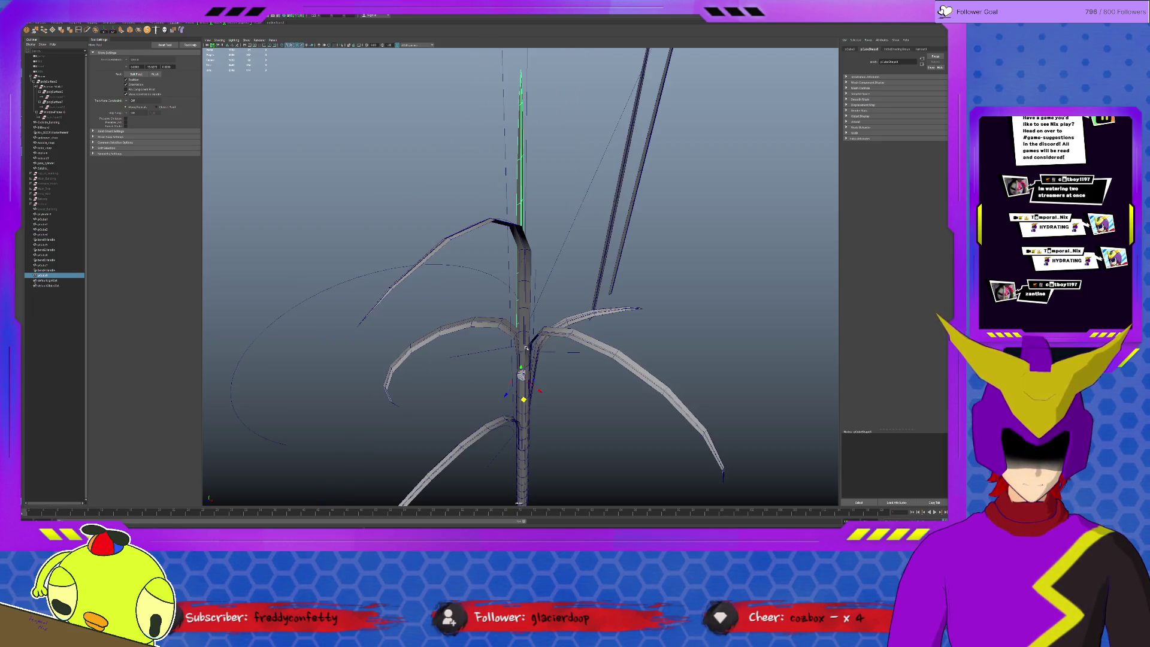
key(r)
drag(521, 367, 521, 390)
key(w)
key(ctrl+z)
key(e)
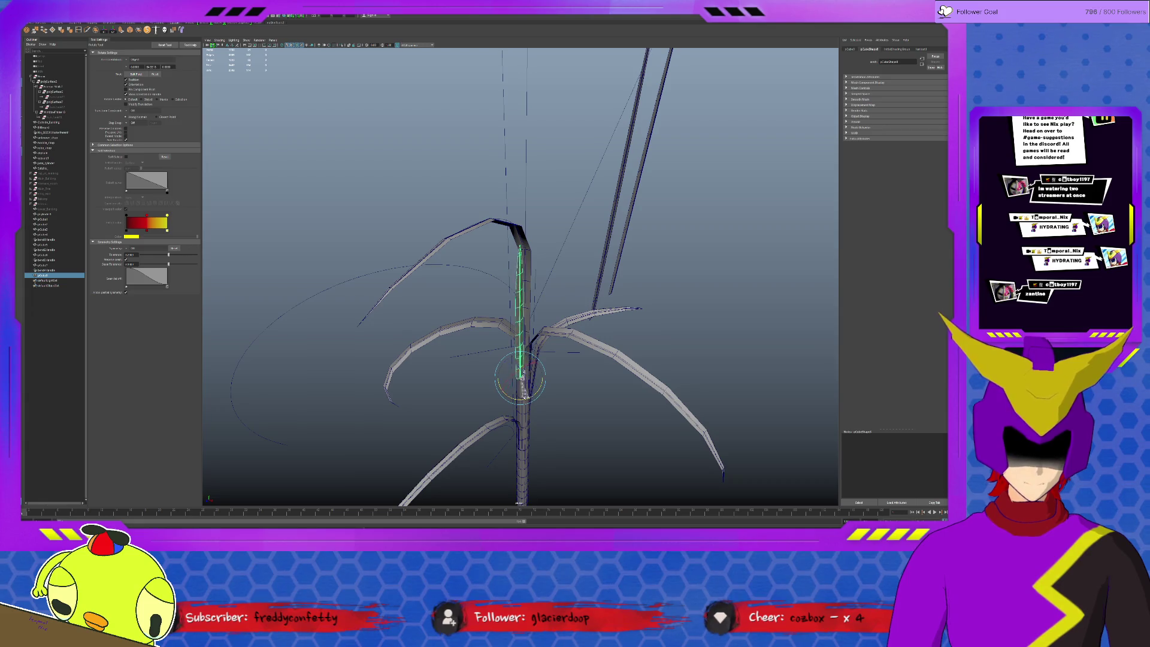
key(w)
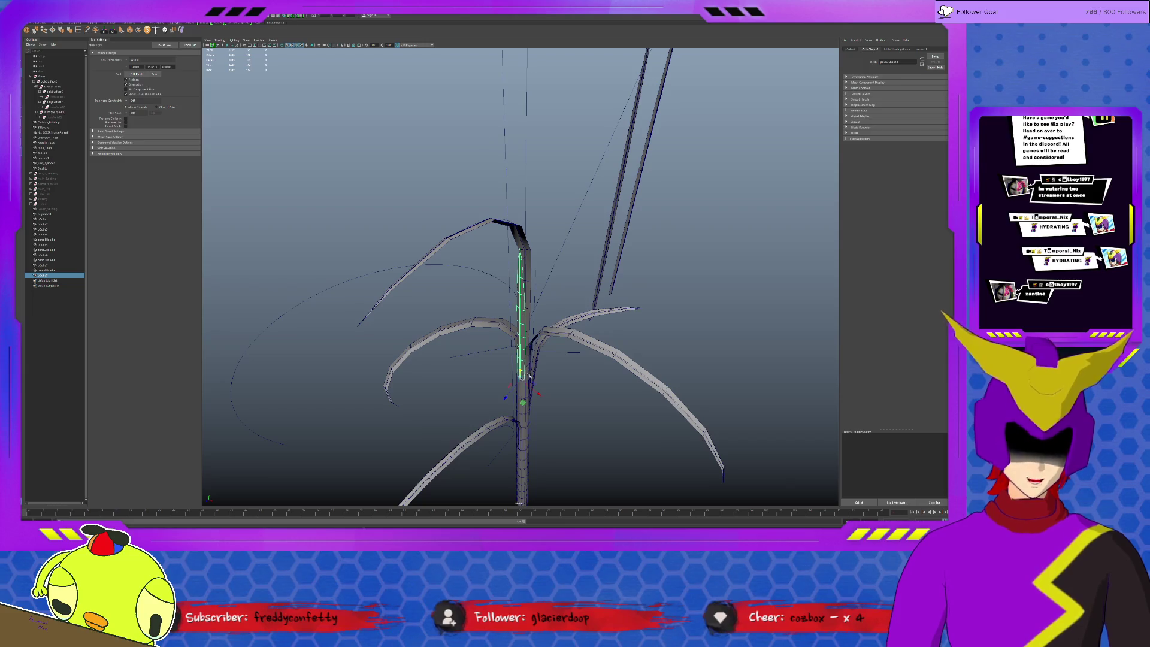
scroll(524, 375, up, 5)
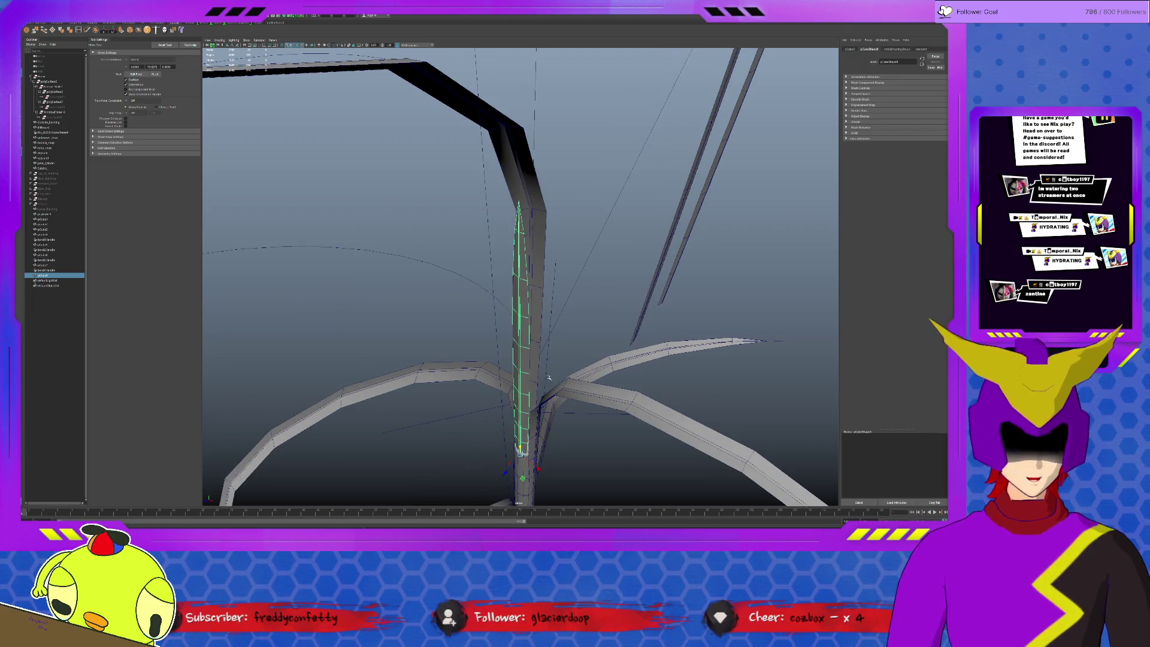
scroll(549, 376, up, 3)
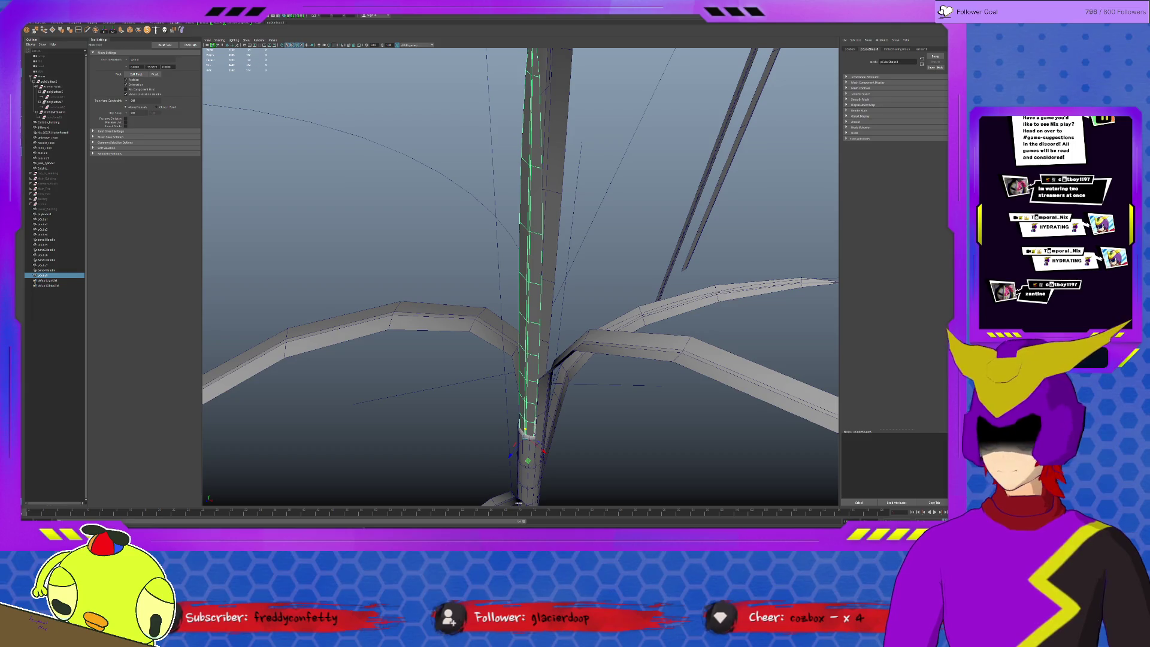
- Add a bend to the copy with Curvature about 40 and move the handle down the stalk
key(g)
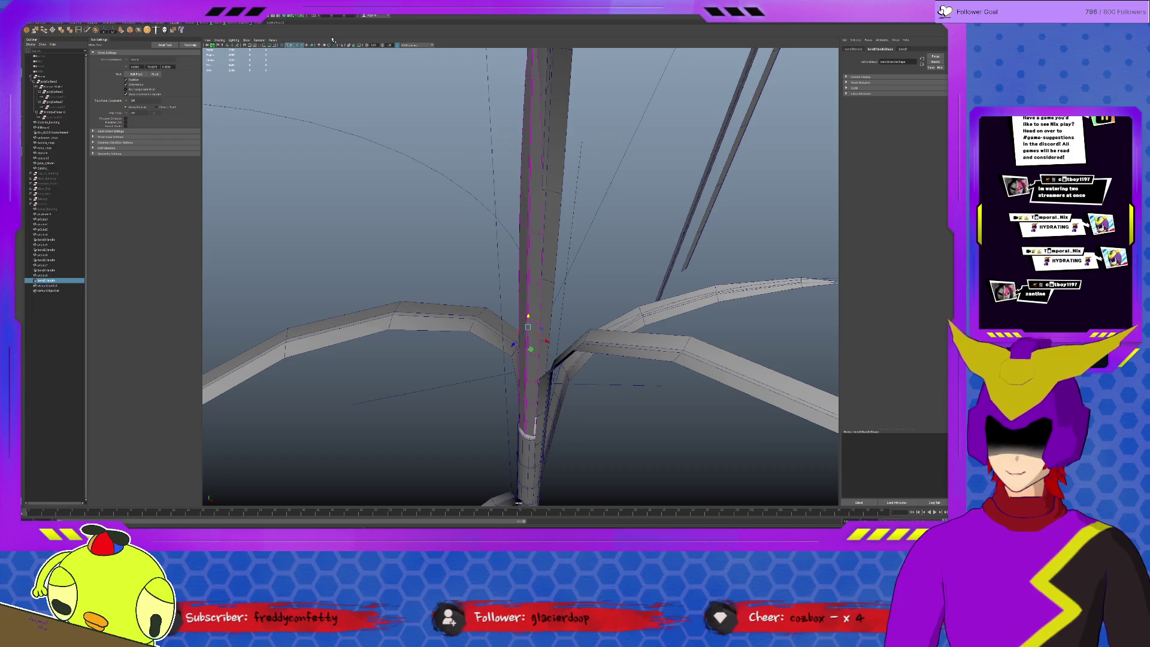
click(903, 49)
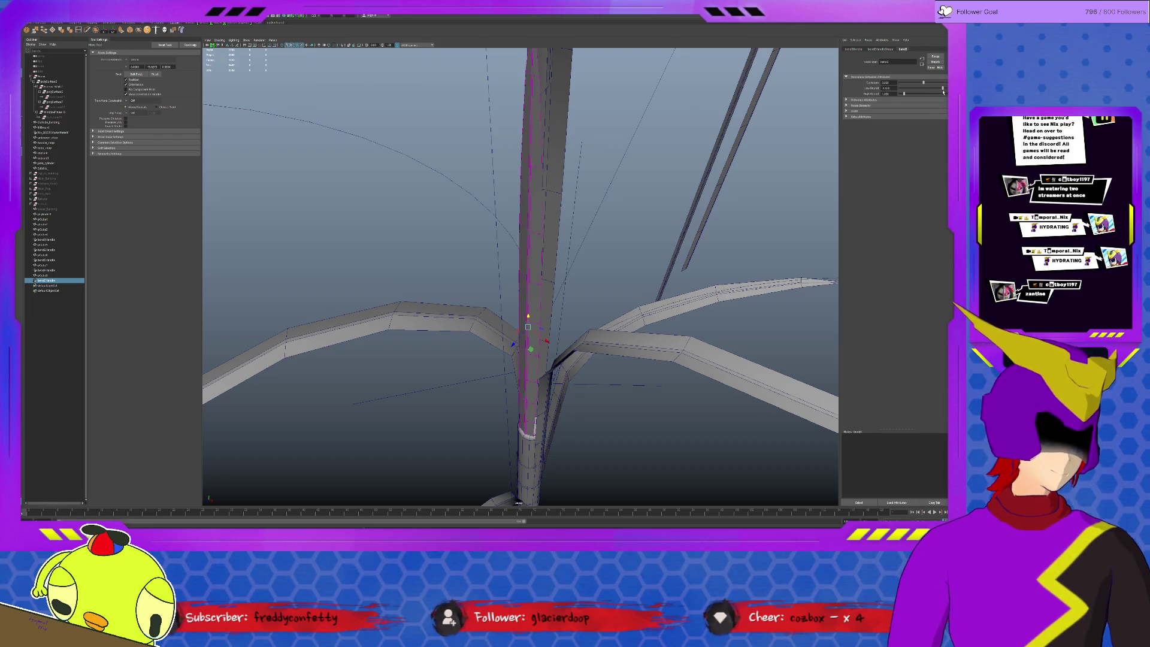
drag(923, 84, 928, 83)
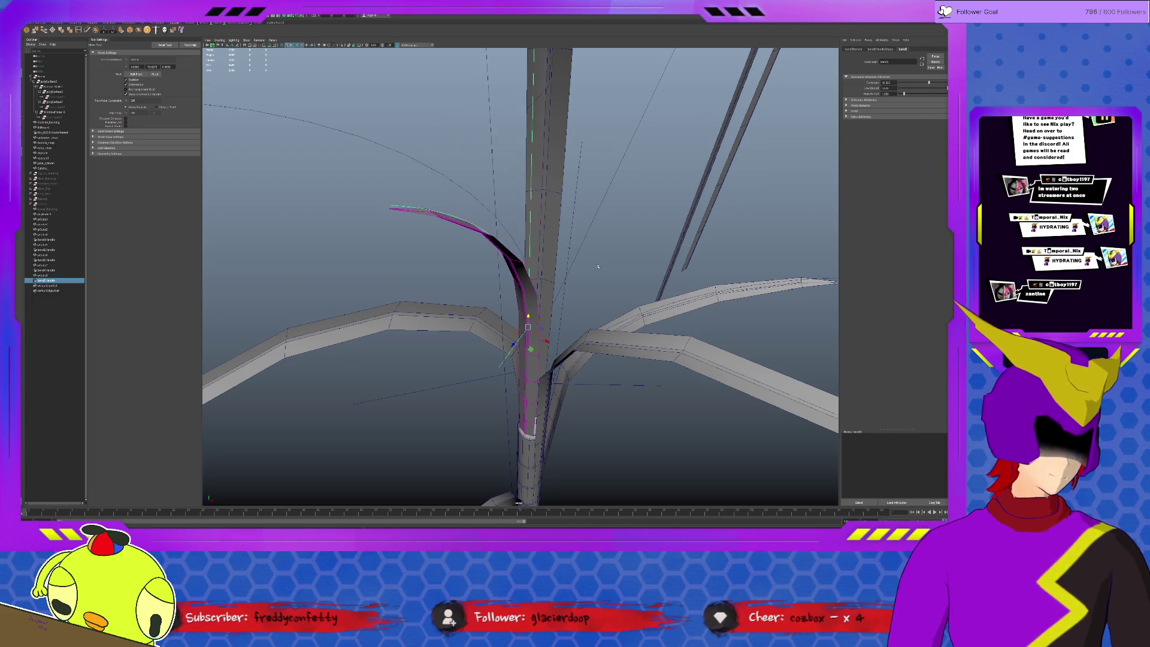
drag(529, 318, 547, 419)
drag(930, 83, 931, 83)
- Fine-tune the curvature and reposition the bend handle so the leaf sweeps out left
mouse_move(633, 283)
alt+mouse_down()
mouse_move(538, 383)
mouse_move(715, 259)
alt+mouse_up()
key(r)
drag(929, 83, 927, 88)
key(w)
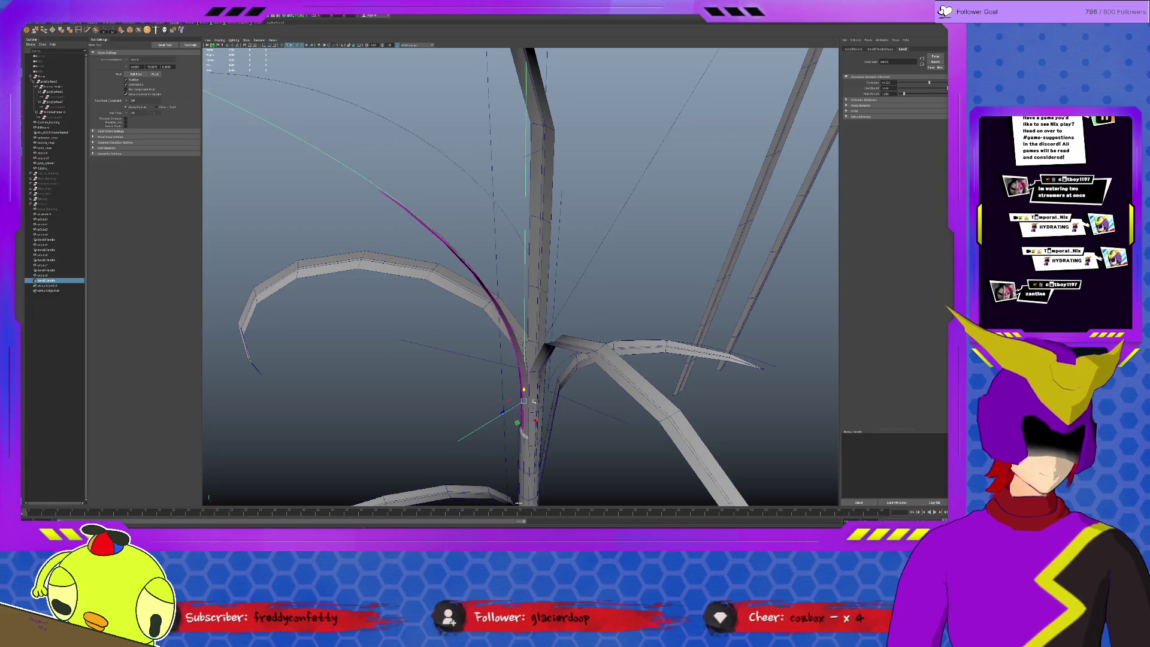
drag(509, 403, 510, 406)
click(519, 427)
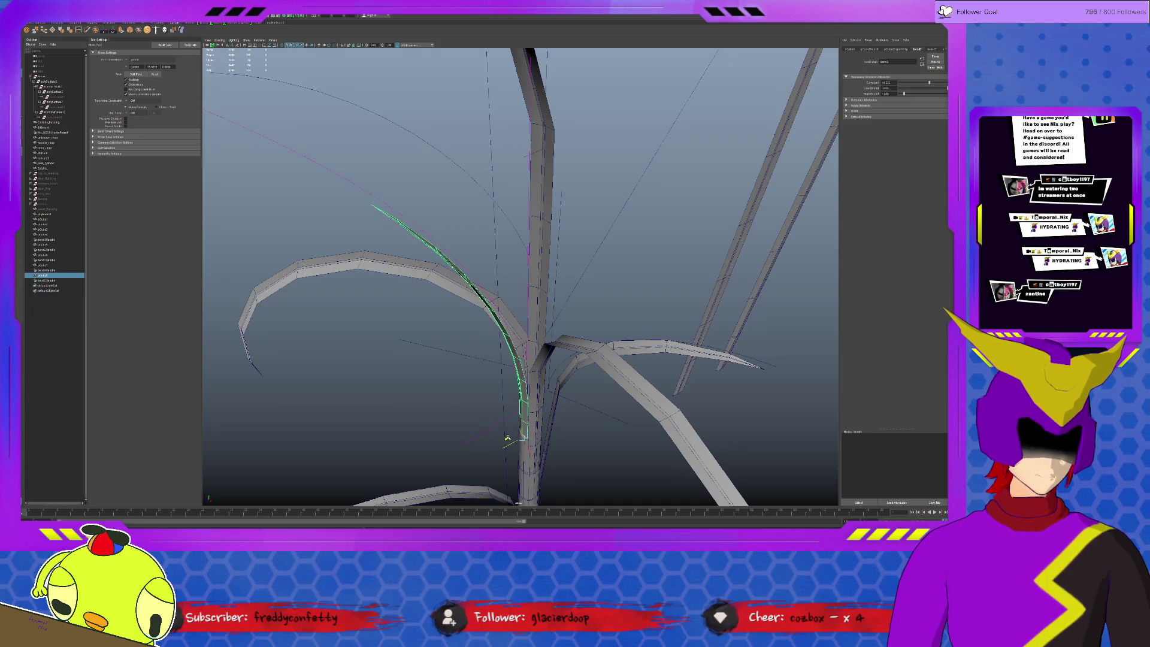
alt+right_drag(508, 435, 562, 423)
click(570, 454)
mouse_move(569, 454)
alt+mouse_down()
mouse_move(572, 465)
mouse_move(533, 441)
mouse_move(622, 447)
mouse_move(586, 432)
alt+mouse_up()
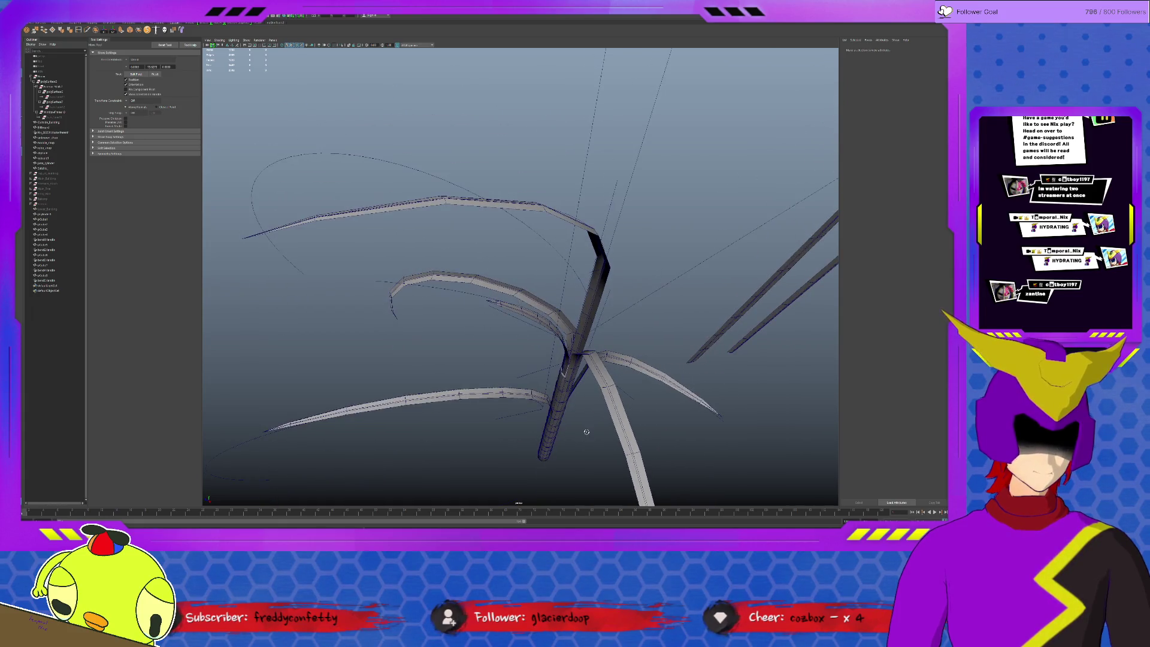
- Duplicate the thin straight stick, then move, tilt and shorten the copy onto the central trunk
click(746, 337)
key(ctrl+d)
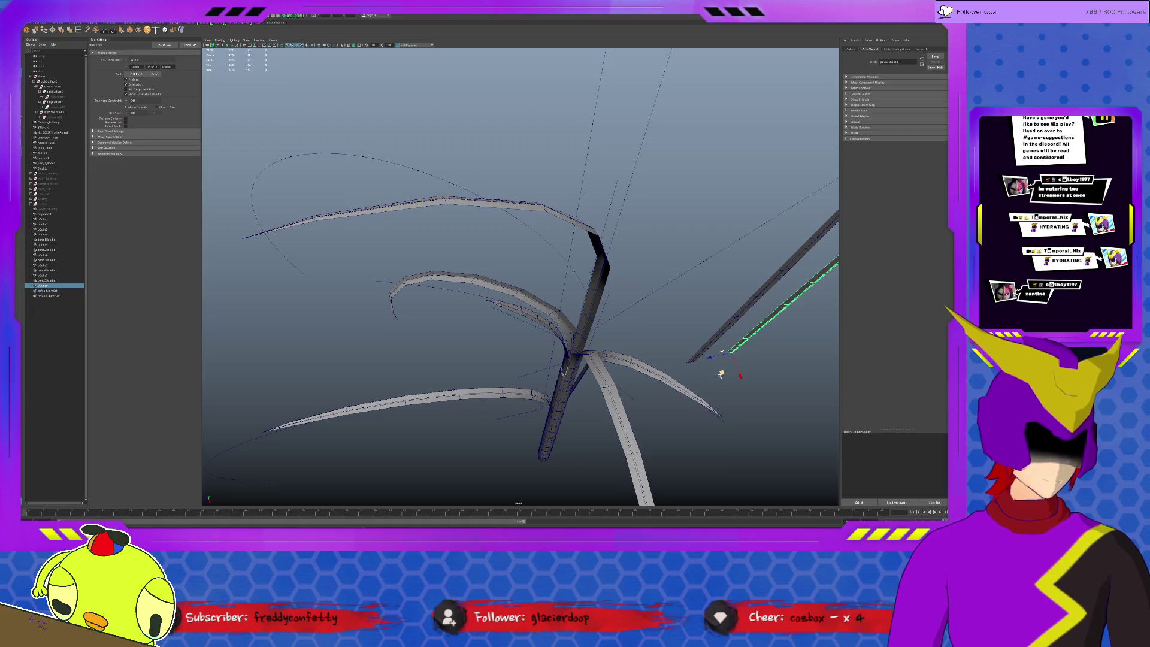
drag(721, 373, 530, 404)
key(e)
mouse_move(529, 404)
alt+mouse_down()
mouse_move(581, 314)
mouse_move(550, 359)
alt+mouse_up()
key(w)
key(r)
key(e)
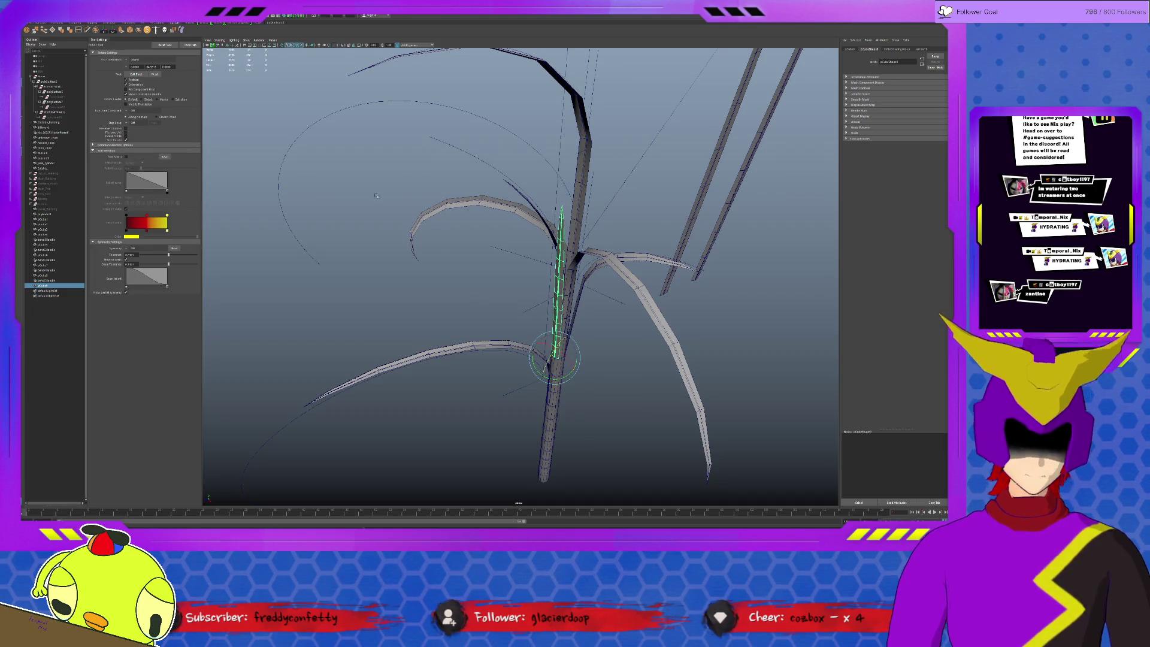
- Add a Bend deformer with more curvature so the leaf arches down-left, sliding its handle lower
click(182, 30)
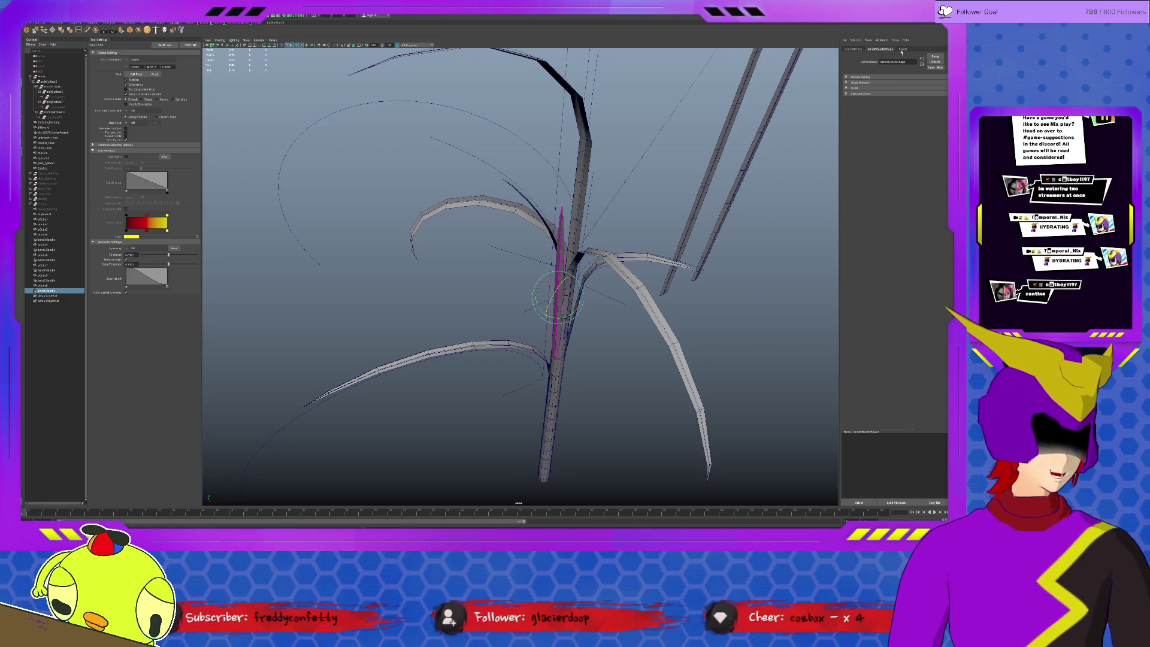
click(902, 49)
drag(937, 84, 934, 83)
alt+drag(527, 301, 656, 308)
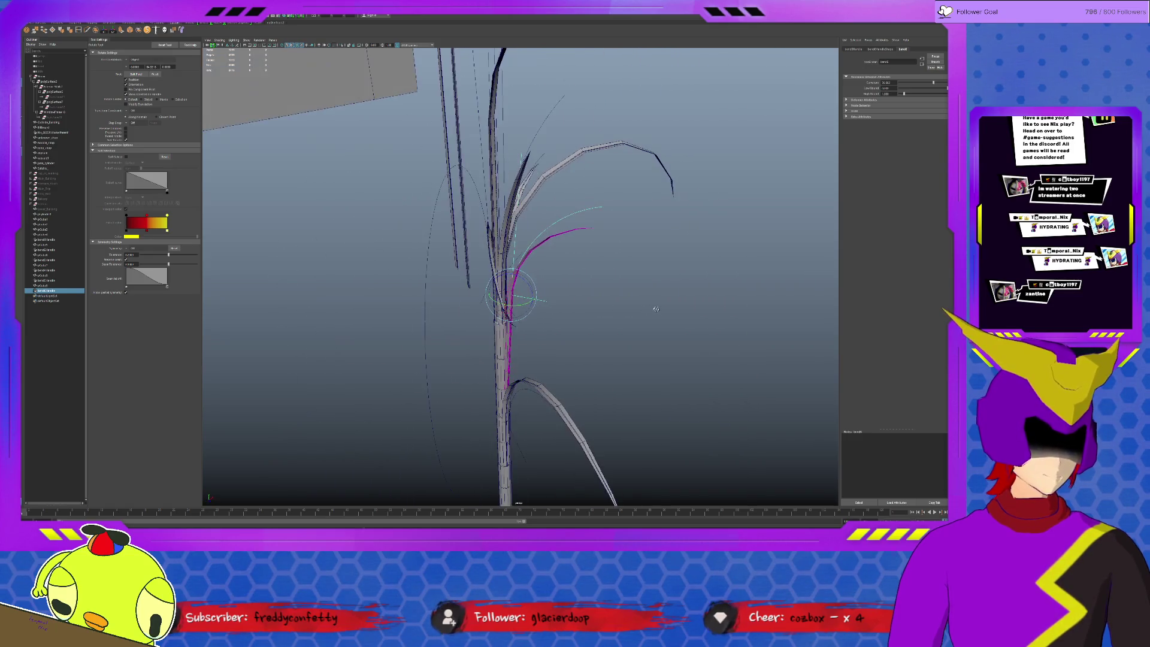
key(w)
drag(527, 278, 523, 316)
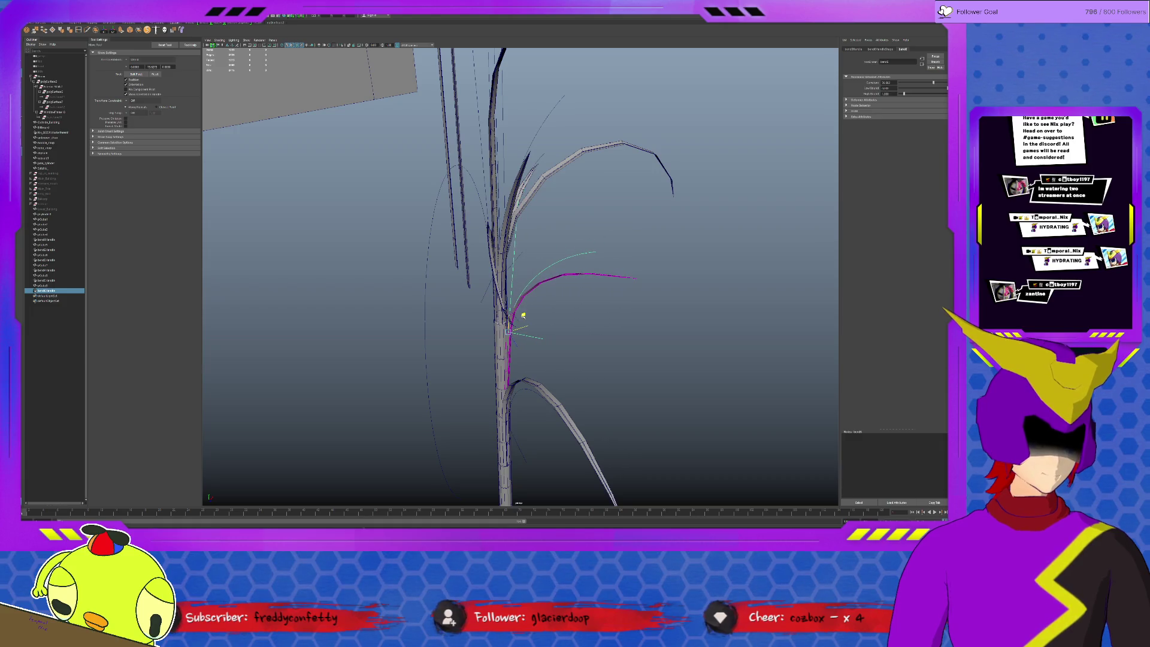
click(566, 324)
- Select the right-hand straight stick and expand the soft selection options
alt+drag(613, 323, 539, 321)
click(742, 228)
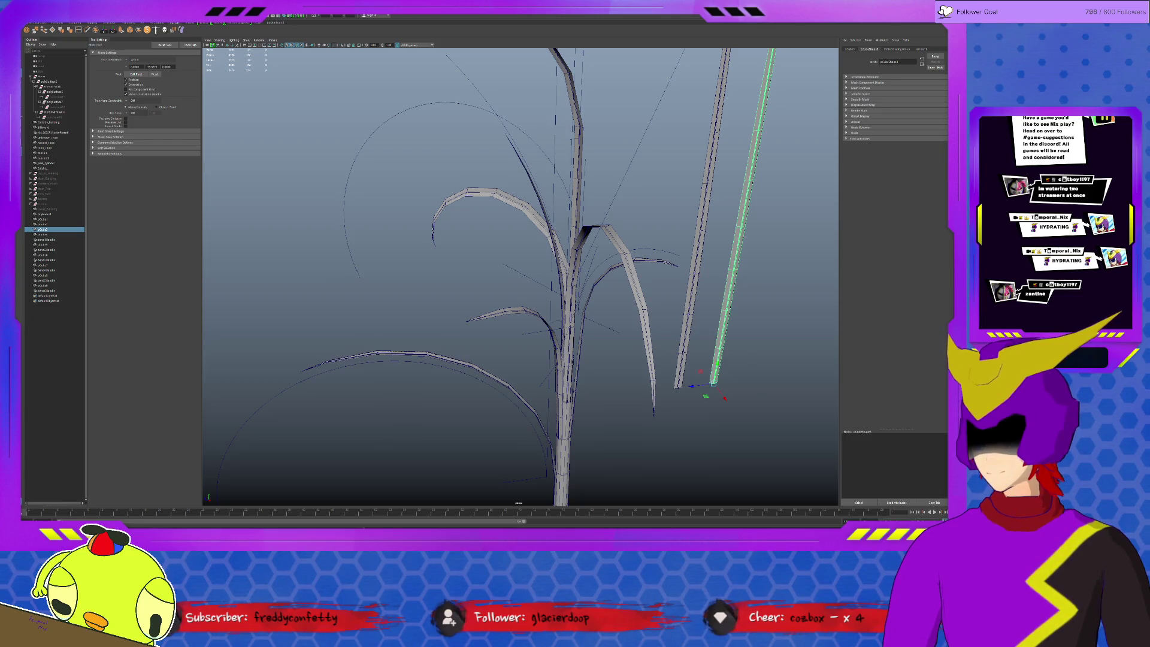
click(107, 148)
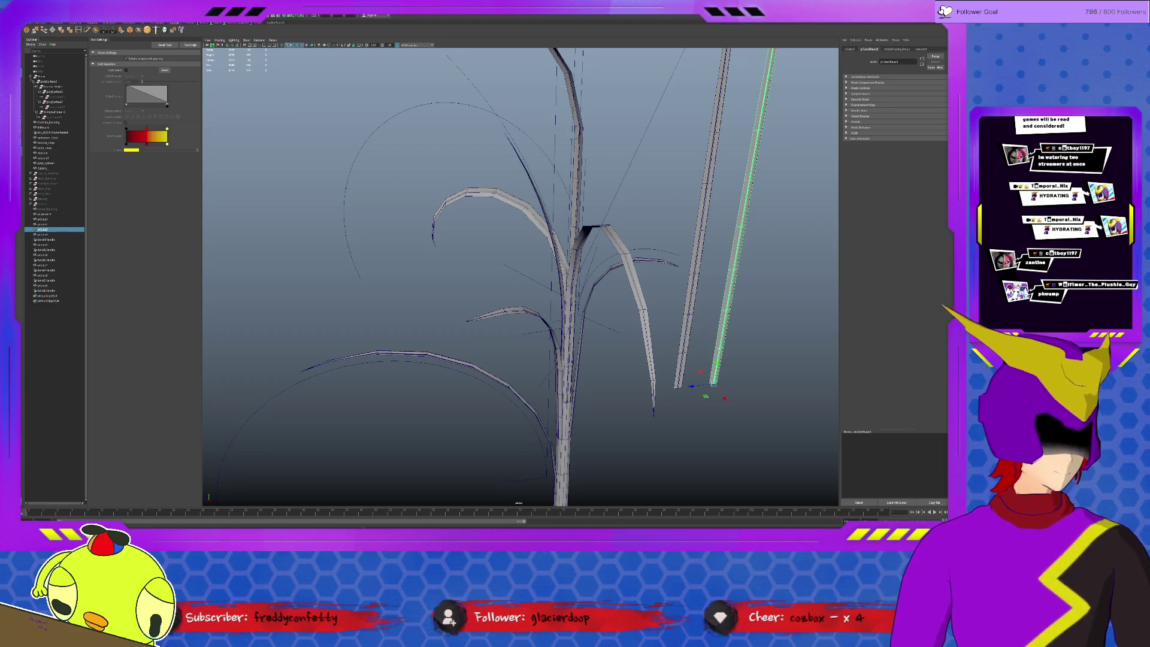
- Duplicate the stick, move the copy onto the central stem and tilt it slightly
alt+drag(659, 413, 501, 413)
alt+right_drag(501, 413, 587, 338)
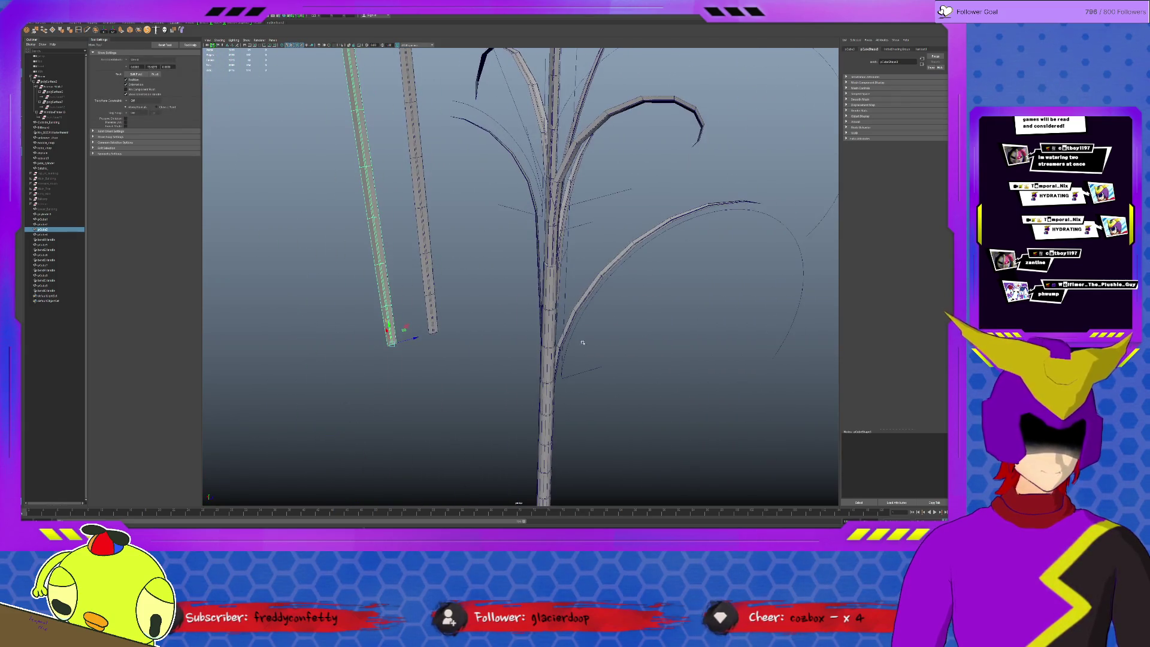
key(ctrl+d)
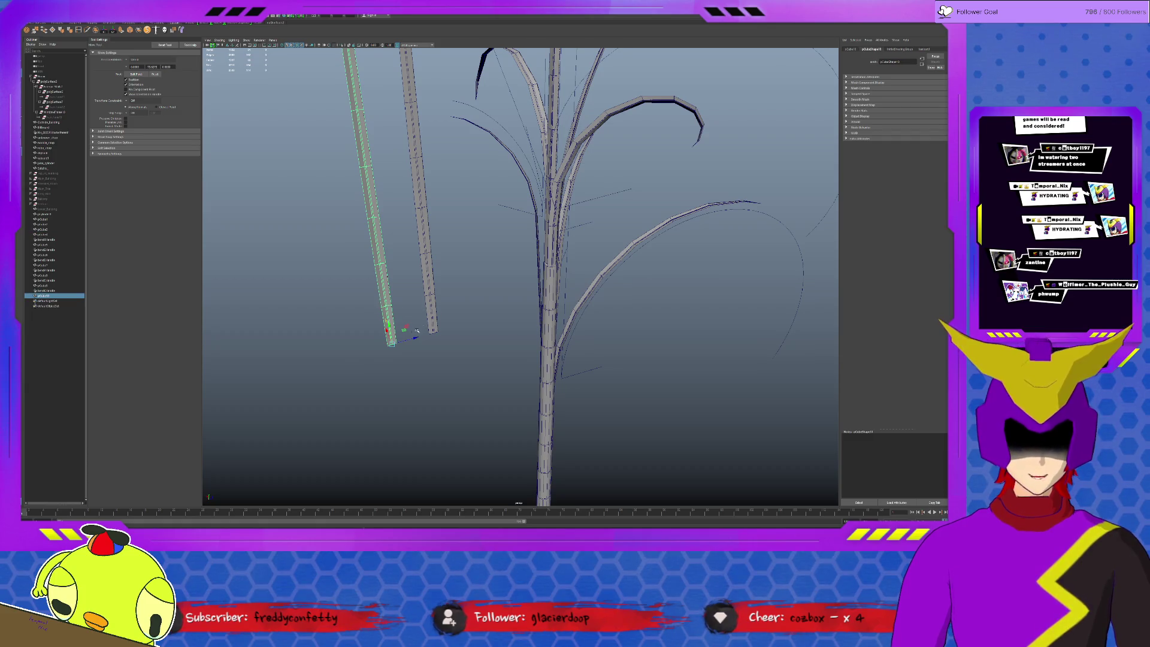
key(r)
key(w)
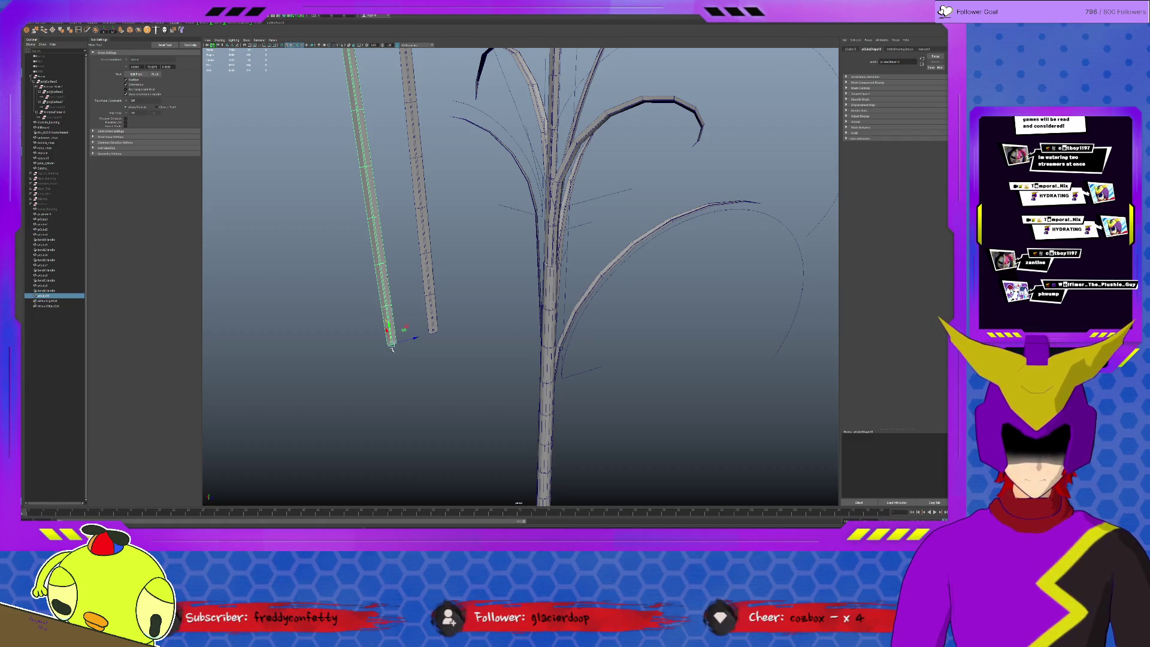
drag(392, 346, 547, 348)
key(e)
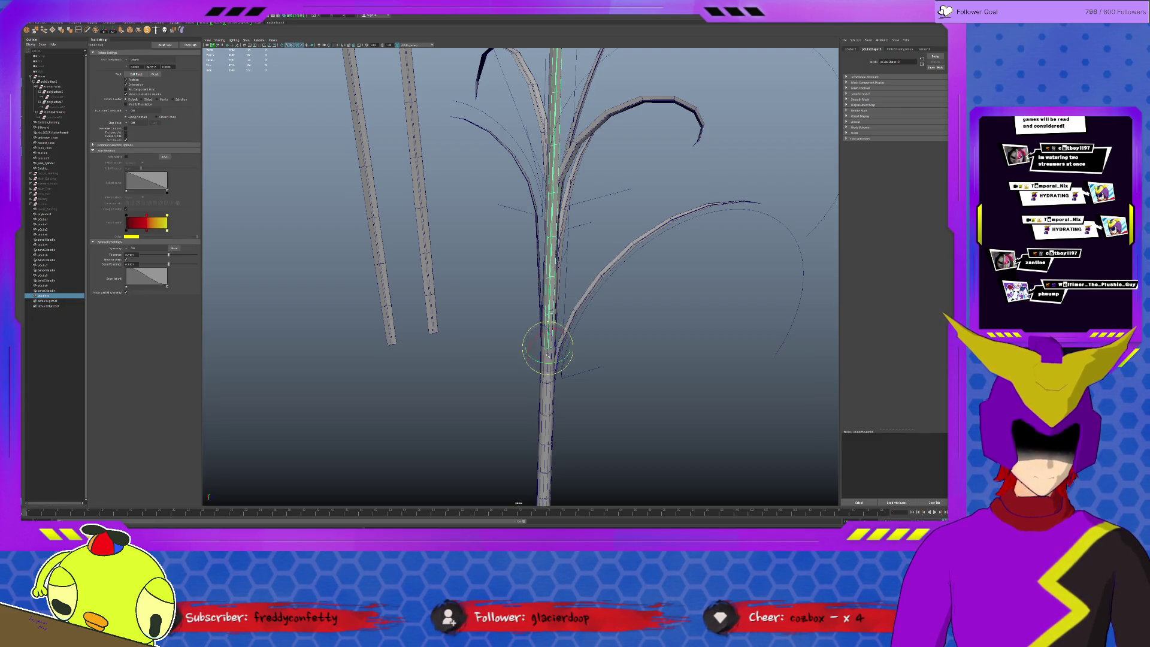
mouse_move(537, 361)
mouse_down()
mouse_move(585, 308)
mouse_move(576, 302)
mouse_move(541, 340)
mouse_move(564, 332)
mouse_up()
key(w)
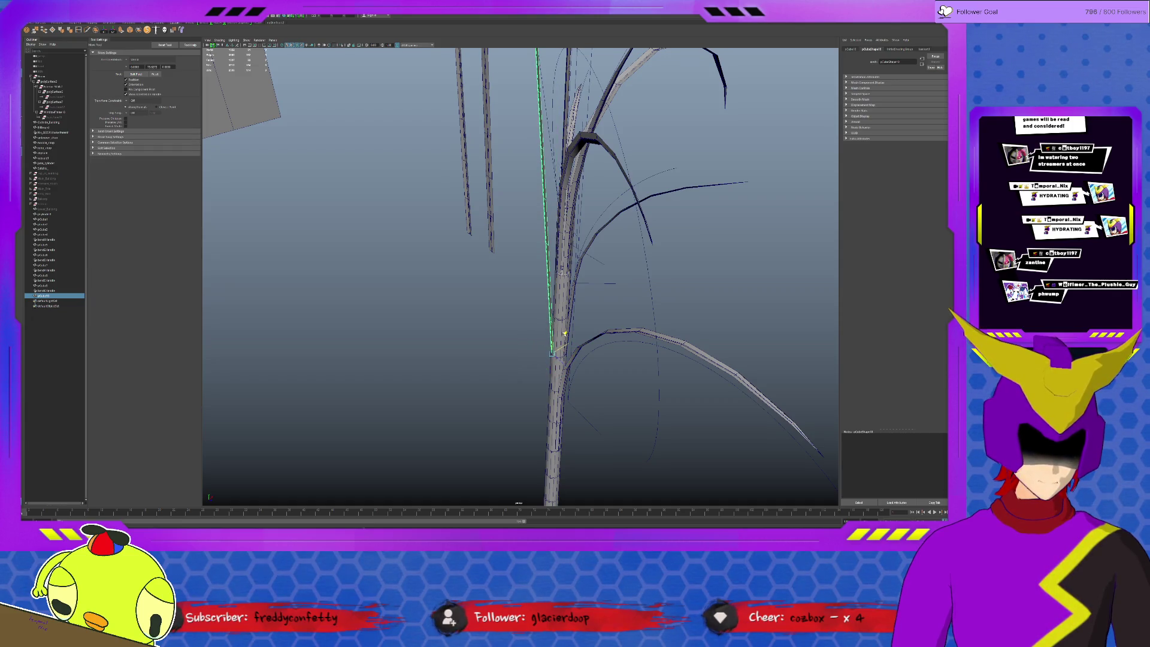
- Add a Bend deformer, raise its High Bound and increase Curvature to bend the stalk
click(181, 30)
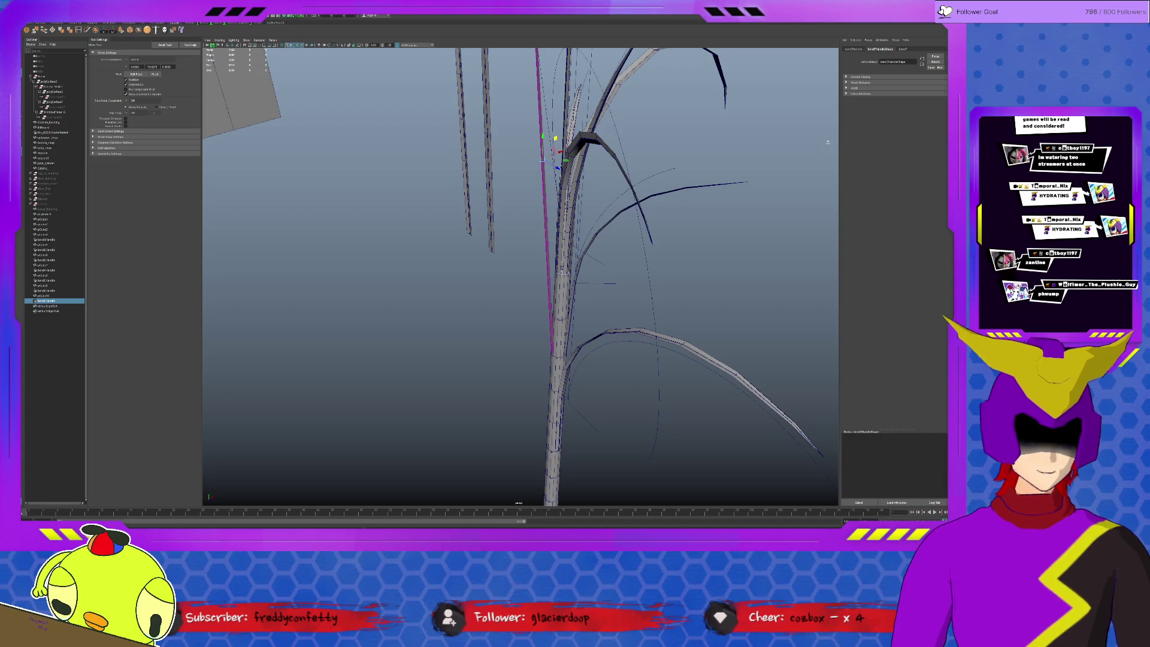
drag(920, 86, 925, 84)
key(ctrl+z)
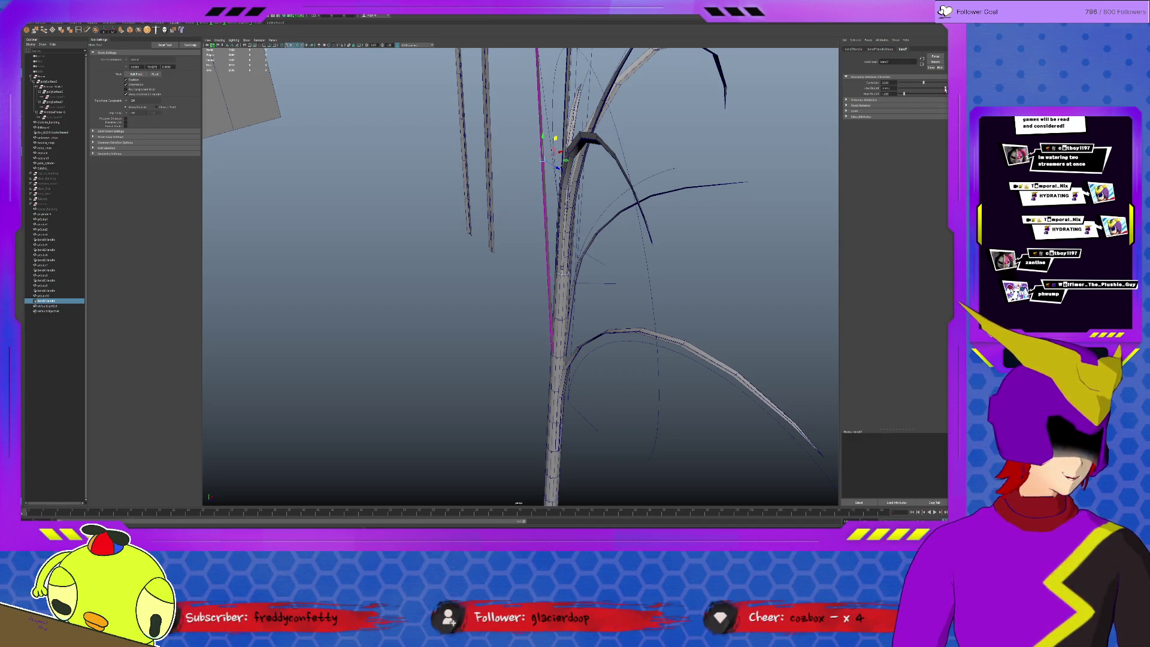
drag(906, 94, 911, 95)
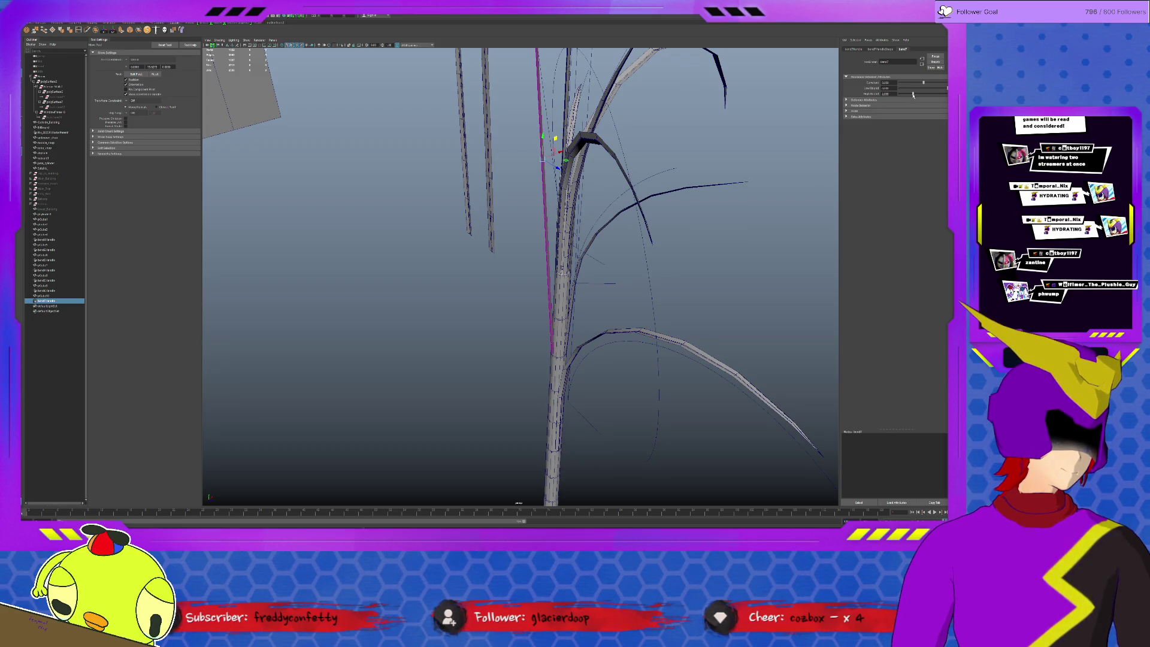
key(f)
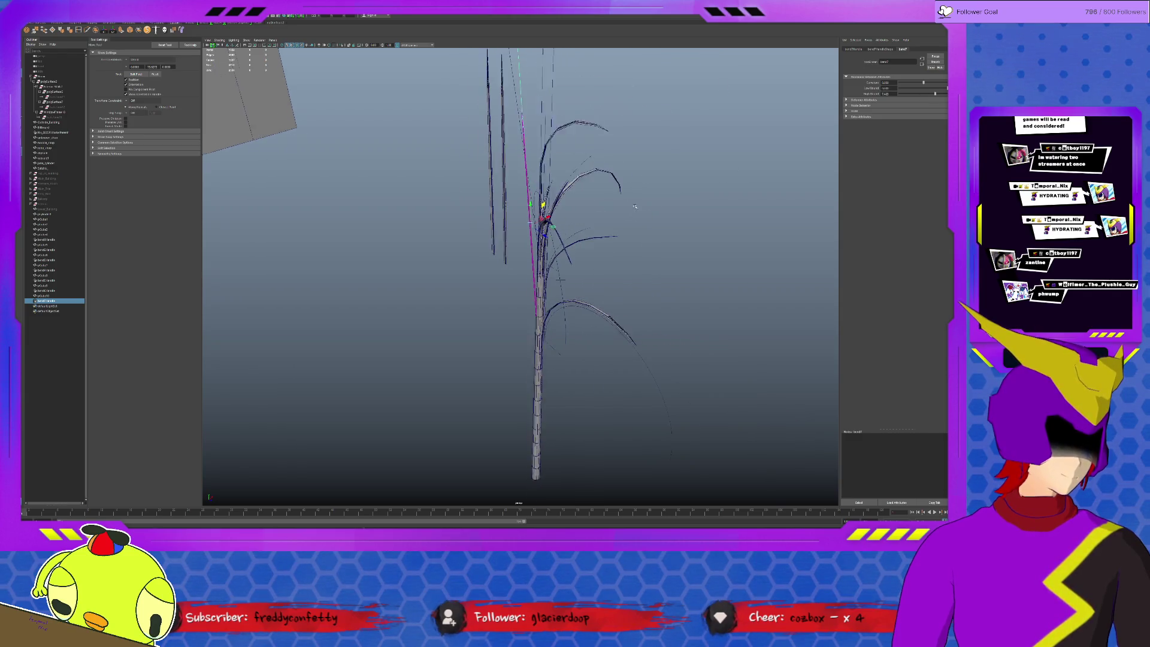
drag(923, 84, 933, 83)
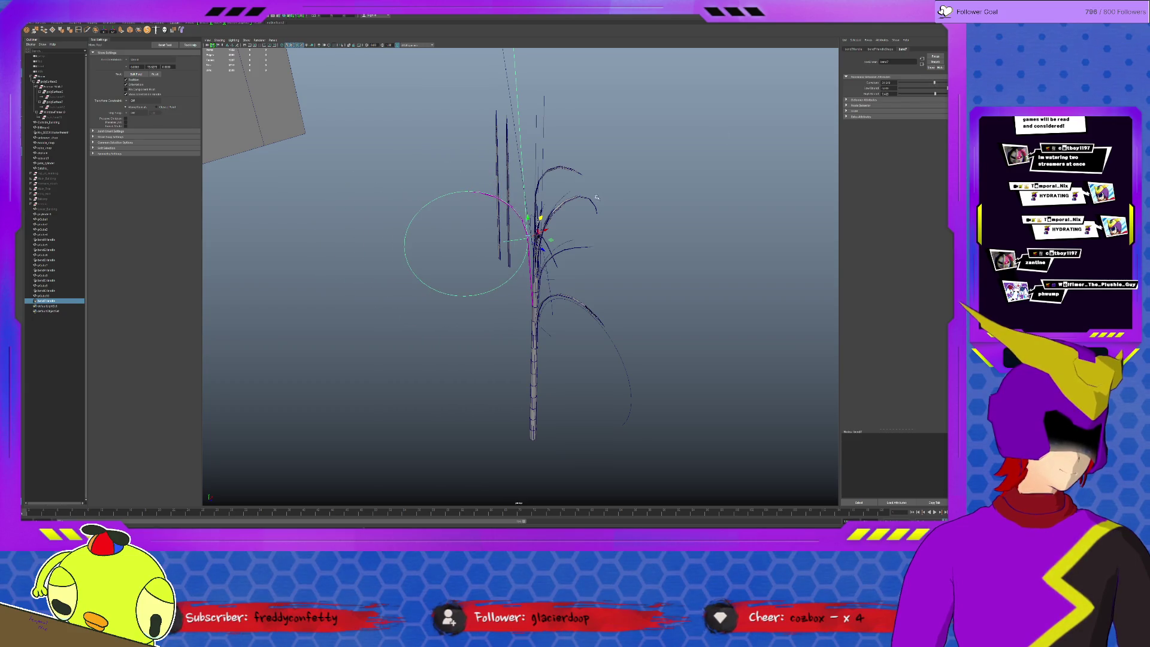
- Move the bend handle down the stalk, scale it and tilt it around the stalk
key(e)
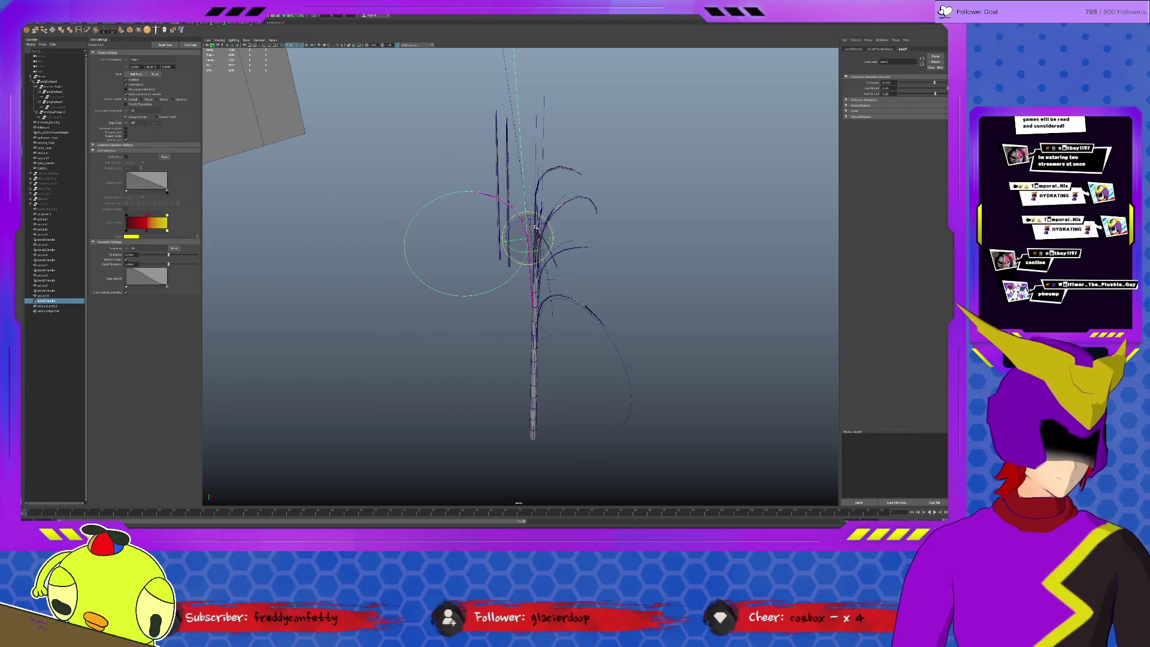
key(w)
mouse_move(541, 218)
mouse_down()
mouse_move(537, 271)
mouse_move(571, 291)
mouse_move(546, 261)
mouse_up()
key(r)
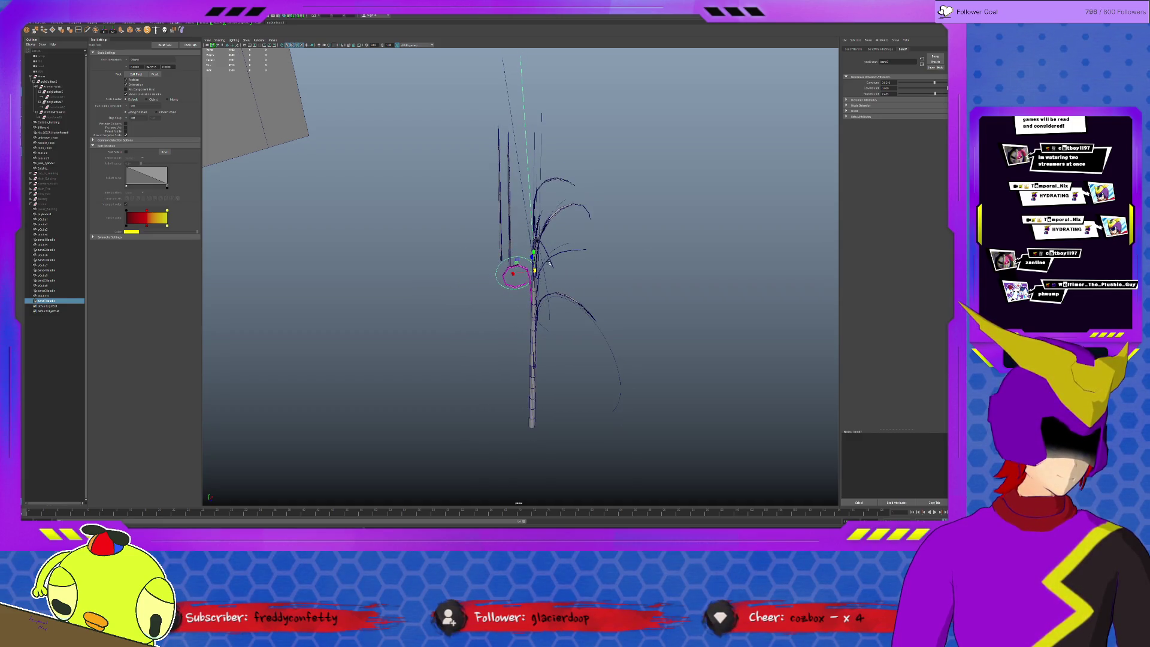
key(w)
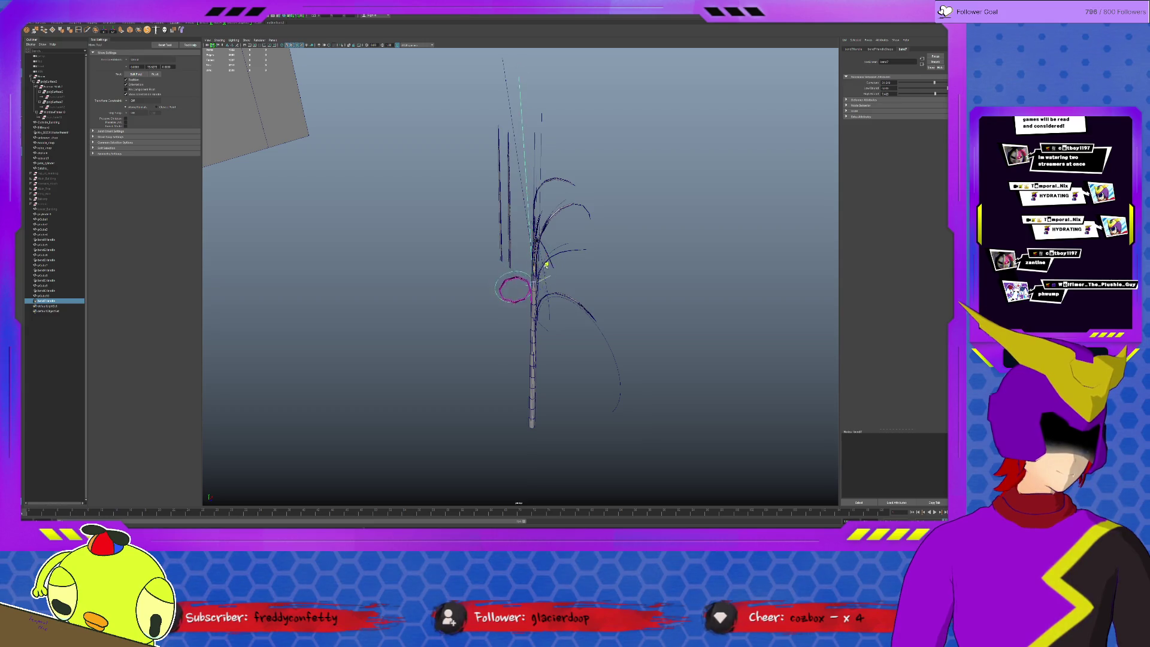
scroll(544, 288, up, 4)
key(e)
mouse_move(544, 321)
mouse_down()
mouse_move(559, 307)
mouse_move(542, 324)
mouse_move(658, 316)
mouse_move(542, 274)
mouse_up()
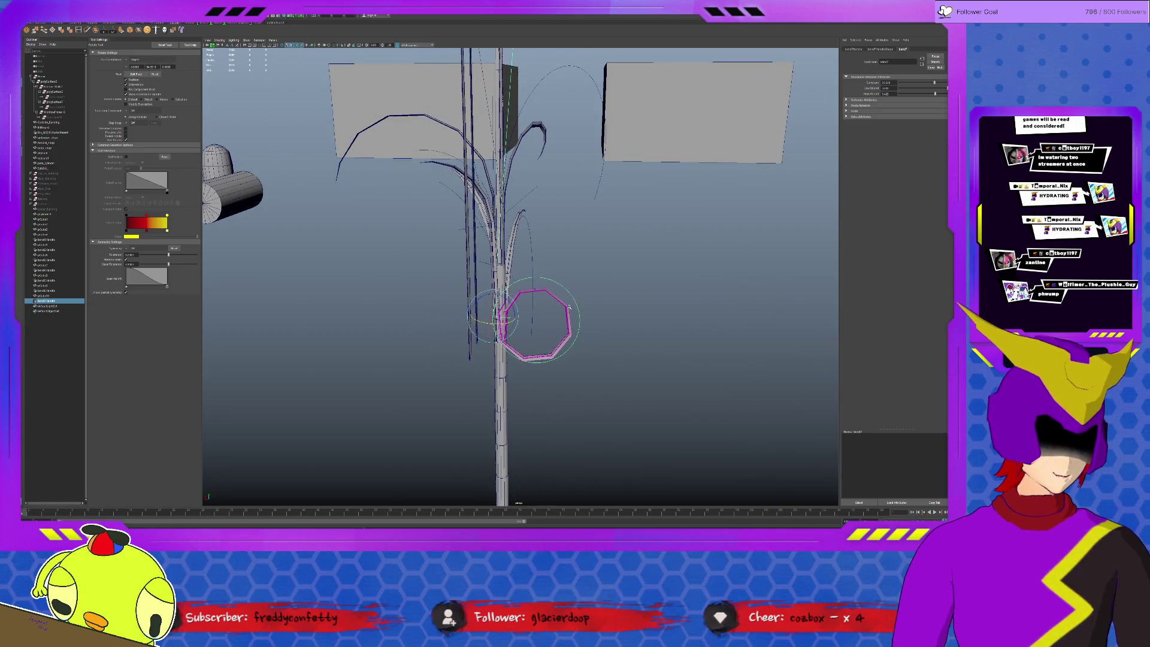
- Delete history on the plant to bake the leaf bends and remove the Bend handles
click(610, 289)
alt+drag(649, 288, 551, 290)
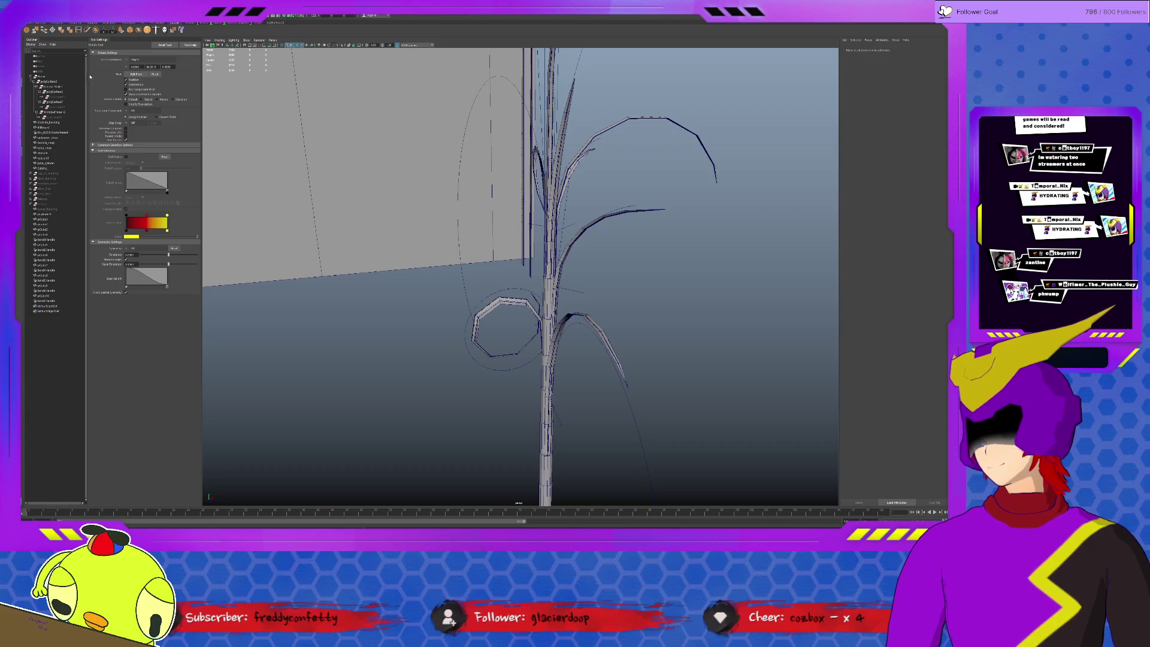
key(alt+shift+d)
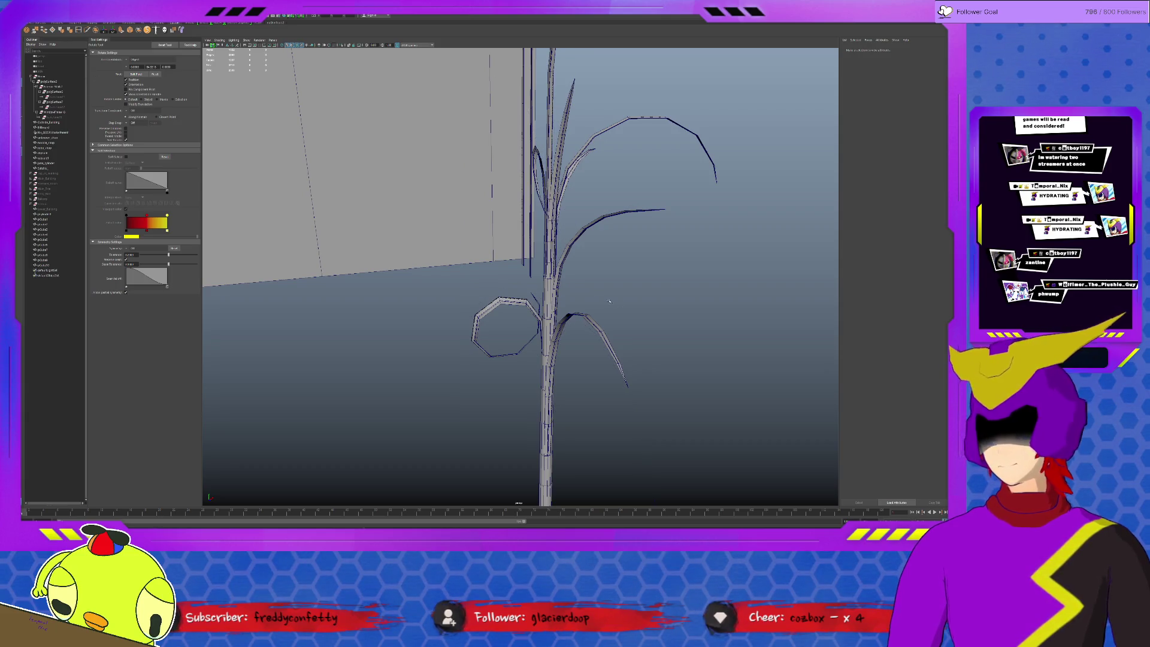
scroll(614, 292, down, 2)
mouse_move(616, 302)
alt+mouse_down()
mouse_move(576, 303)
mouse_move(560, 373)
mouse_move(479, 250)
mouse_move(488, 252)
alt+mouse_up()
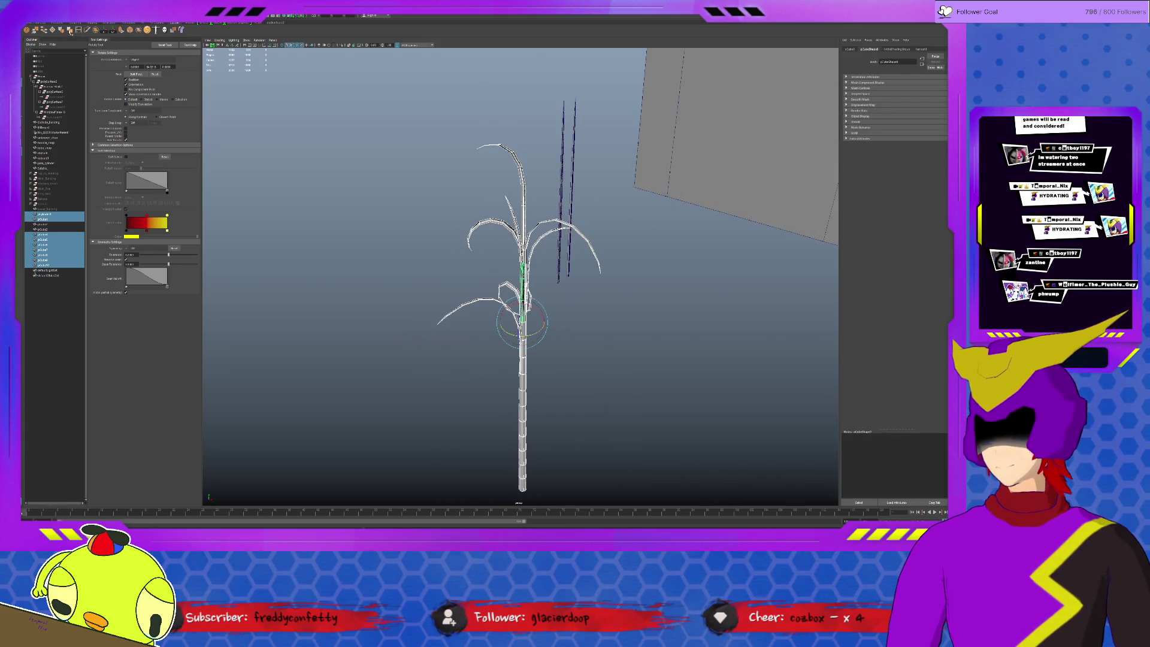
- Combine the plant pieces into one mesh and merge the two loose vertical stalks into another
click(96, 30)
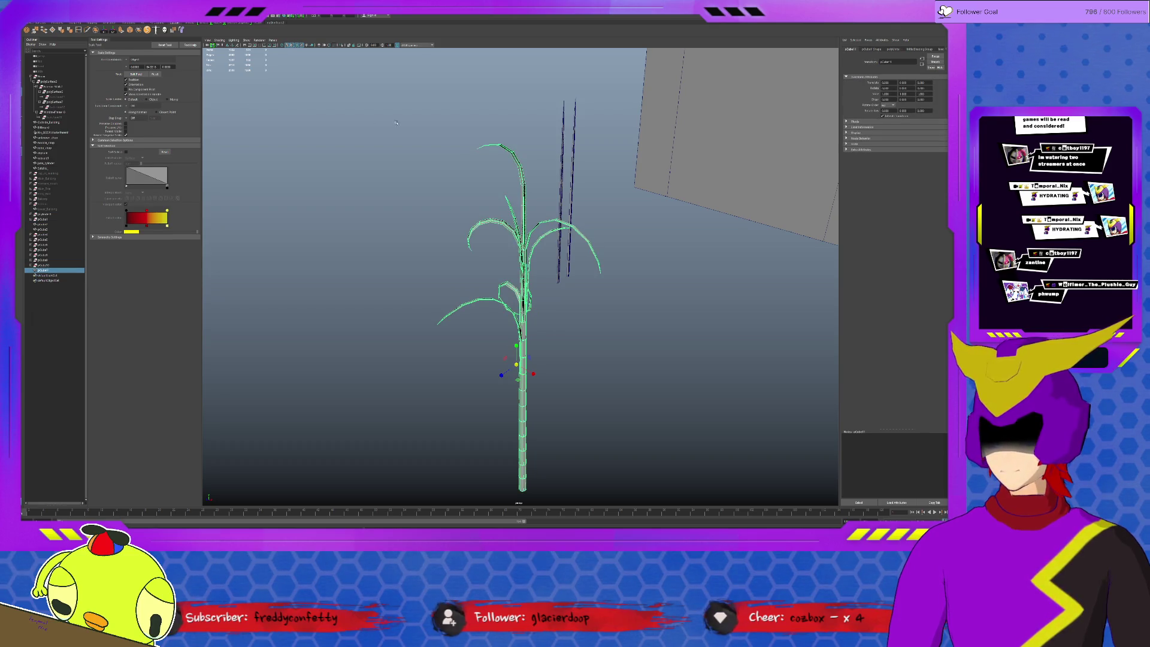
drag(549, 118, 590, 125)
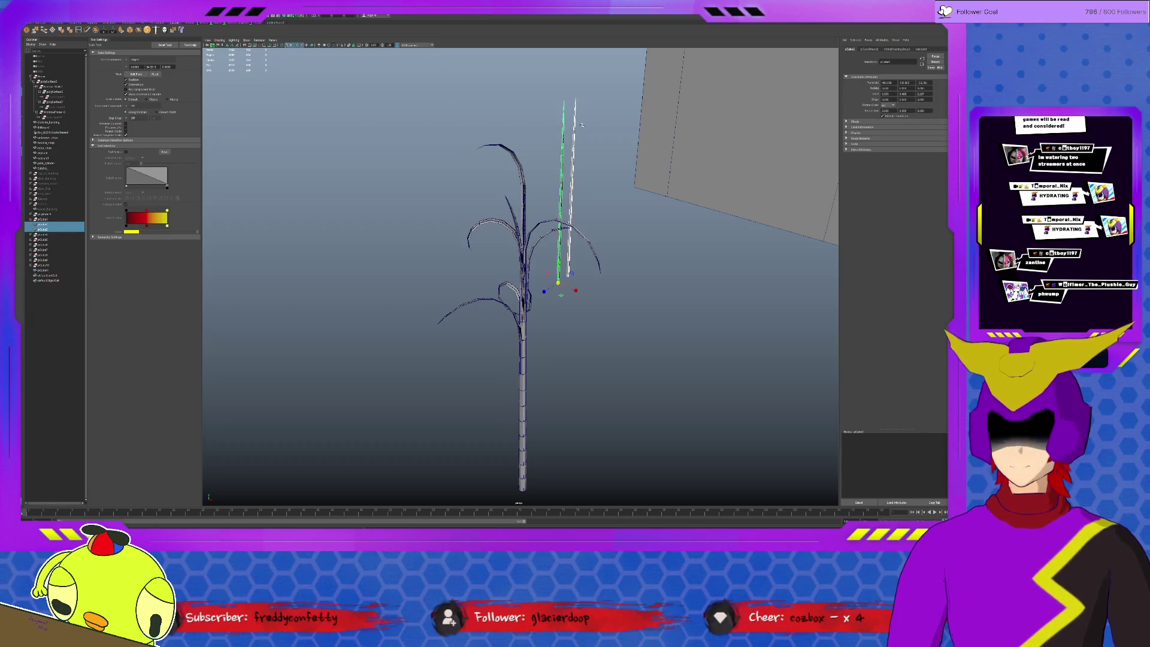
click(562, 128)
shift+click(574, 179)
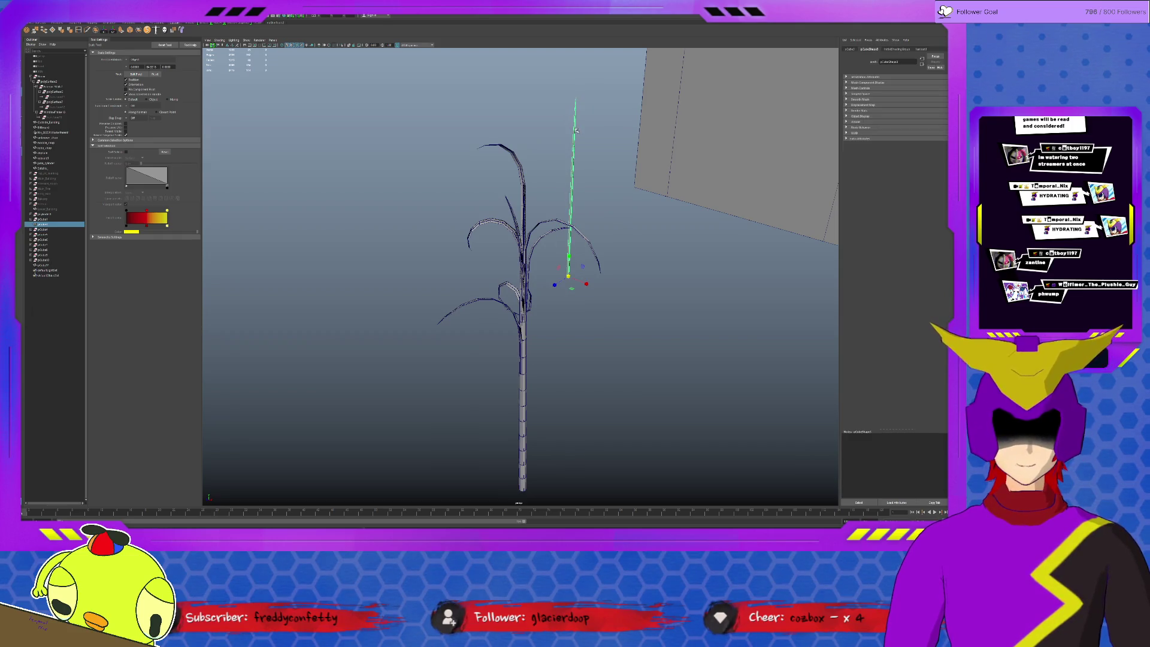
- Rename the merged stalk object from pCube3 to Spare_Leaf
click(848, 49)
double_click(892, 61)
key(BackSpace)
text(e_Leaf)
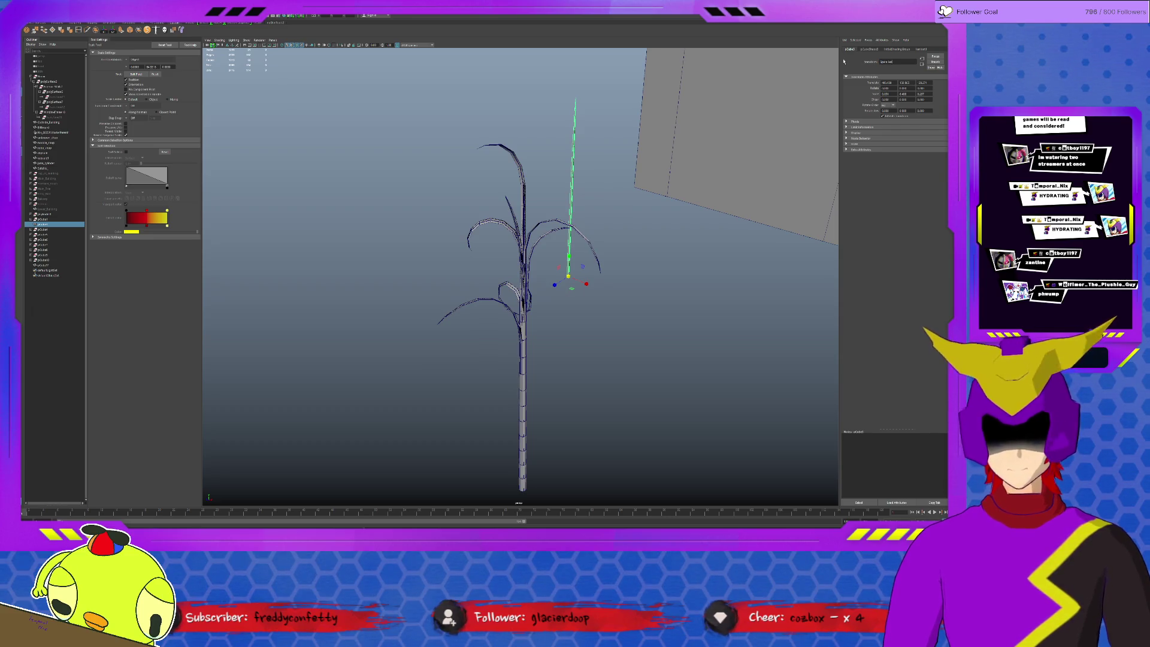
key(Return)
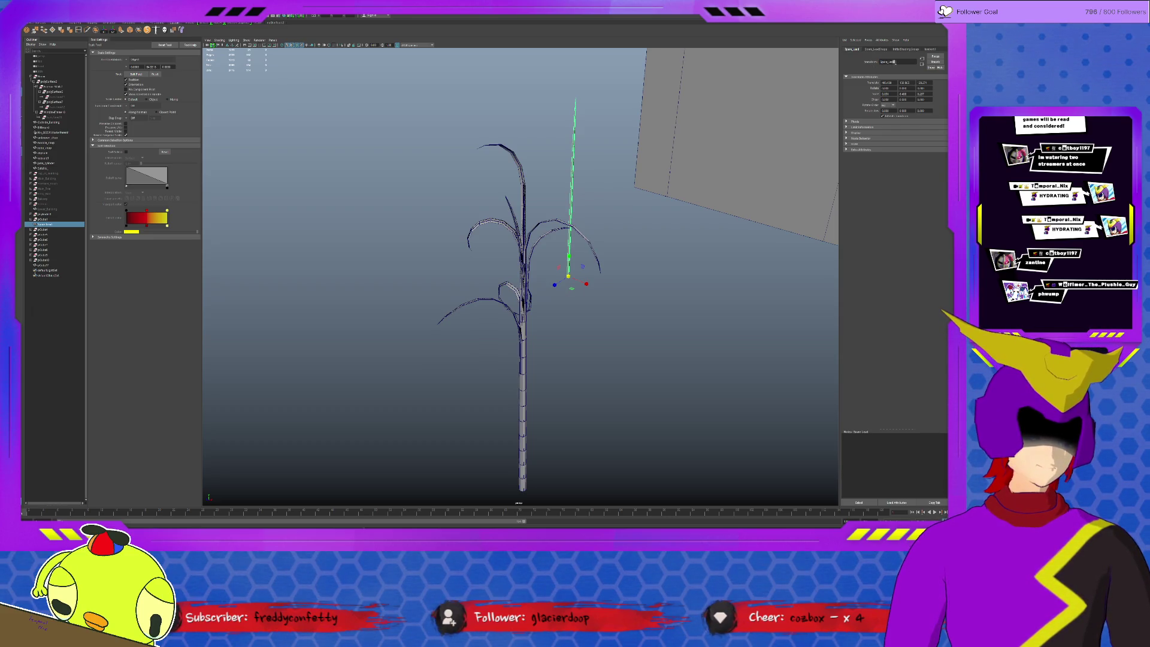
click(942, 103)
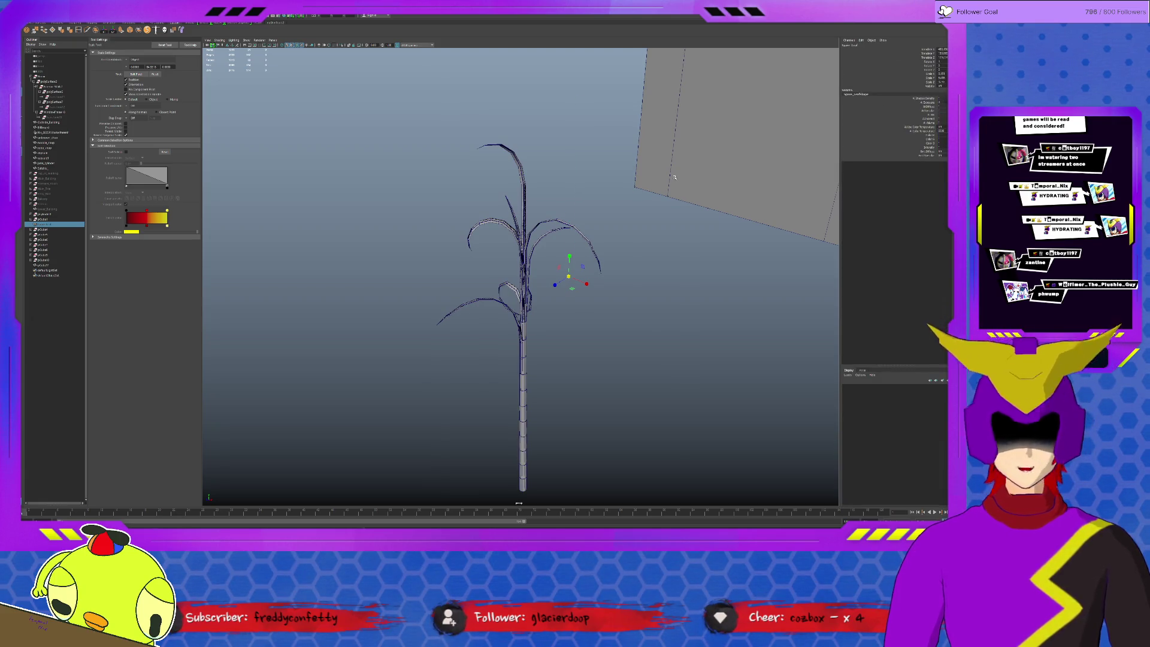
- Rename the combined plant sugar_cane, delete its history, and select the next Outliner object
key(w)
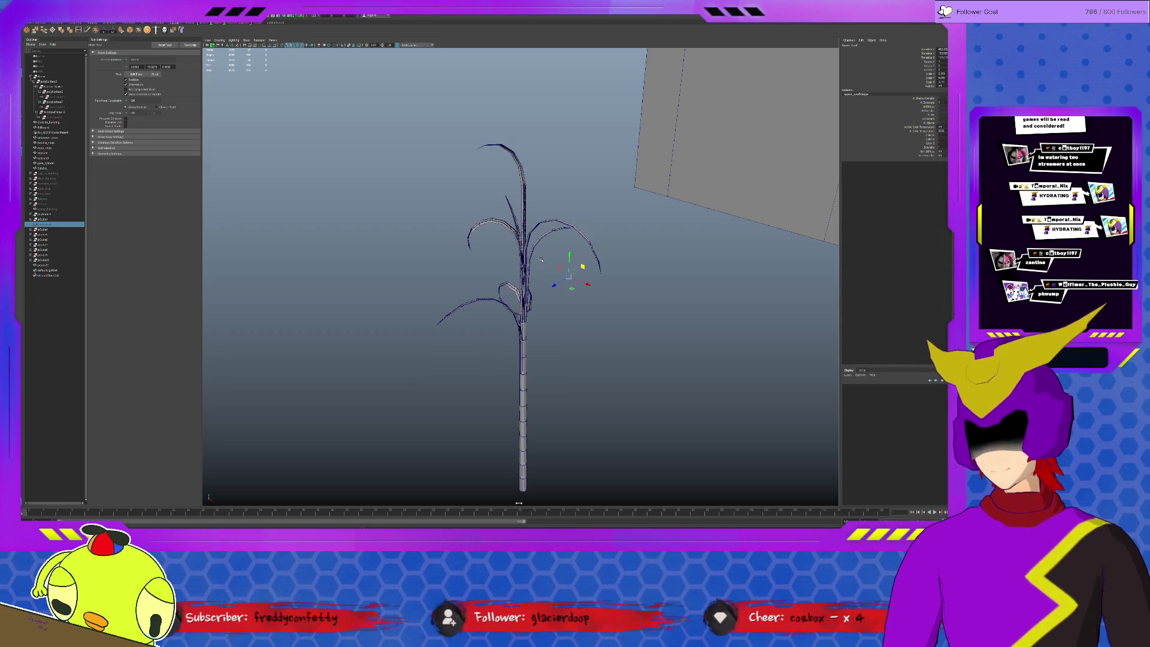
click(521, 320)
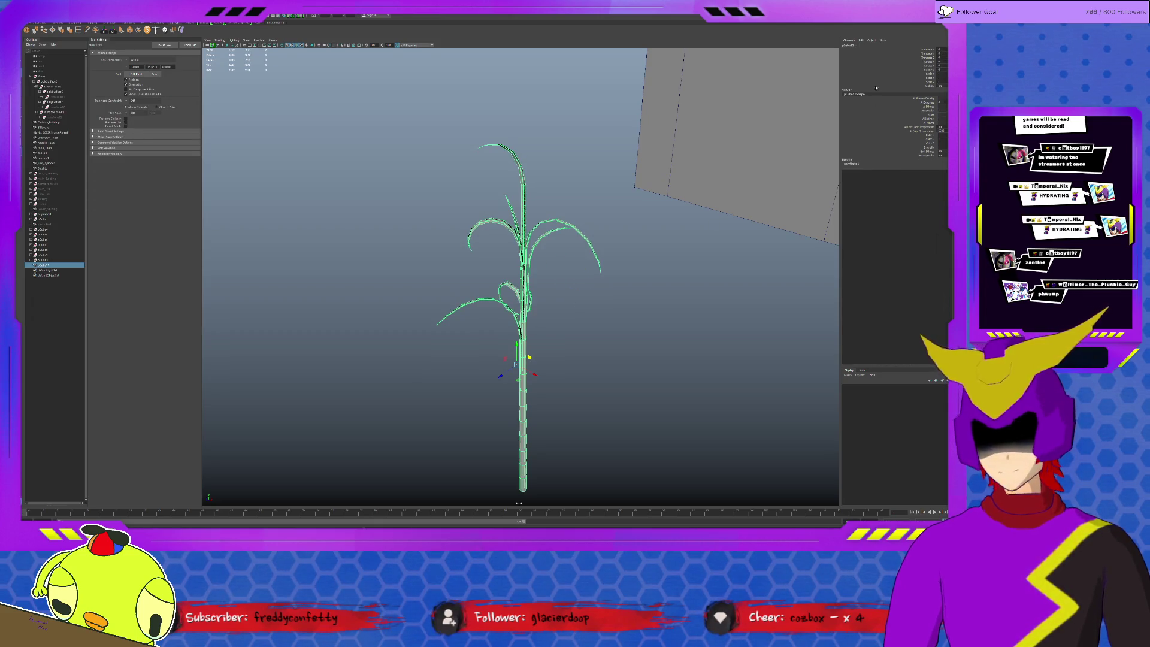
click(862, 46)
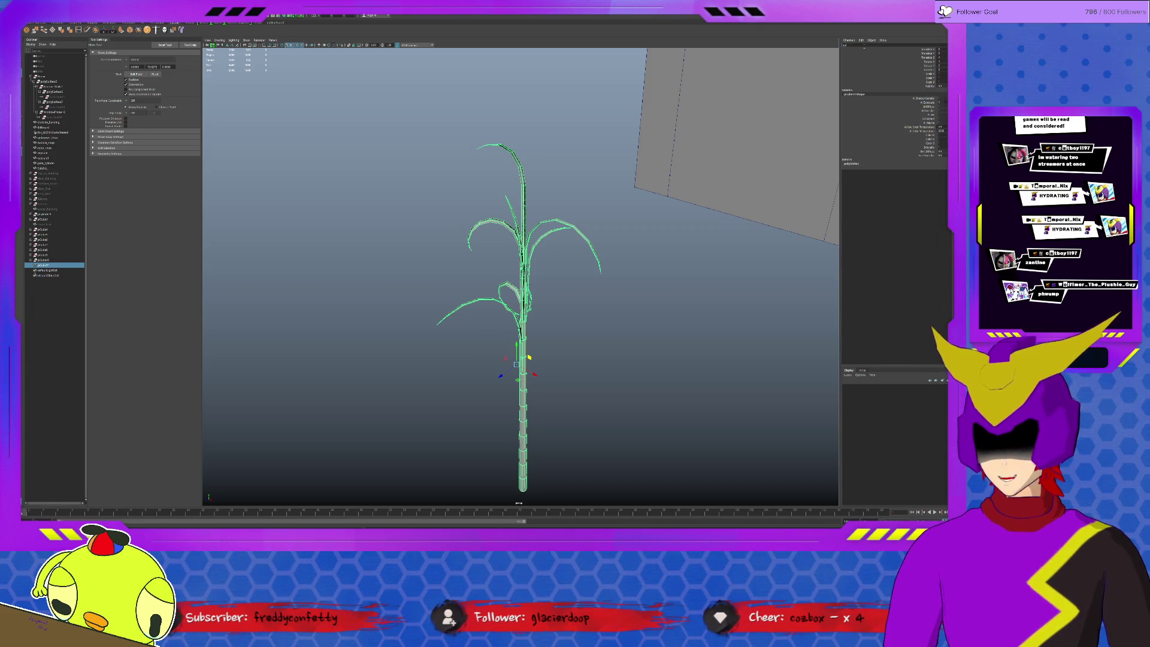
key(Return)
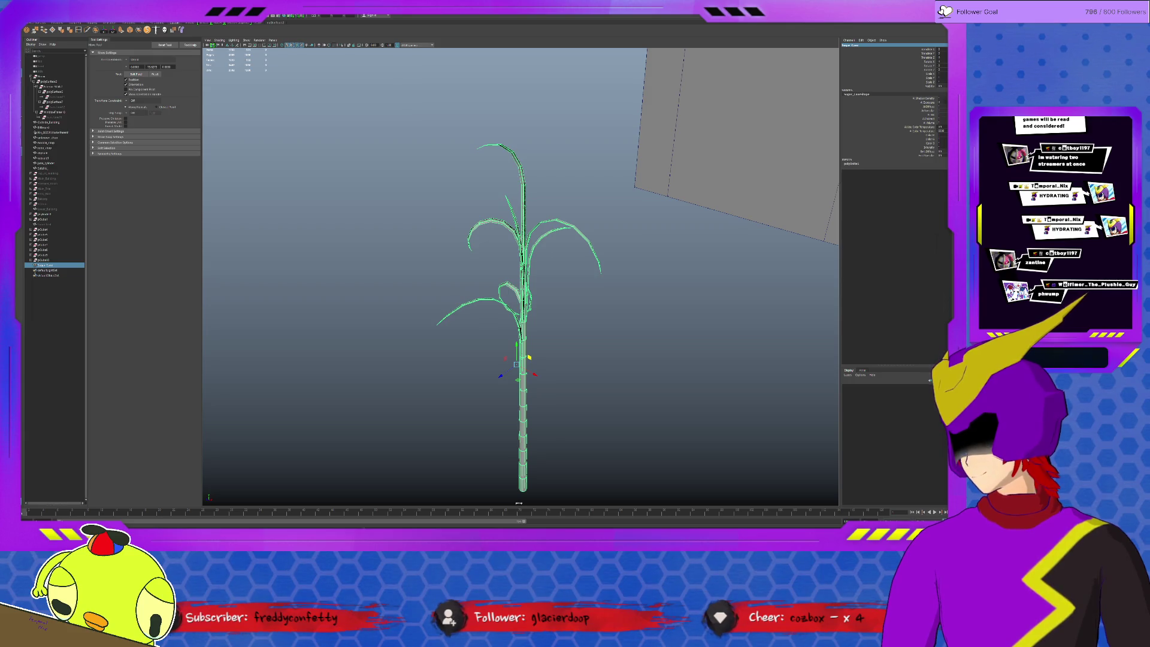
key(alt+shift+d)
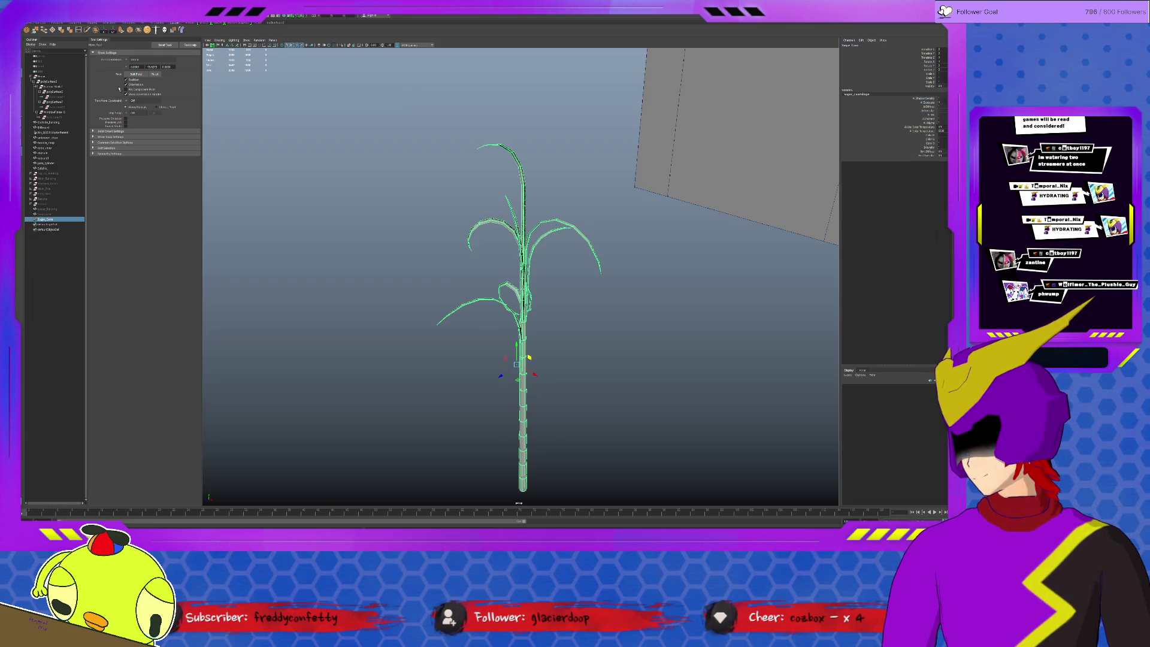
click(52, 194)
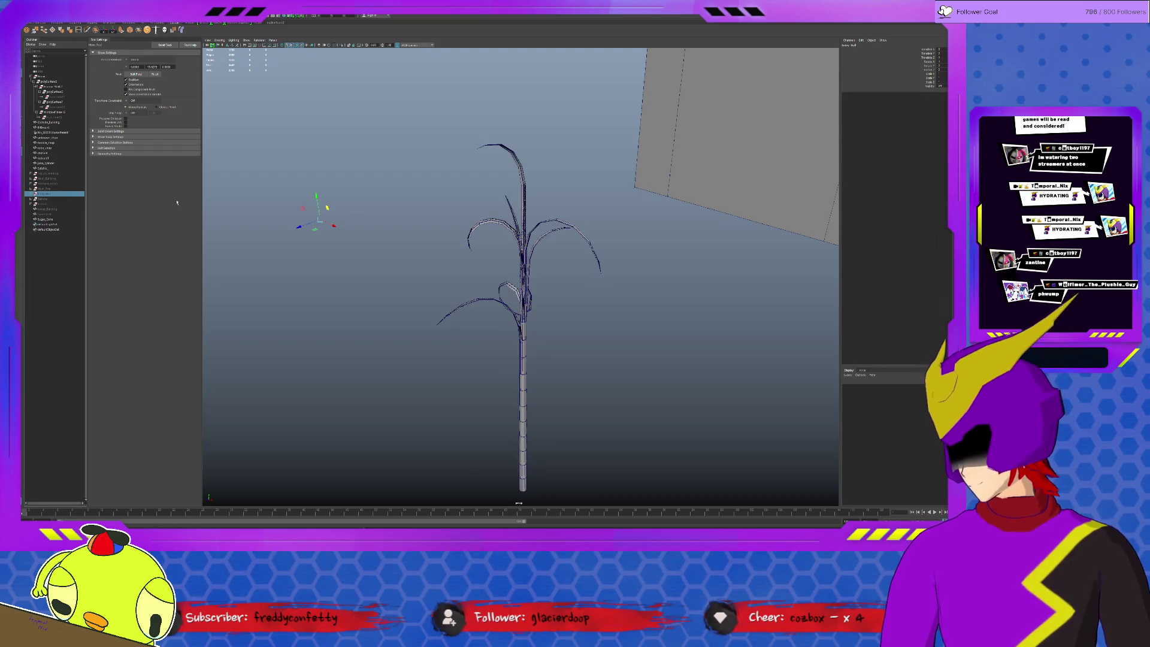
- Select the sugar cane and frame it together with its oval planter
key(f)
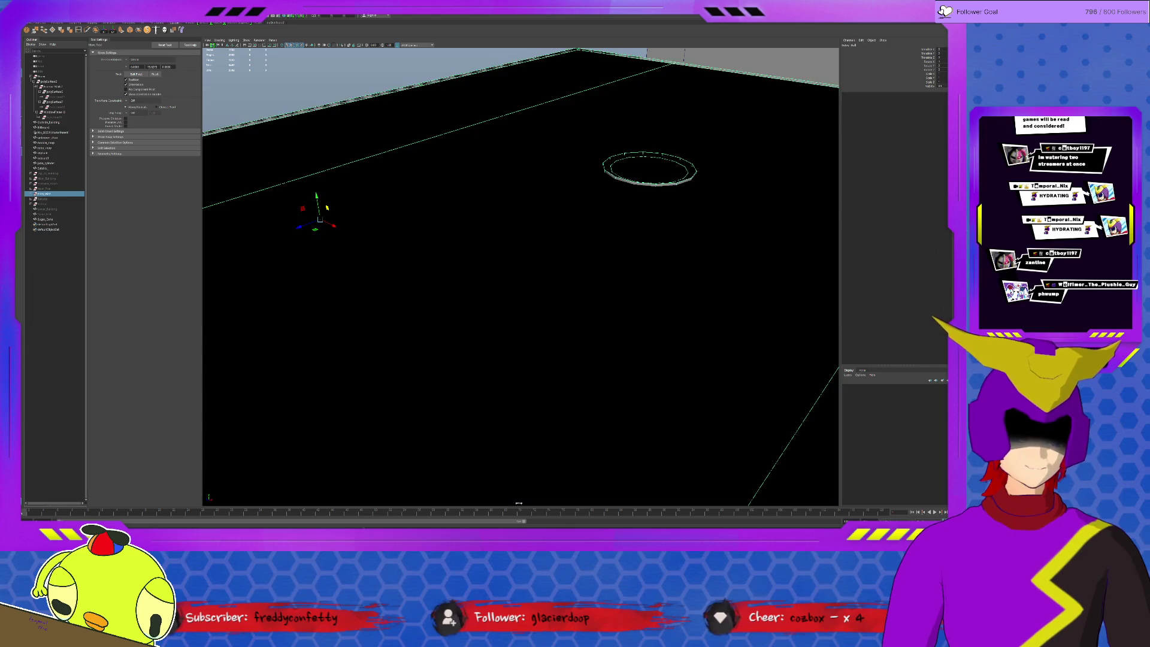
scroll(559, 315, down, 10)
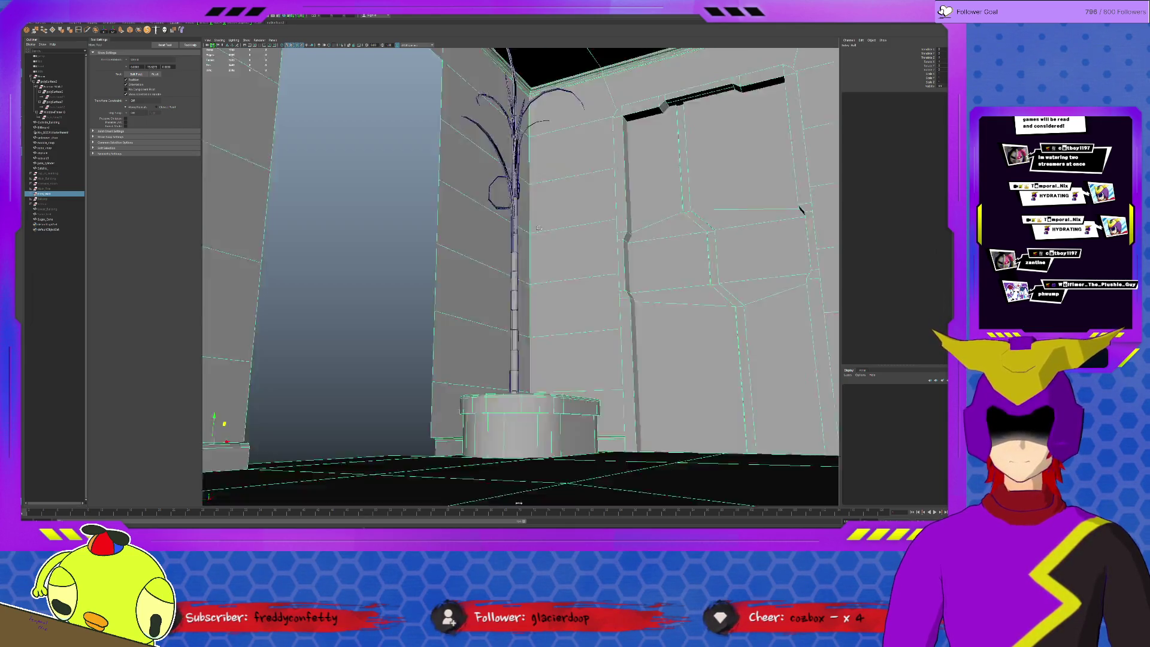
alt+drag(537, 228, 534, 235)
click(521, 238)
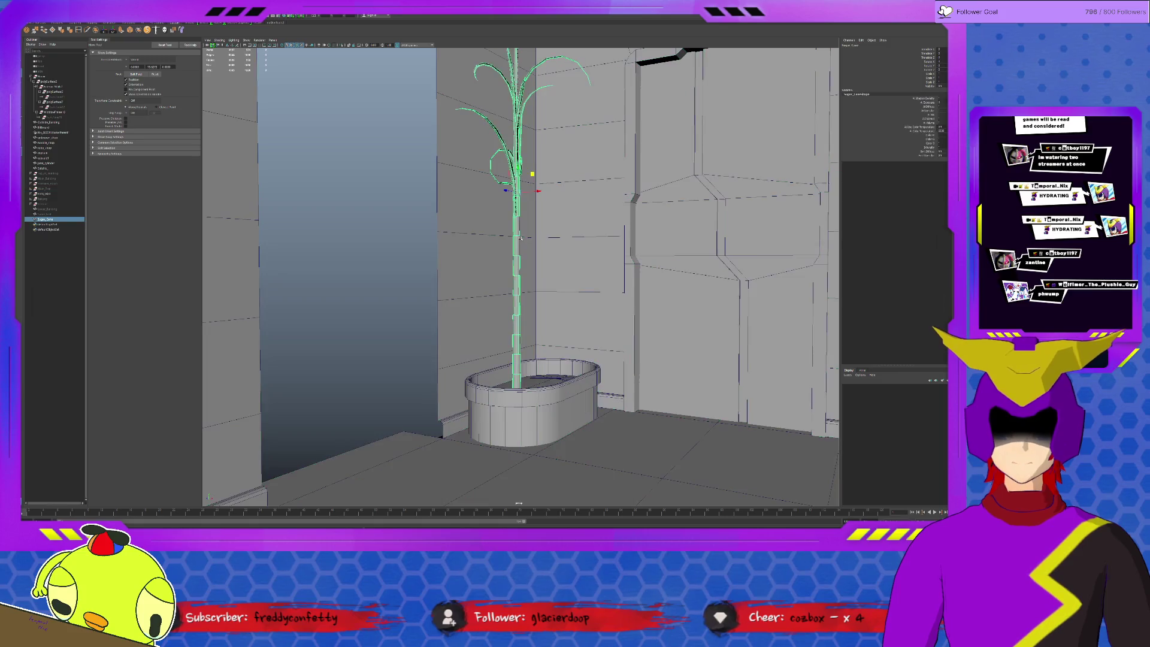
scroll(553, 240, up, 10)
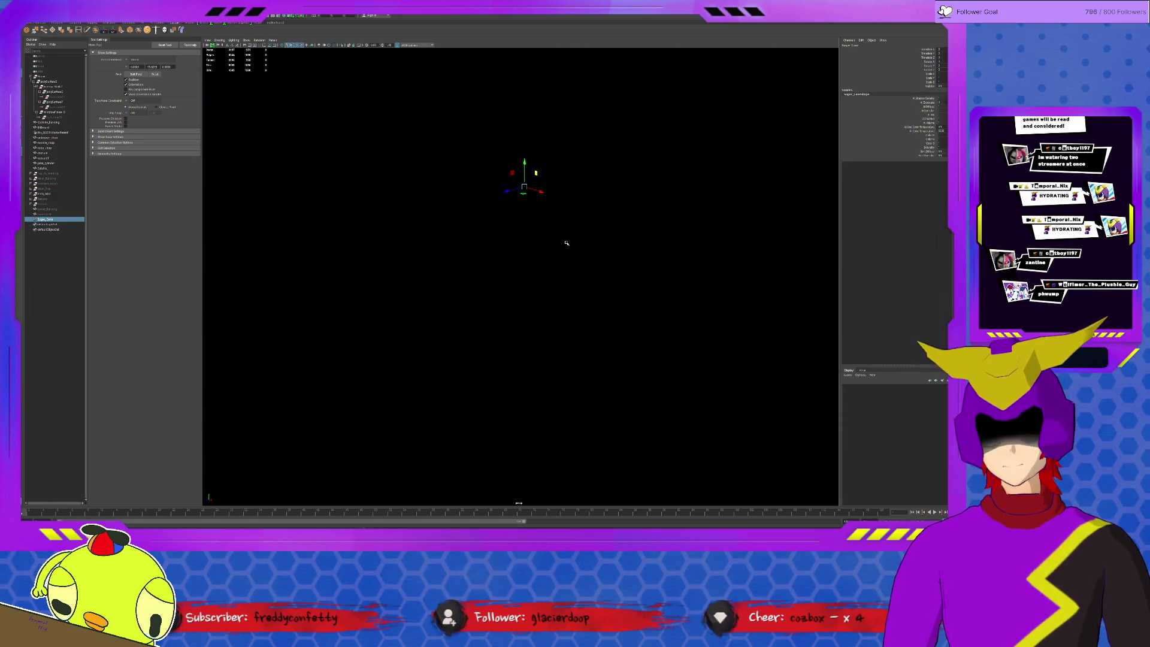
key(f)
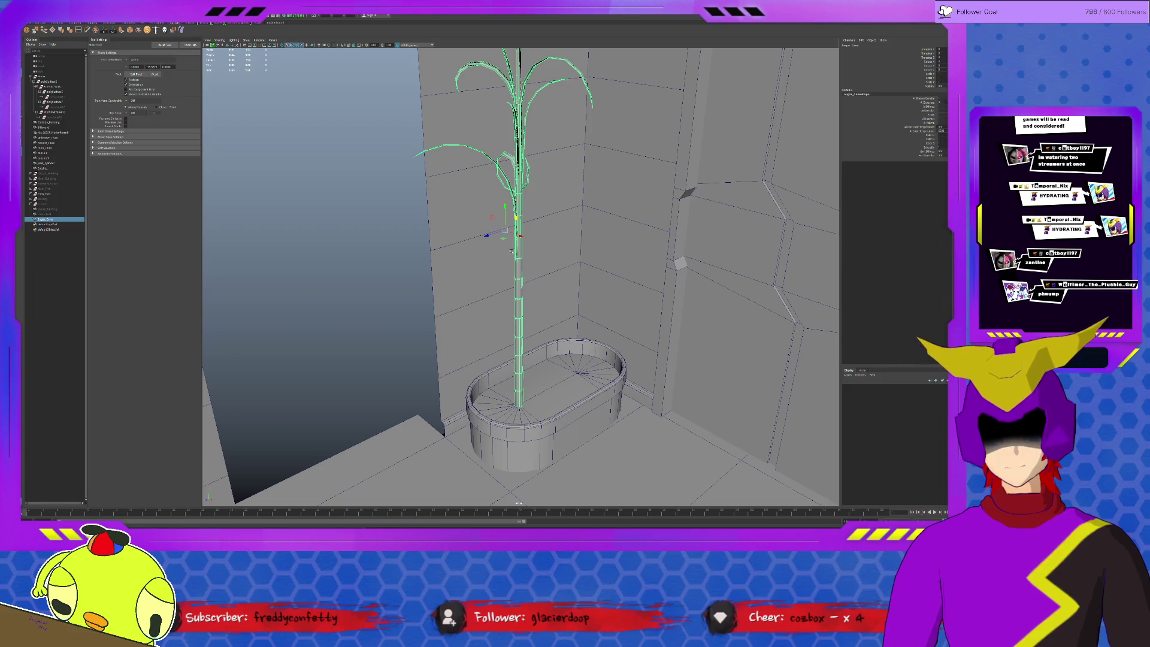
- Duplicate the sugar cane and place the copy to the right of the original, slightly tilted
key(ctrl+d)
mouse_move(506, 240)
mouse_down()
mouse_move(557, 247)
mouse_move(532, 237)
mouse_move(561, 245)
mouse_move(594, 227)
mouse_up()
key(e)
key(w)
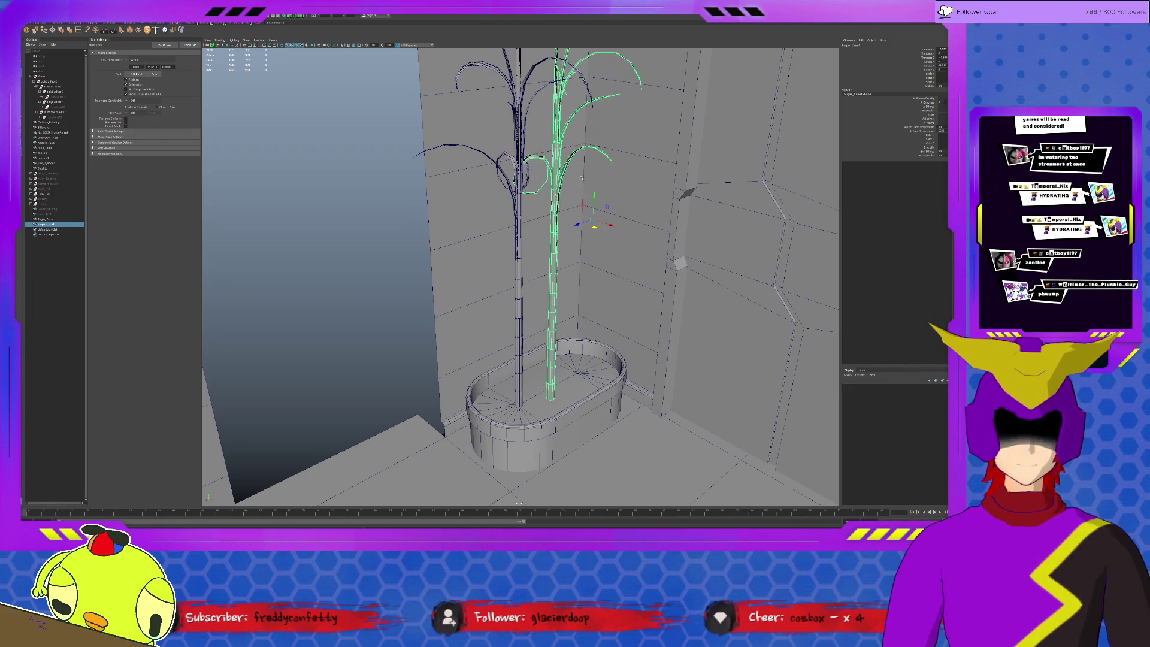
key(F8)
click(541, 166)
click(586, 172)
key(F8)
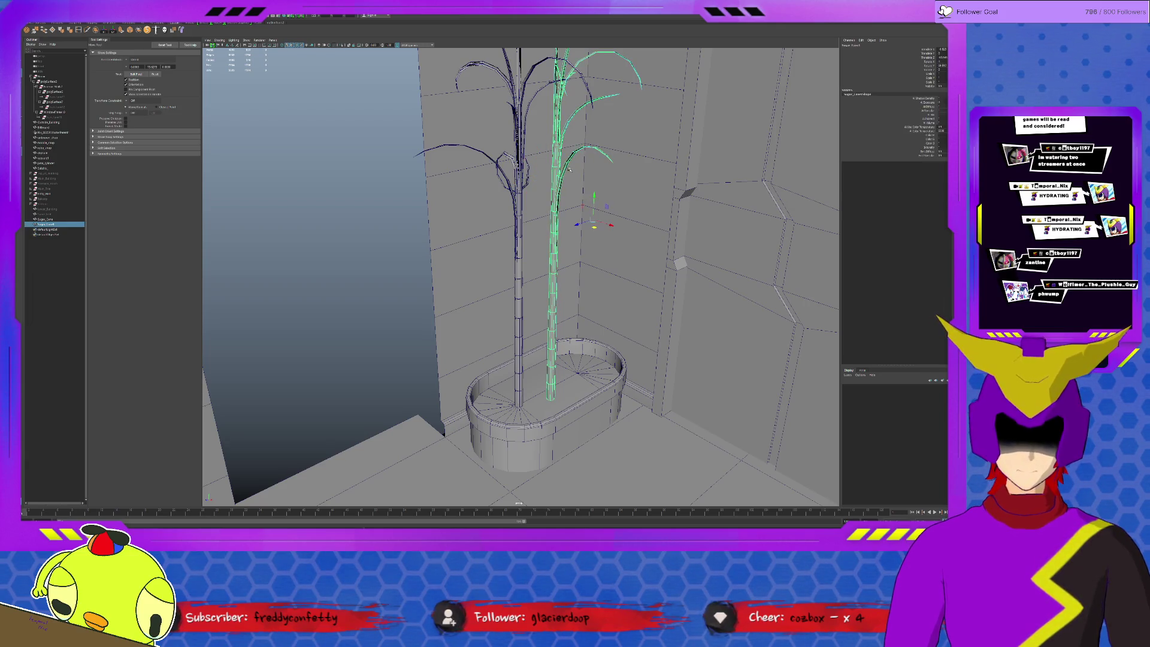
- Make another cane copy, shift it up-left in the pot and tilt it differently
key(ctrl+d)
mouse_move(593, 225)
mouse_down()
mouse_move(589, 209)
mouse_move(633, 209)
mouse_move(617, 221)
mouse_up()
key(e)
key(w)
key(7)
key(5)
click(623, 222)
key(e)
click(596, 139)
click(597, 161)
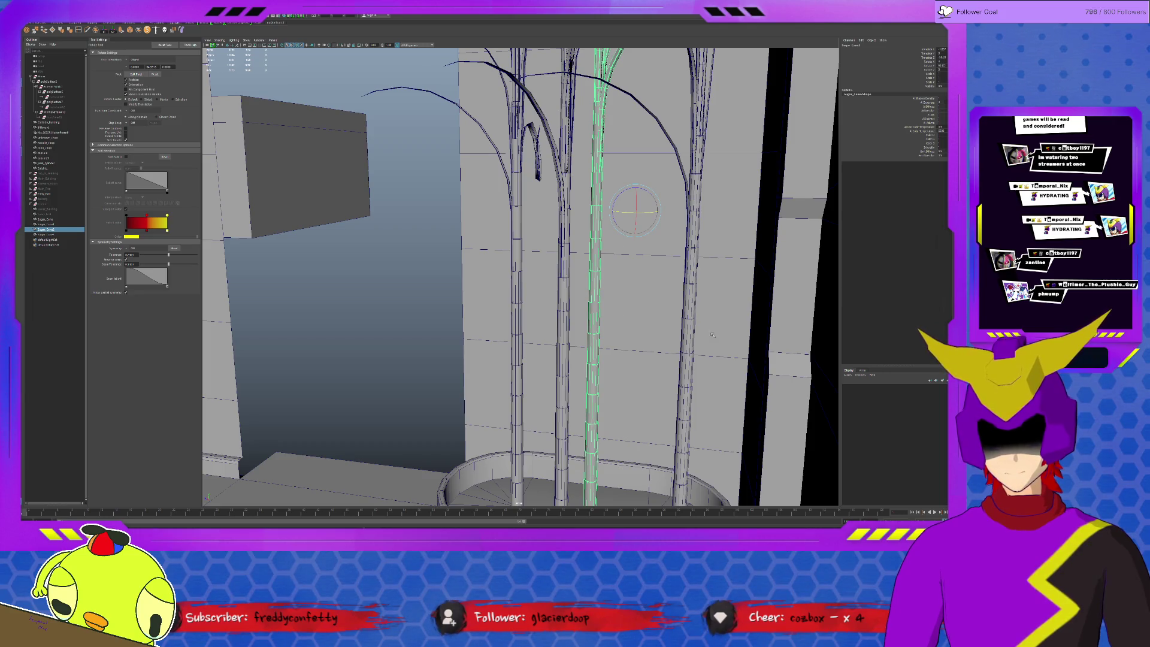
- Scale the curved cane so its top spreads wider and stretch the right-hand cane's leaves leftward
shift+click(689, 328)
shift+click(566, 293)
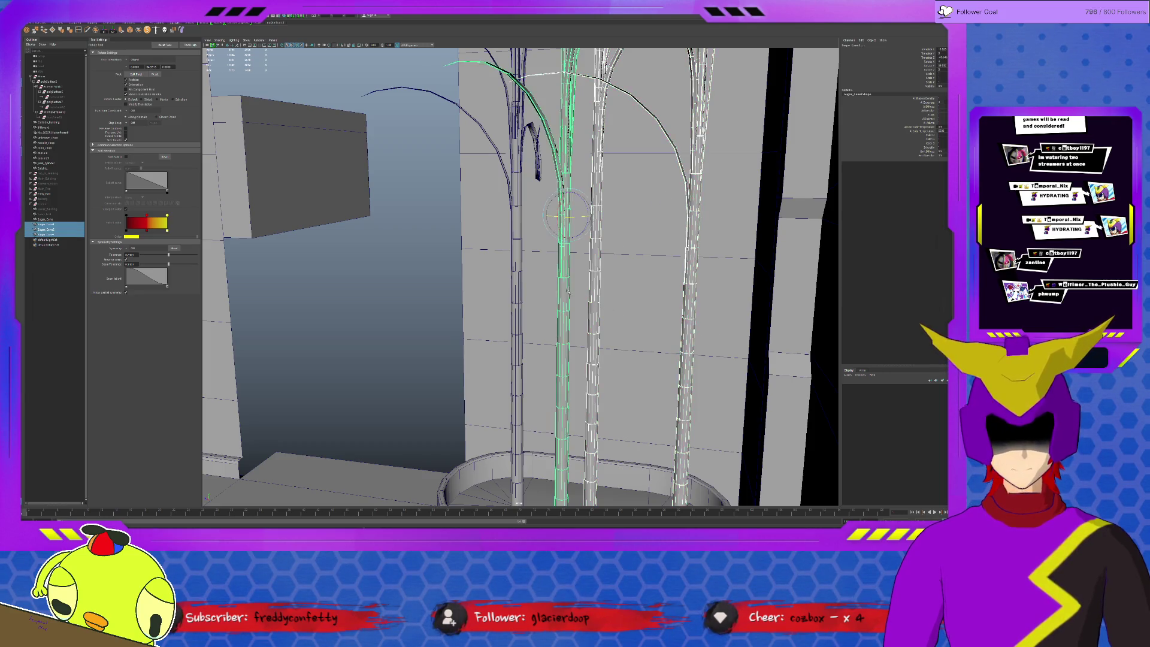
shift+click(519, 291)
scroll(520, 291, down, 3)
key(w)
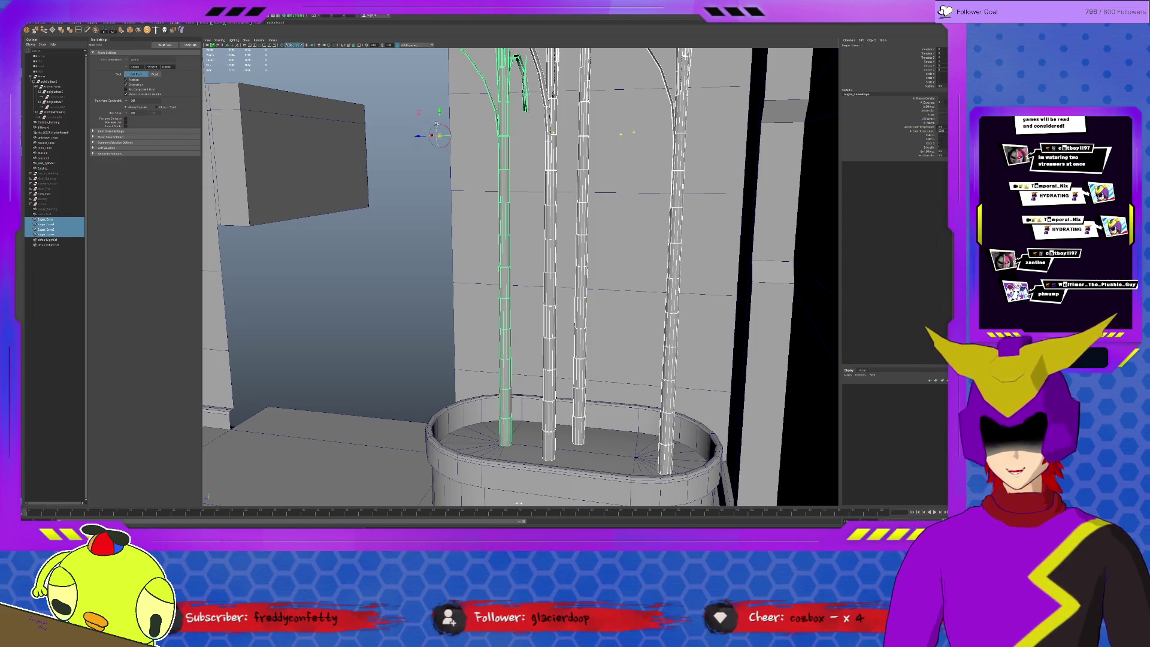
key(d)
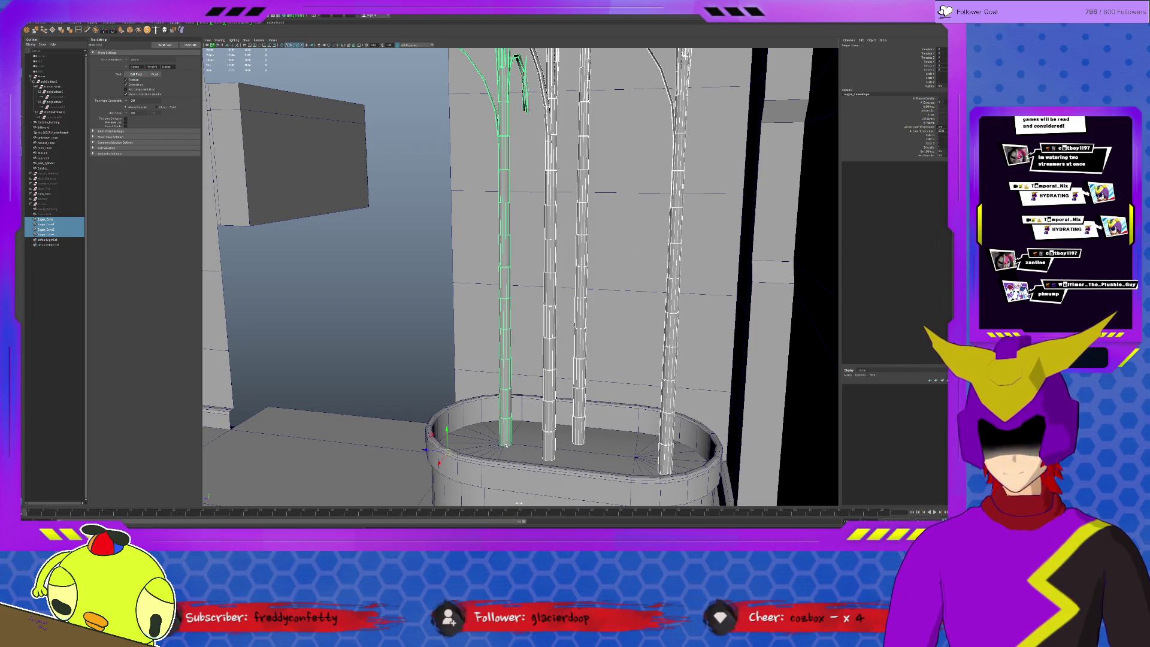
click(552, 437)
key(r)
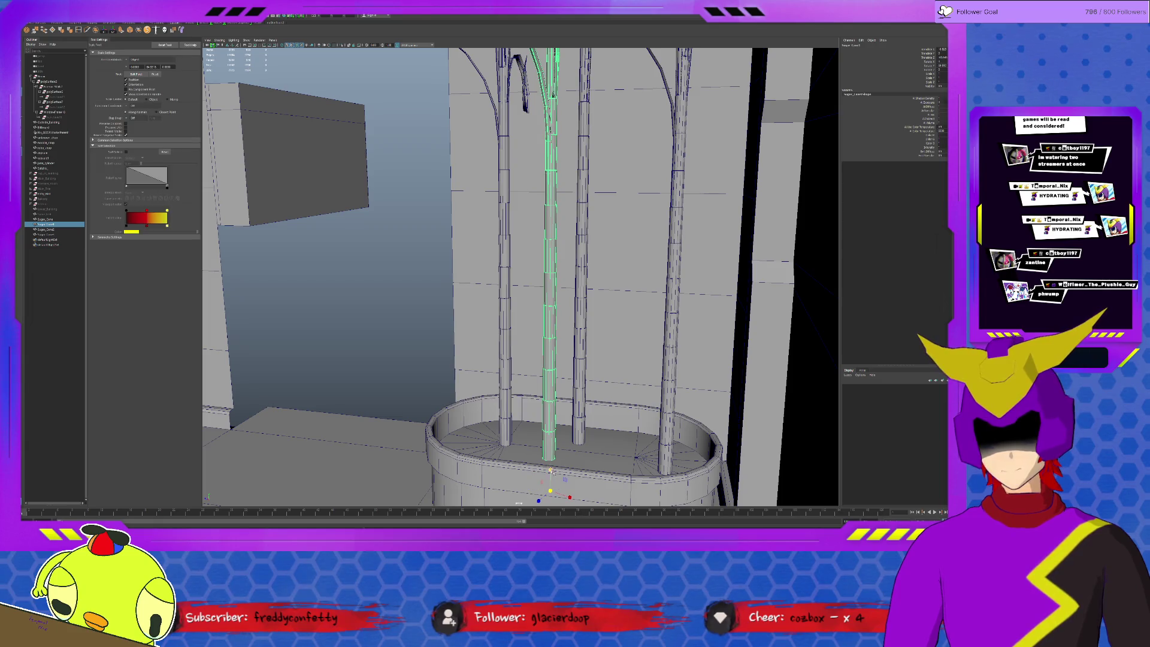
drag(550, 469, 562, 445)
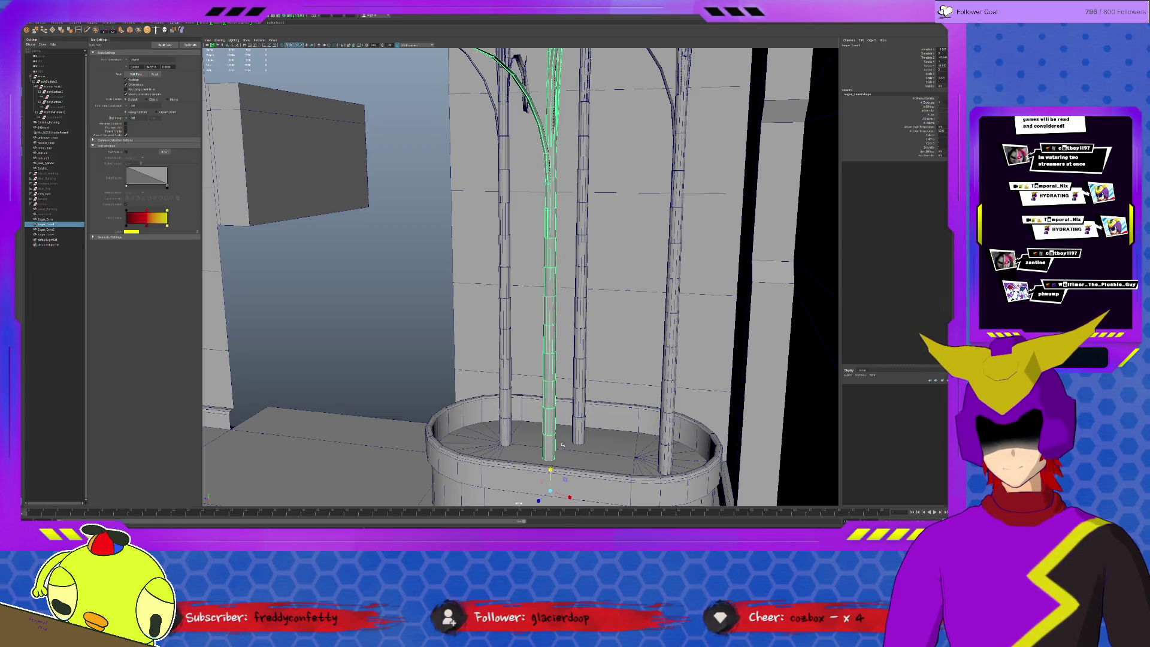
click(578, 432)
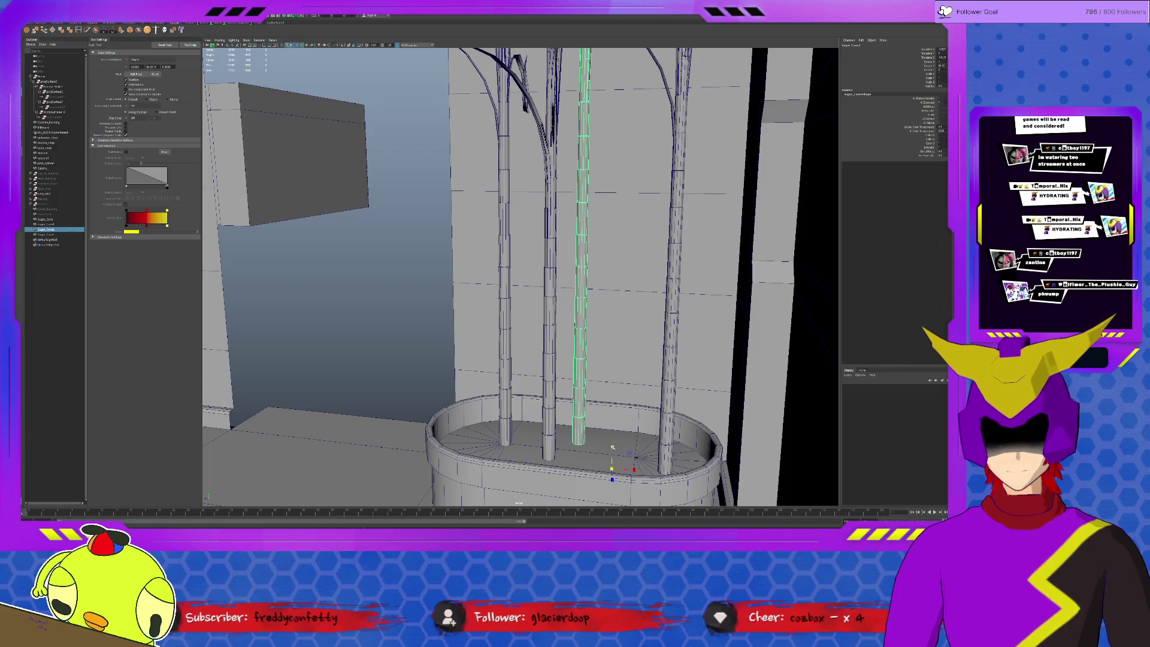
click(666, 431)
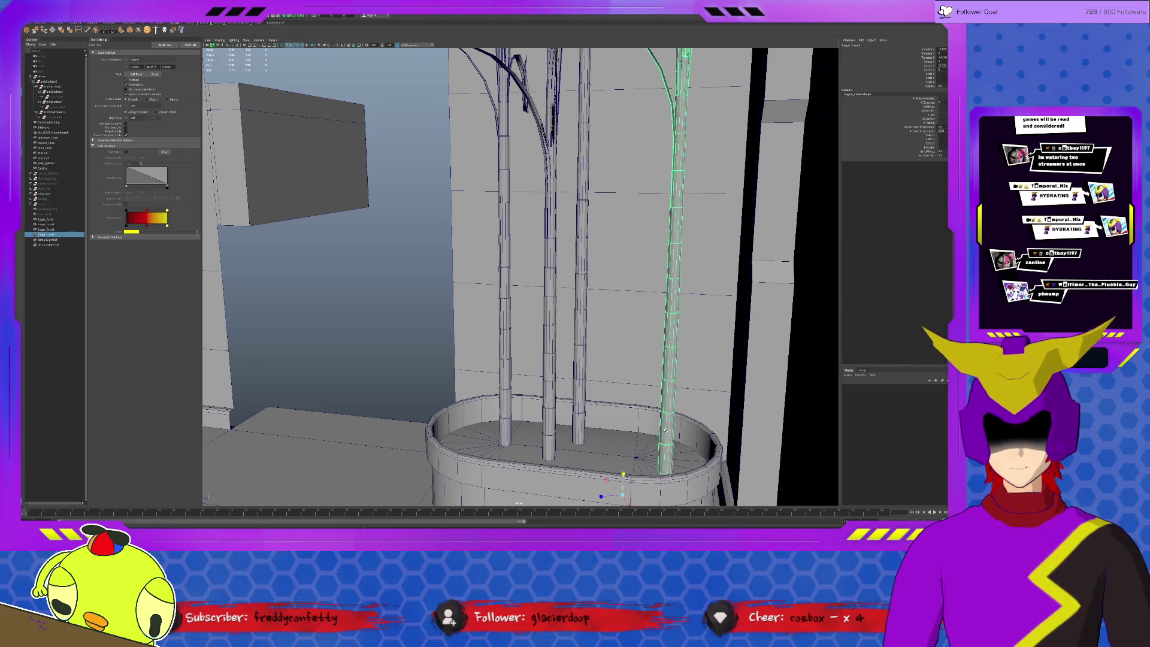
drag(624, 475, 624, 477)
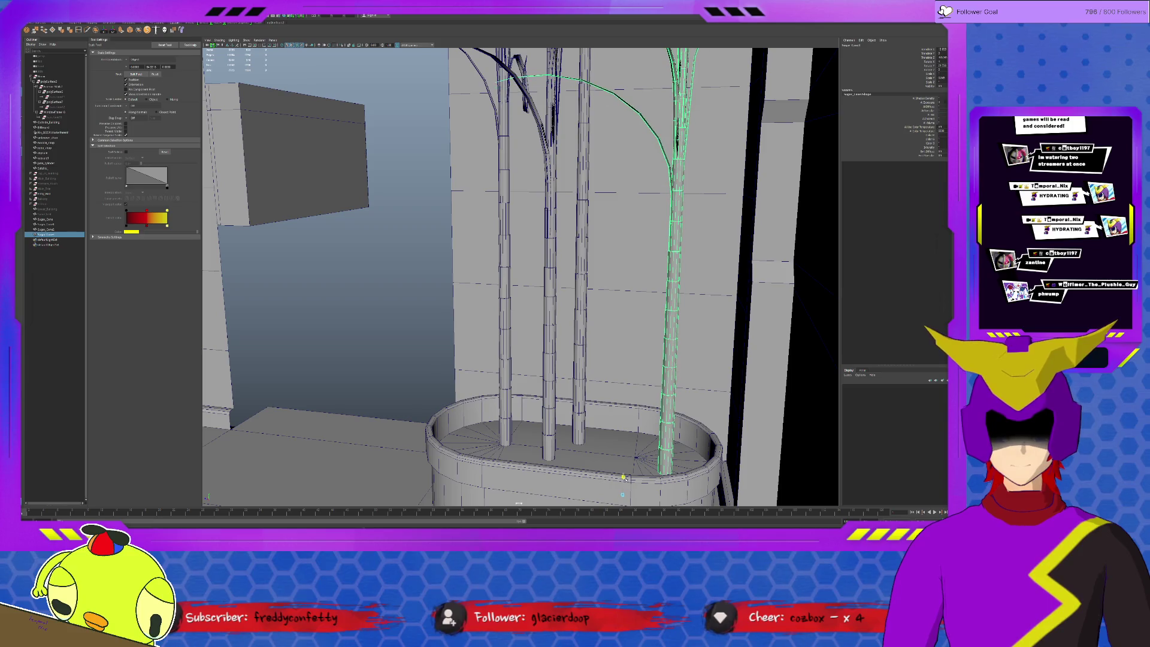
- Duplicate the reshaped right-hand cane as a new stalk and view the planter from above
key(w)
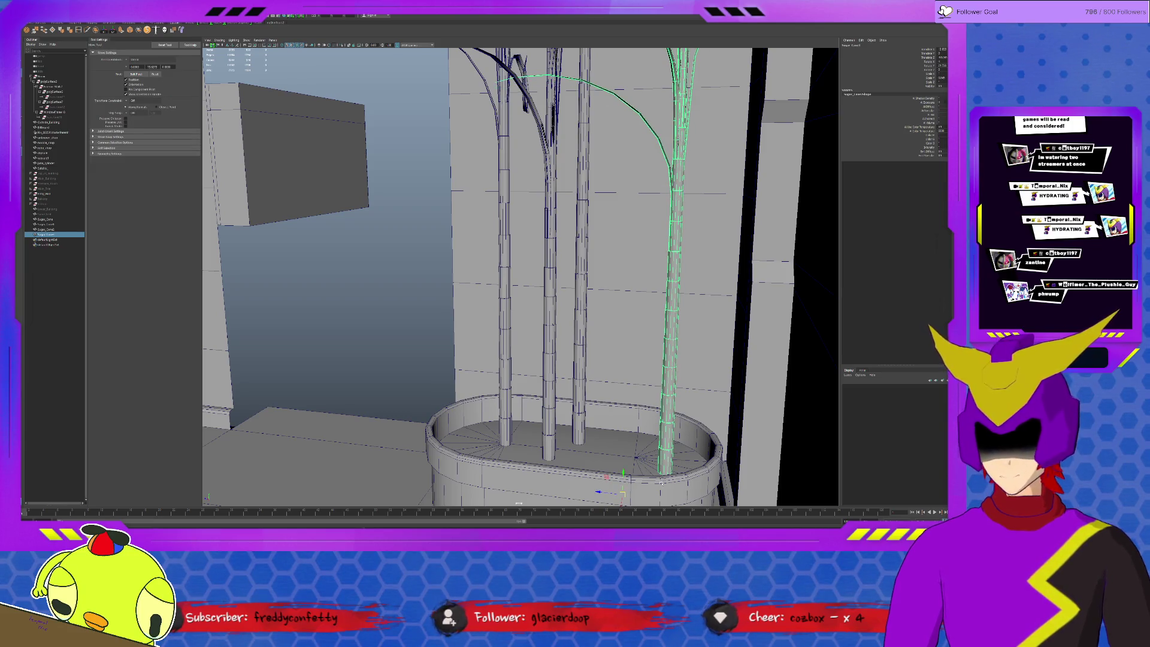
key(ctrl+d)
mouse_move(611, 492)
alt+mouse_down()
mouse_move(617, 477)
mouse_move(564, 431)
alt+mouse_up()
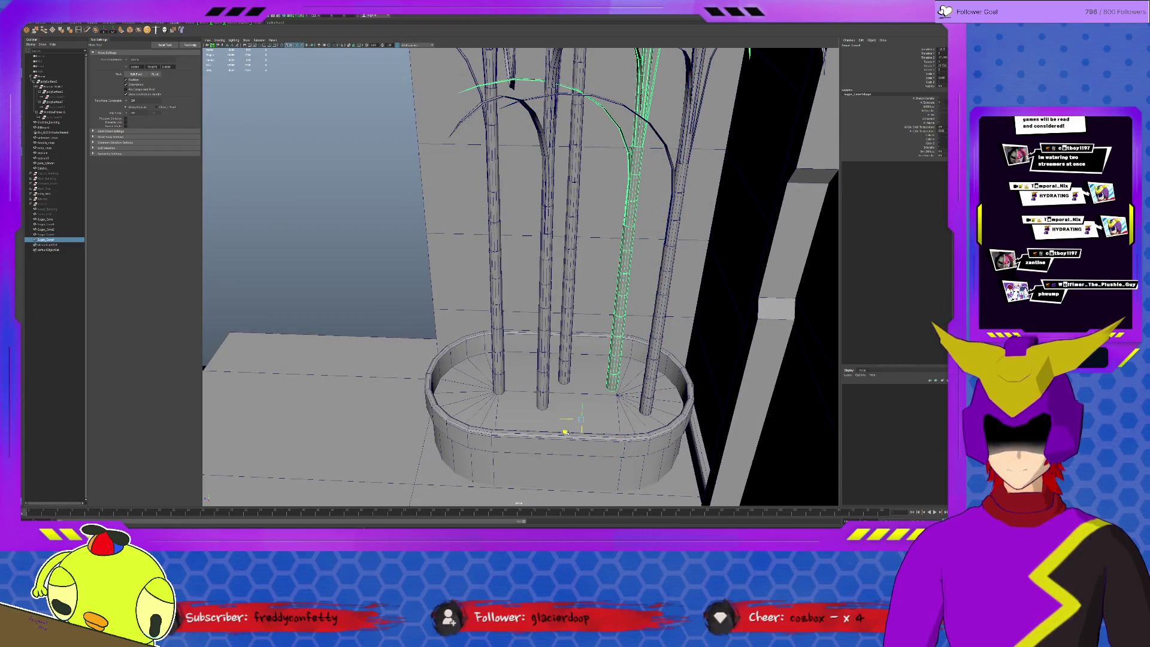
key(F10)
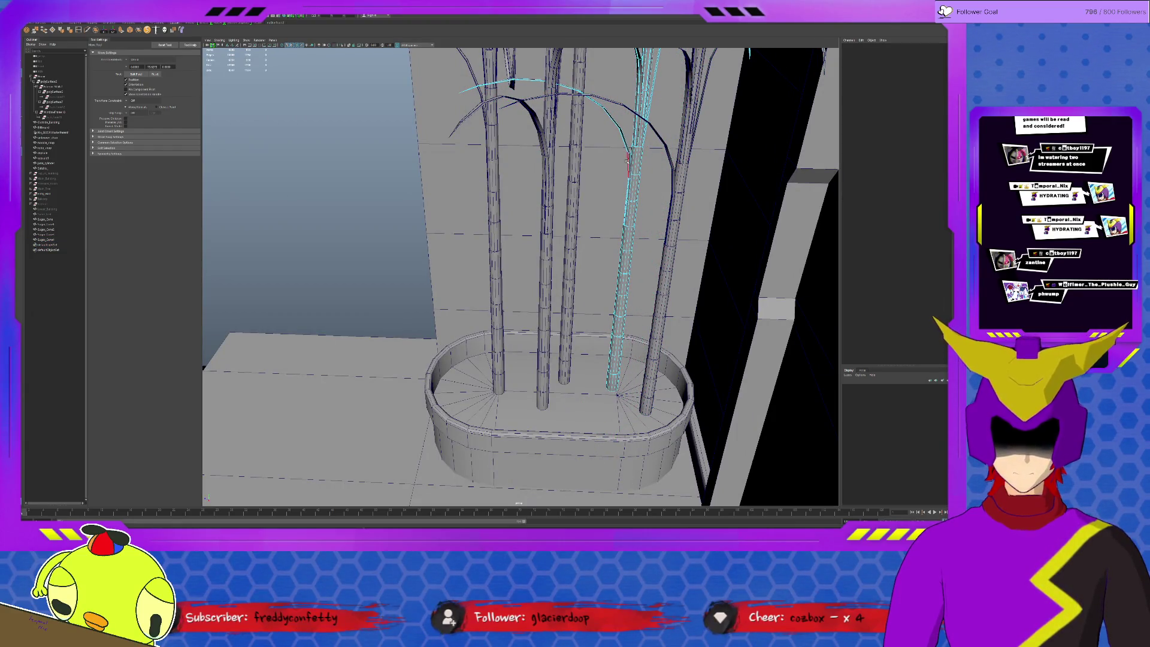
key(F8)
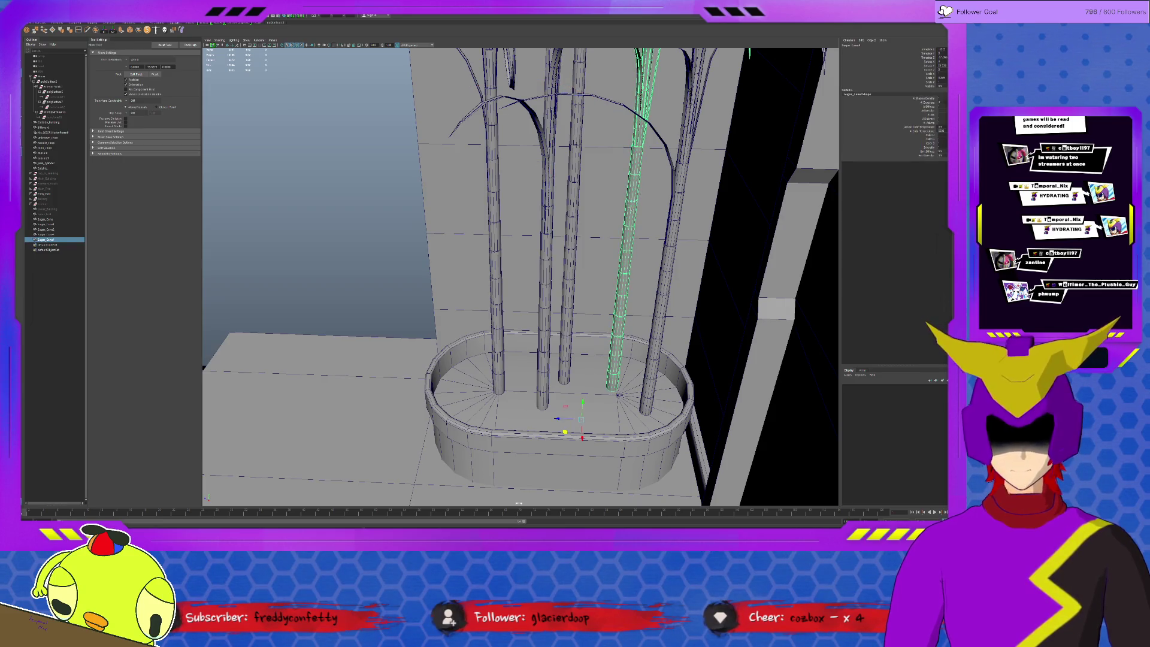
key(e)
key(ctrl+z)
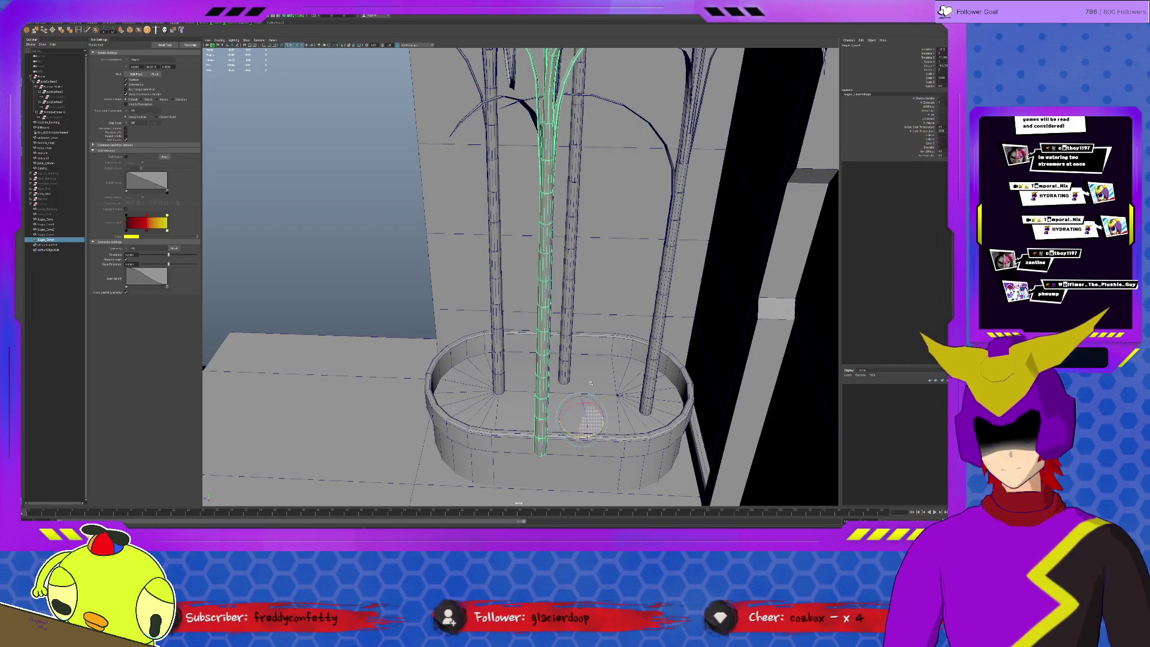
- Slide the new cane into the planter's middle, then select all canes and isolate them
key(w)
mouse_move(564, 431)
mouse_down()
mouse_move(618, 422)
mouse_move(611, 337)
mouse_move(613, 367)
mouse_up()
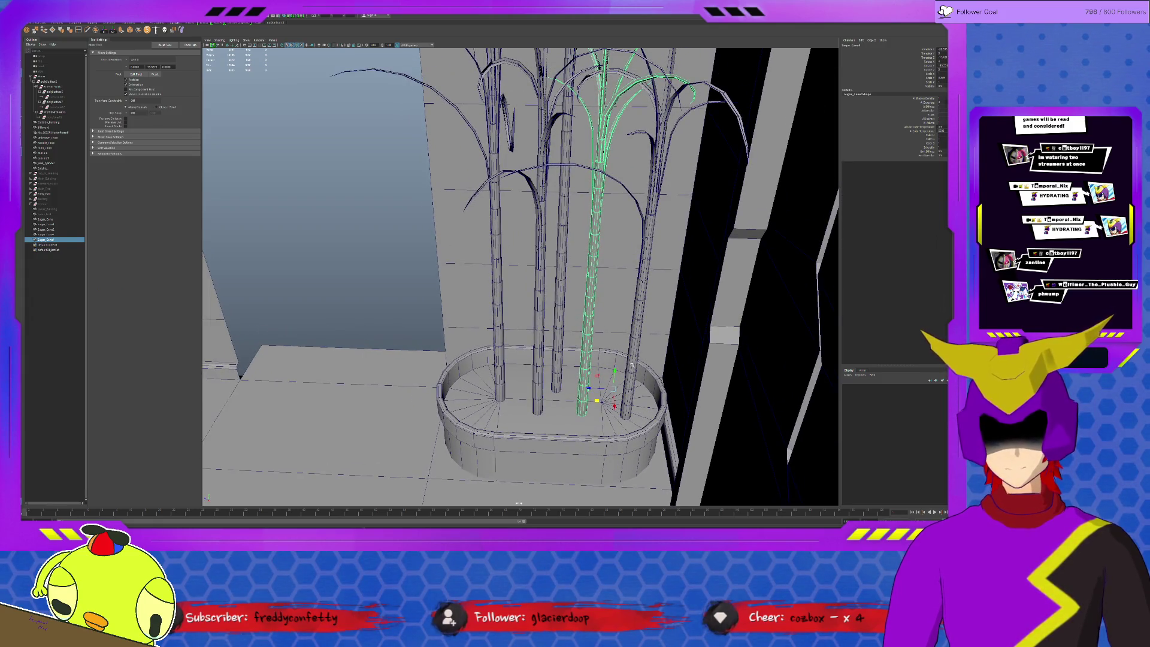
shift+click(645, 269)
shift+click(556, 365)
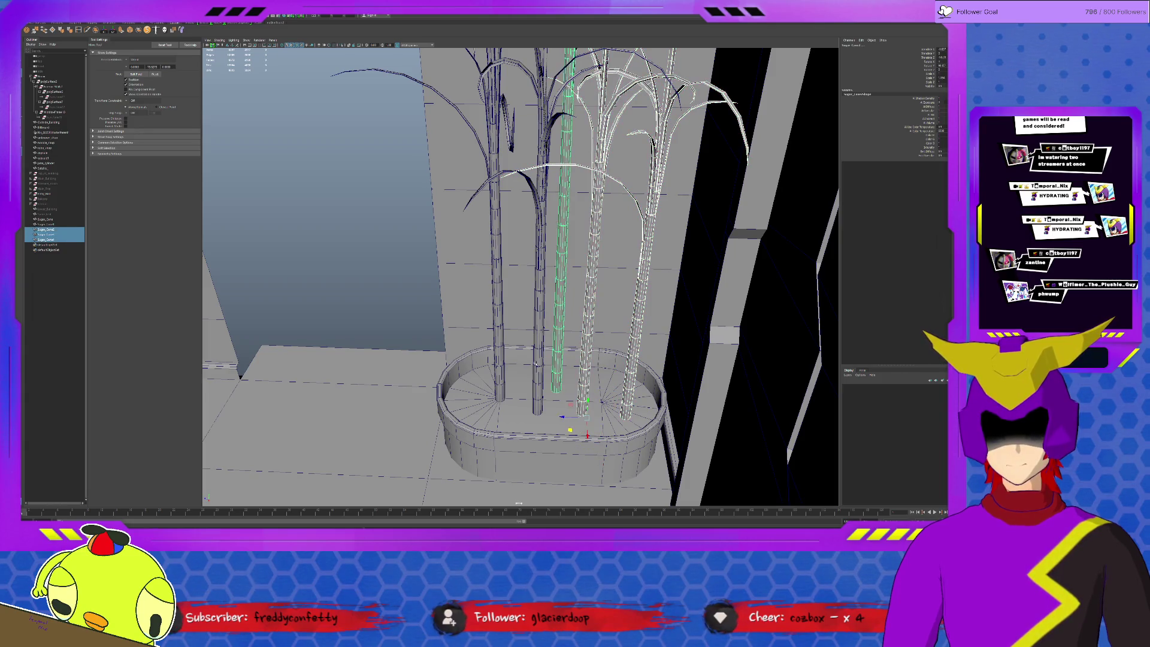
shift+click(537, 363)
shift+click(498, 336)
key(ctrl+1)
scroll(529, 392, up, 3)
mouse_move(530, 392)
alt+mouse_down()
mouse_move(403, 400)
mouse_move(405, 361)
alt+mouse_up()
- Move each cane's pivot down to the base of its stalk, then exit isolate view
key(d)
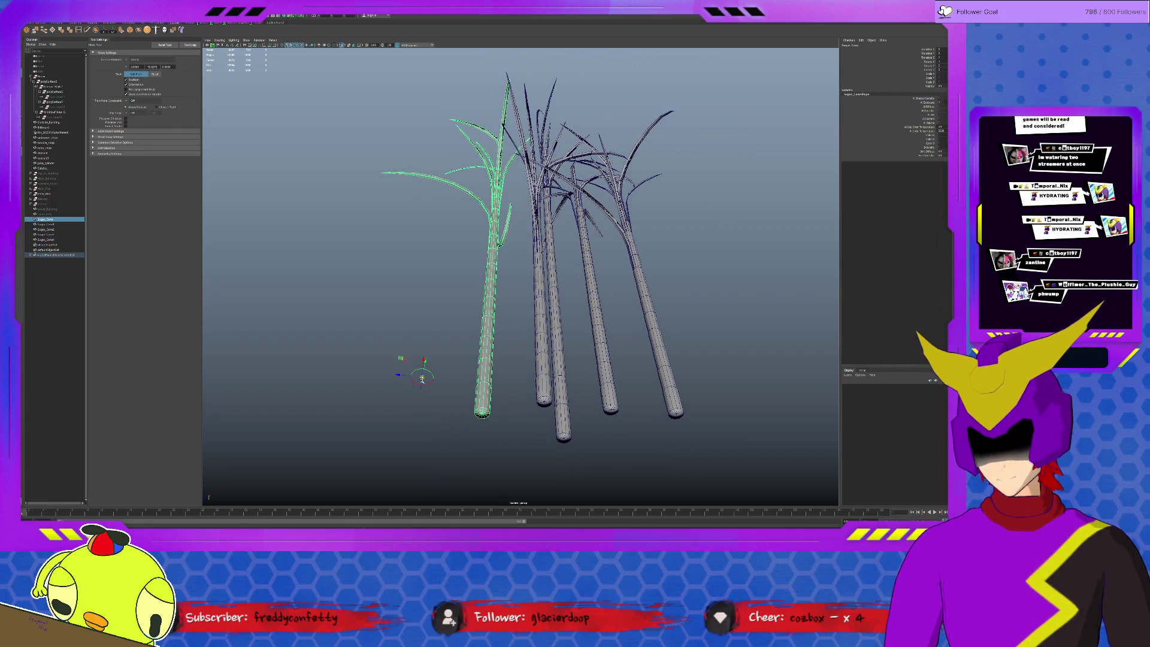
key(Right)
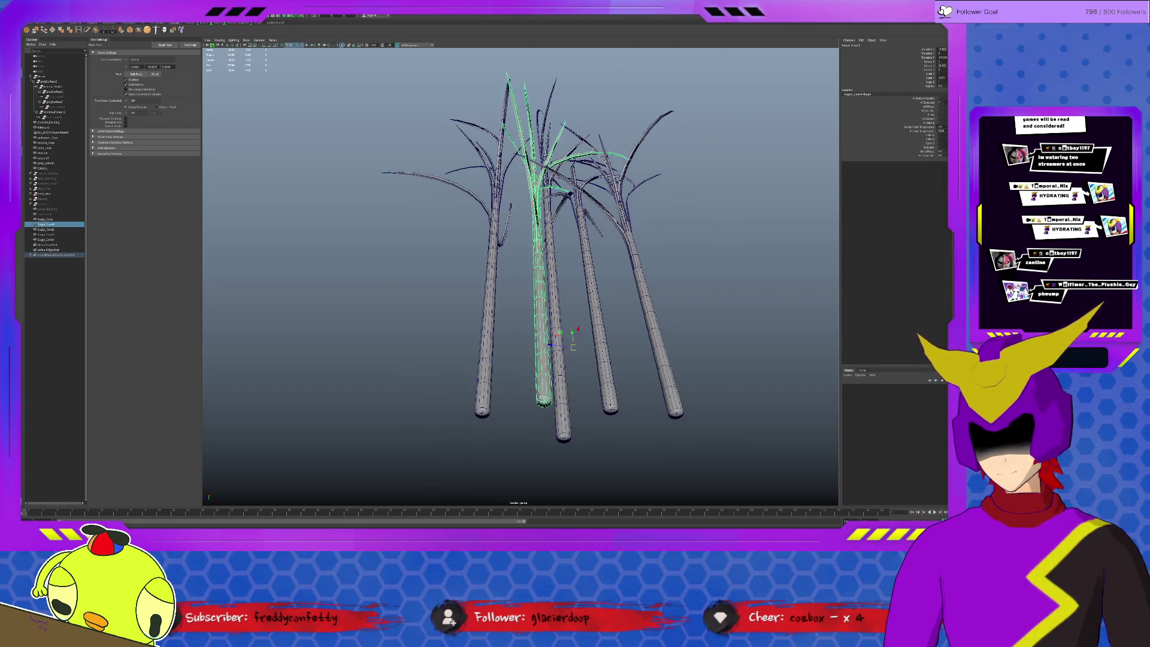
drag(573, 346, 566, 430)
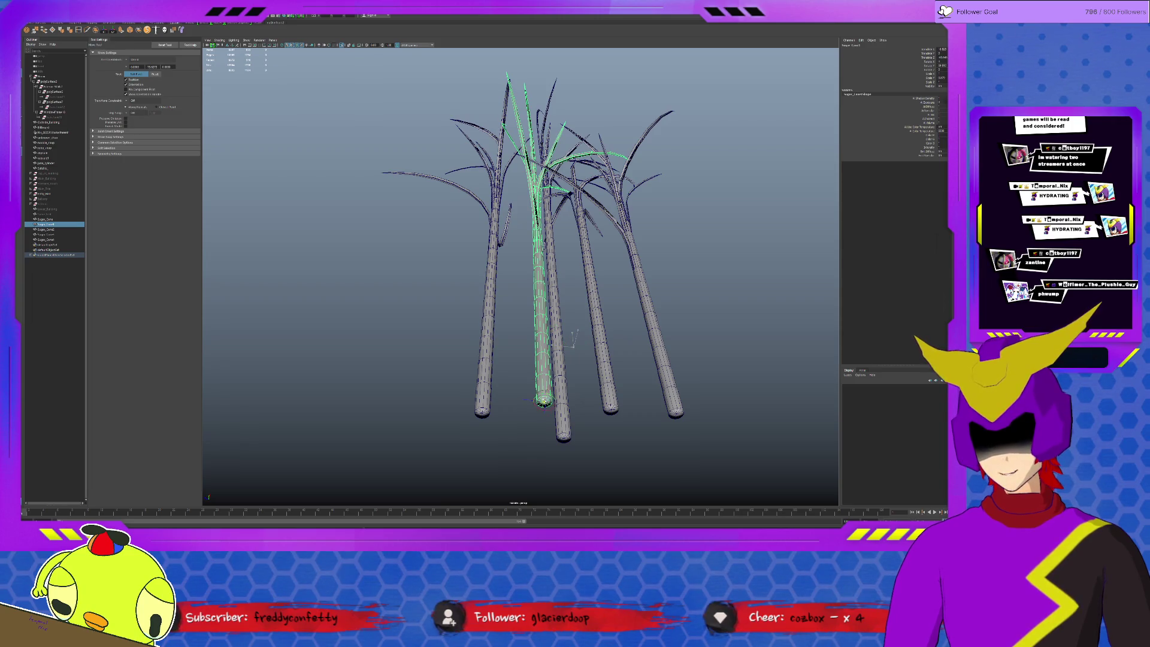
key(Right)
key(d)
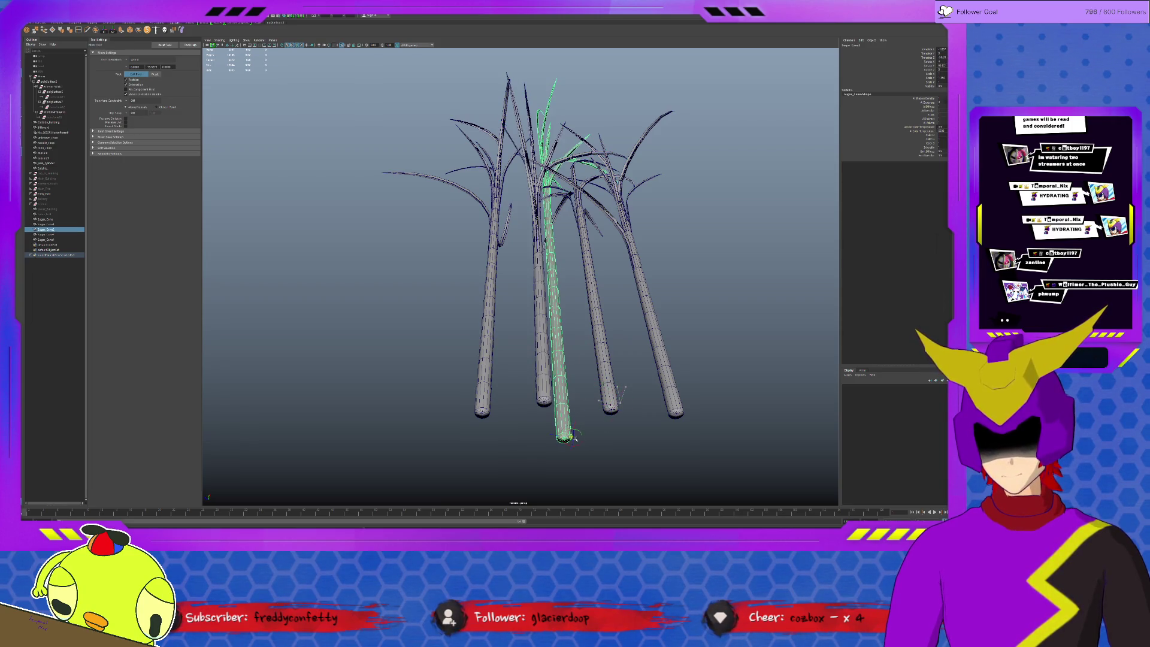
key(Right)
drag(647, 450, 667, 415)
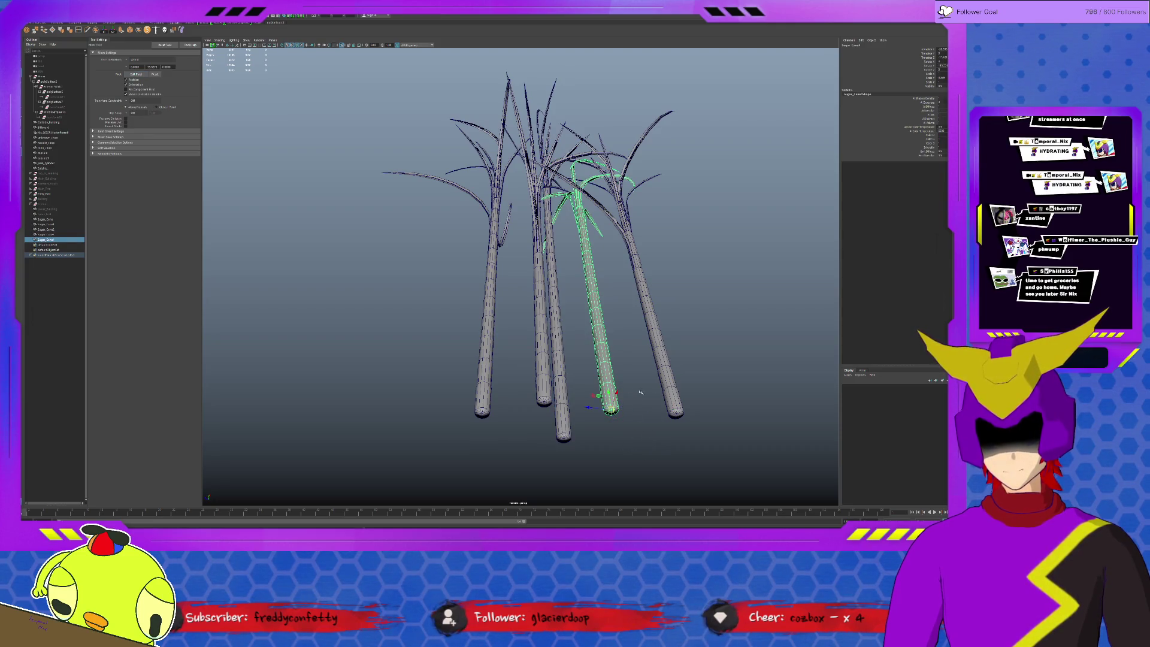
click(651, 362)
drag(649, 362, 671, 403)
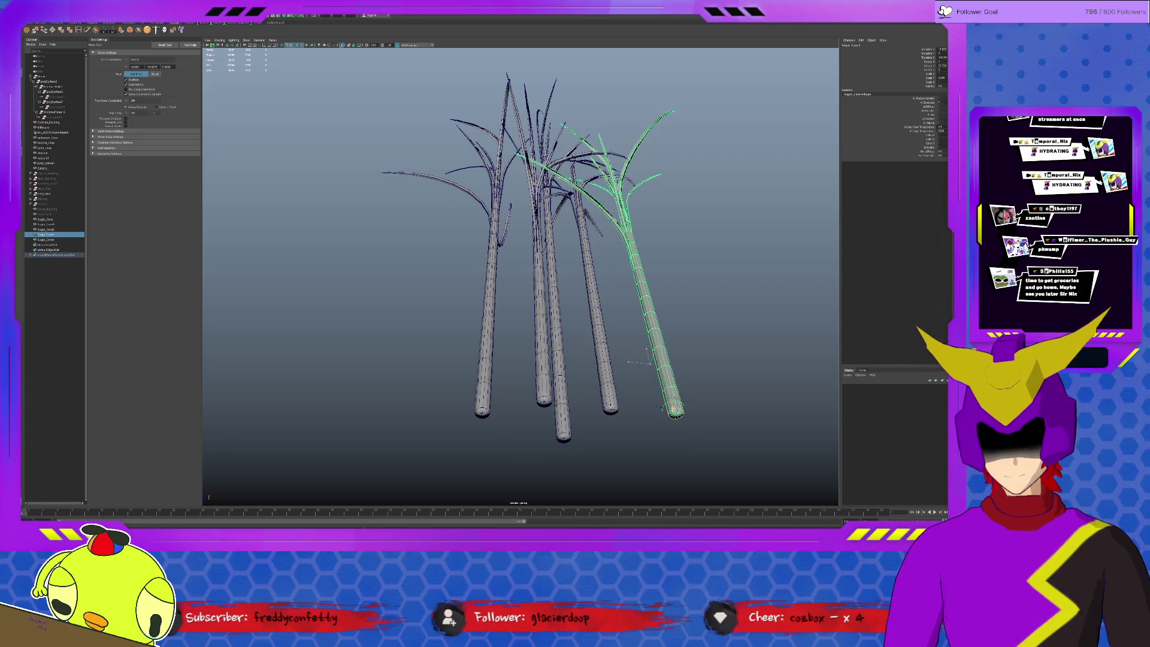
key(ctrl+1)
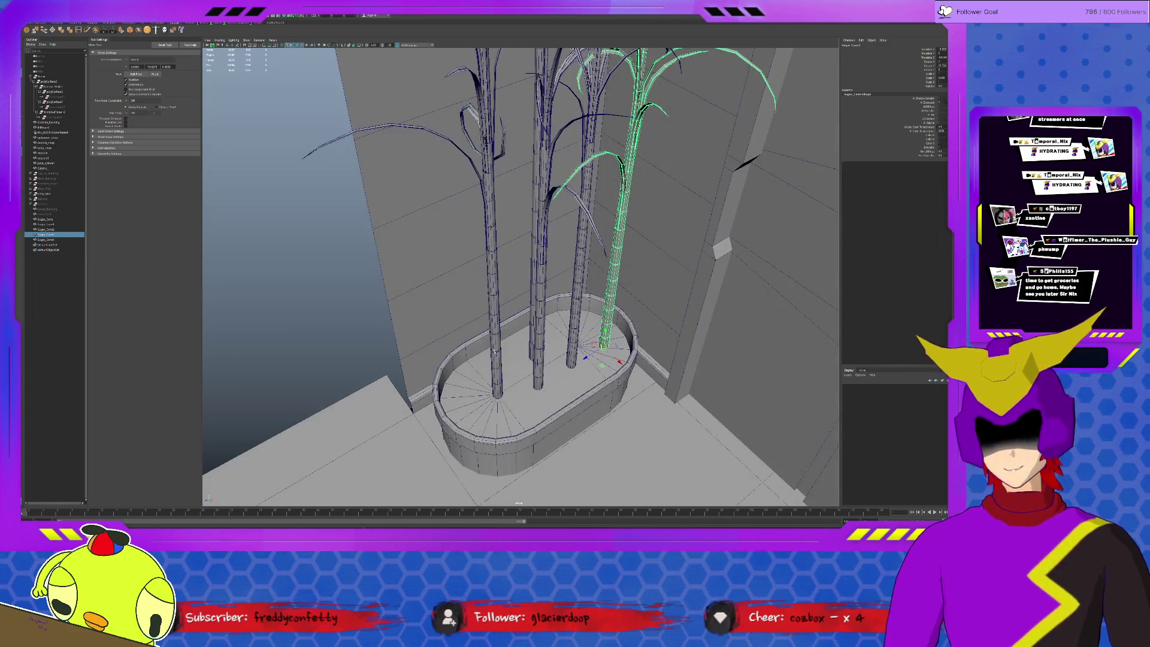
click(495, 351)
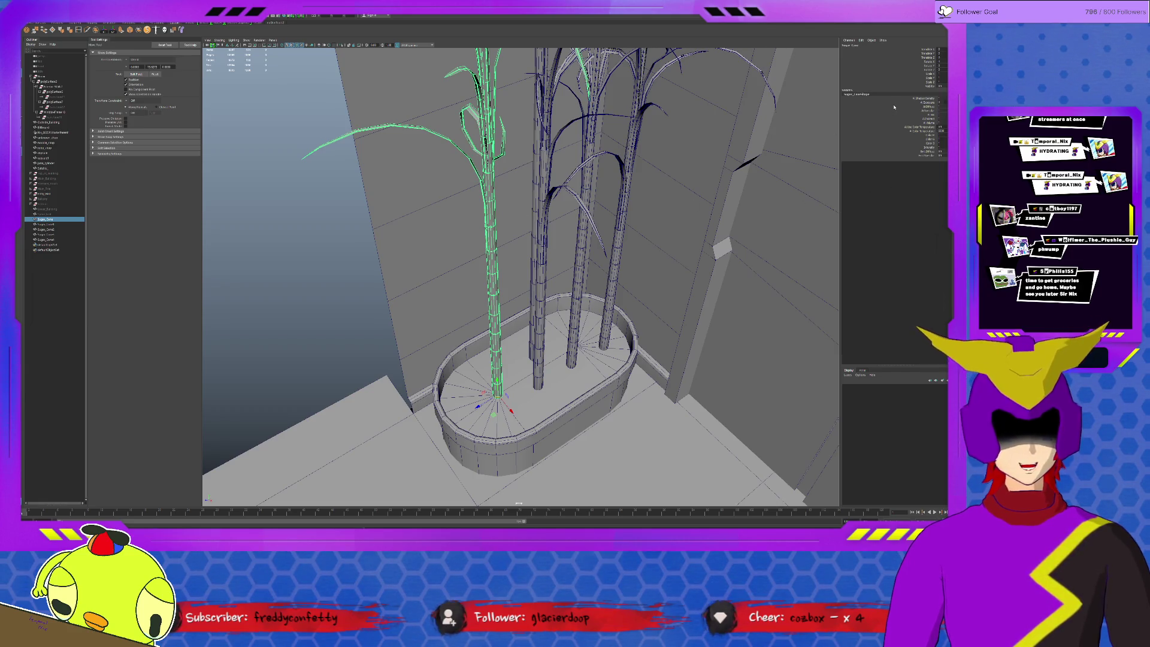
- Duplicate the leftmost cane, rename the copy spare_Sugar_Cane, and hide it
key(ctrl+d)
double_click(850, 45)
text(s)
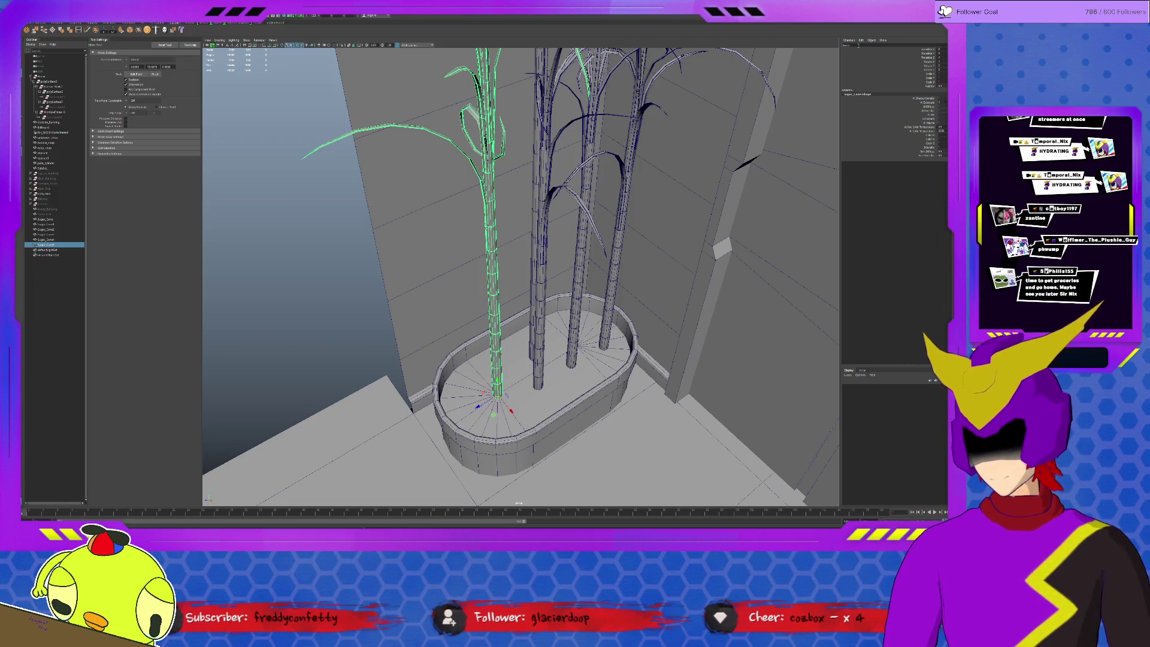
key(Return)
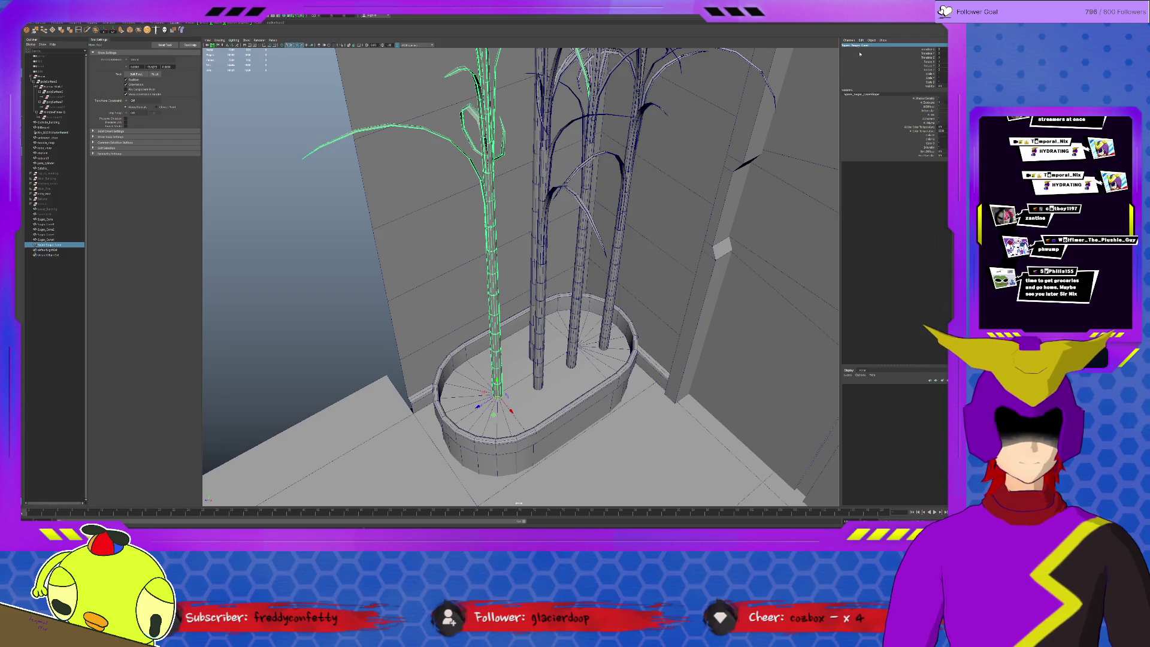
key(ctrl+h)
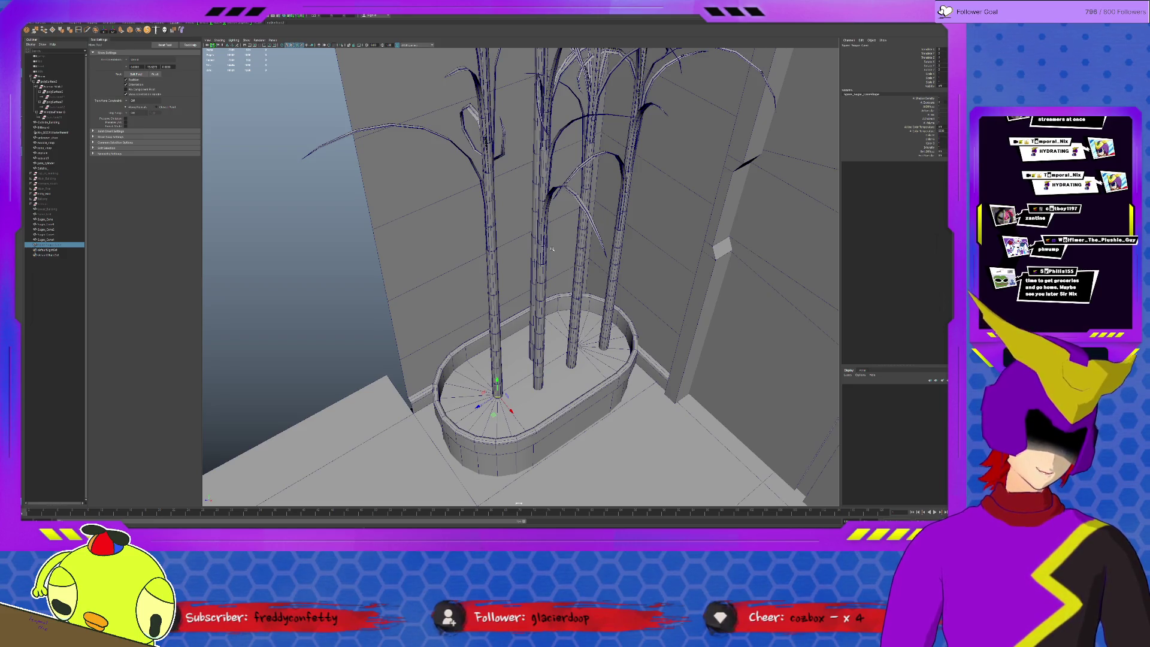
- Add a bend deformer to the planter cane and move its handle up the stalk
click(494, 280)
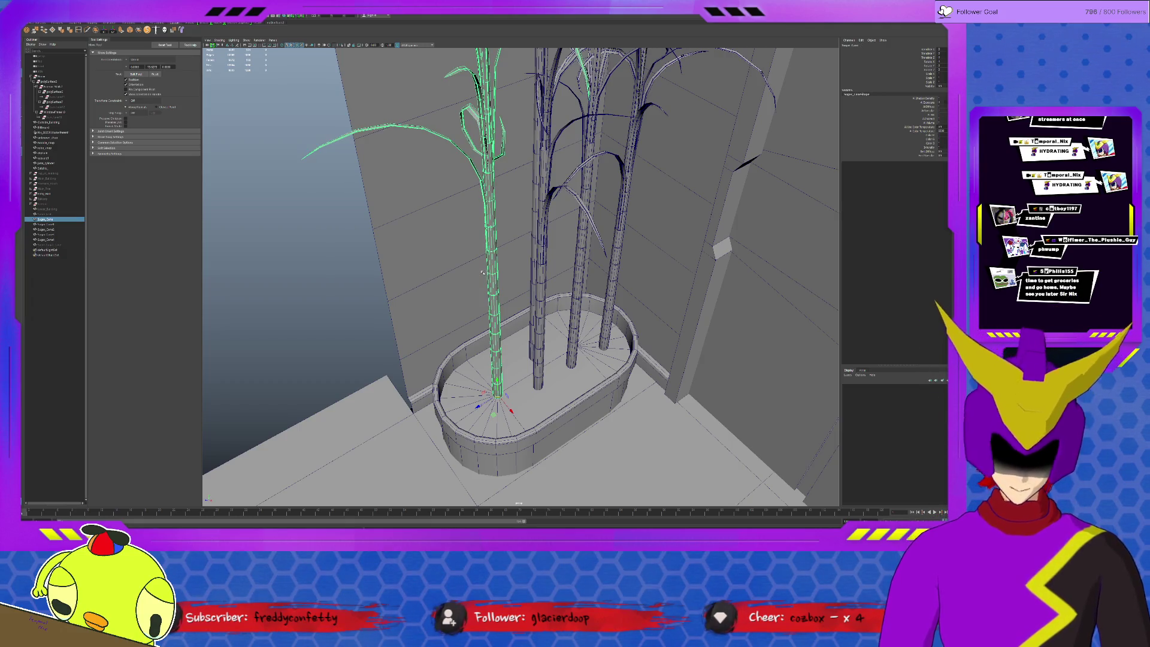
click(181, 30)
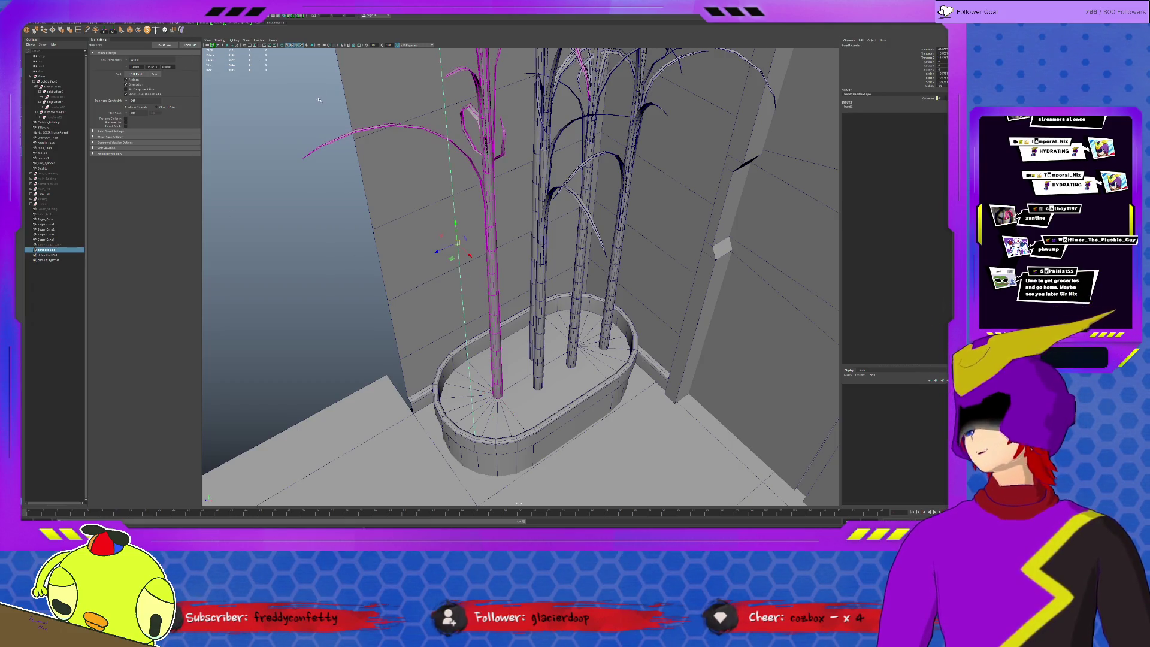
scroll(438, 262, up, 2)
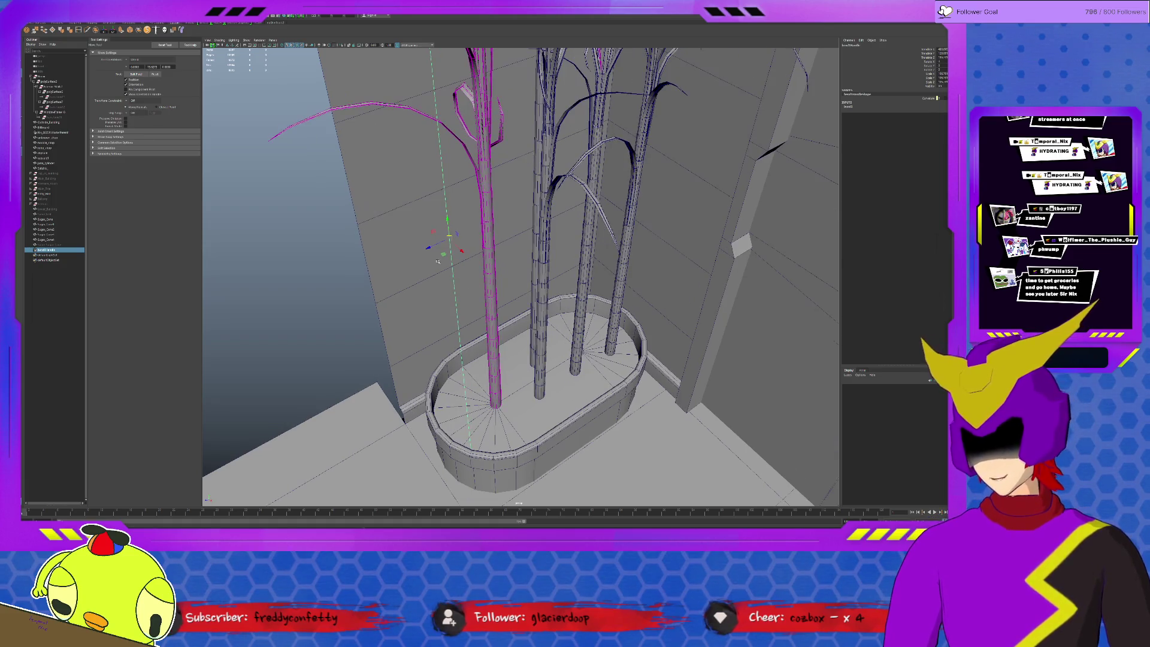
mouse_move(443, 255)
mouse_down()
mouse_move(485, 225)
mouse_move(481, 204)
mouse_up()
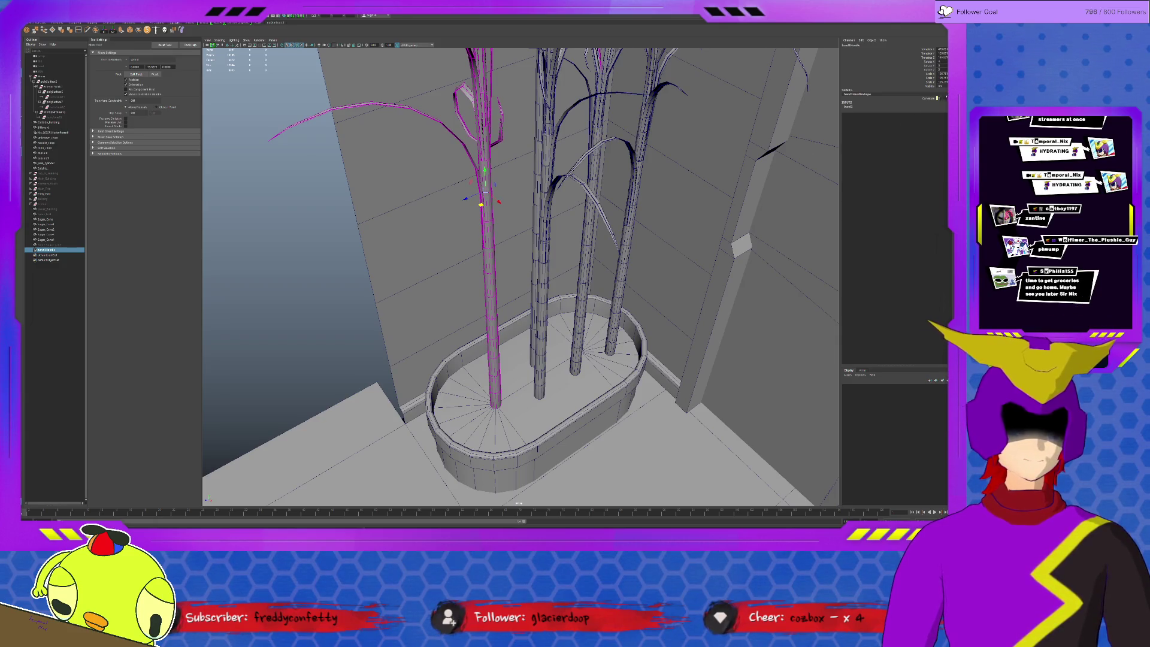
- Raise the bend curvature to about 44, then ease it back and rotate the bent stalk
key(ctrl+a)
click(902, 49)
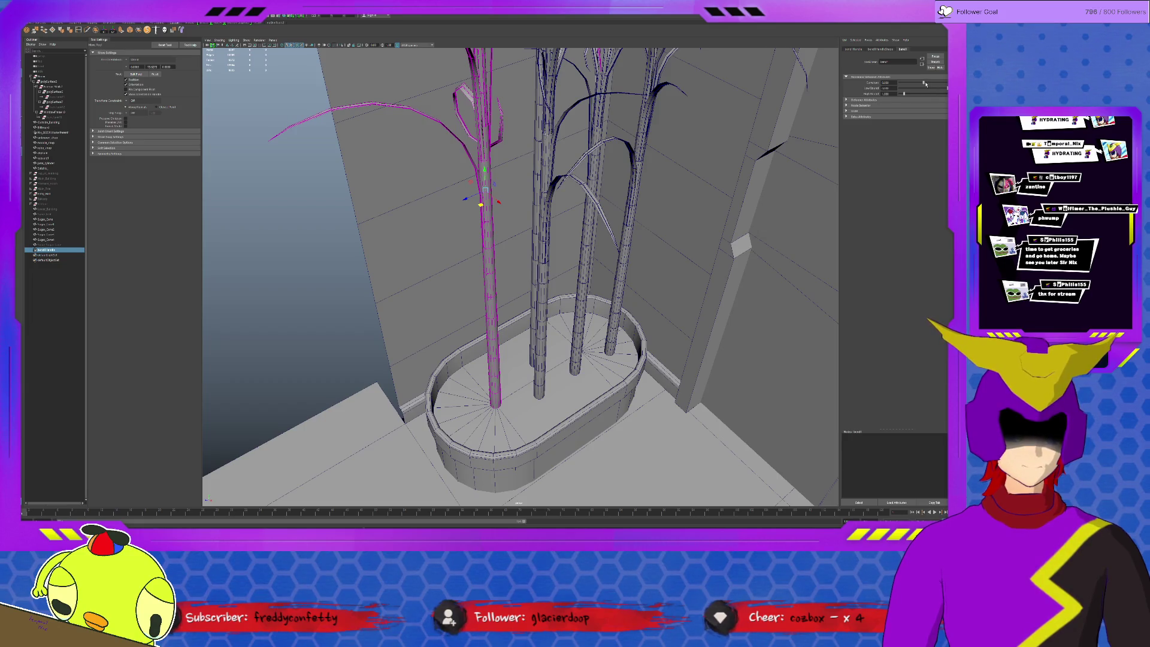
drag(923, 84, 929, 83)
mouse_move(570, 184)
middle_down()
mouse_move(491, 173)
mouse_move(491, 315)
mouse_move(512, 314)
middle_up()
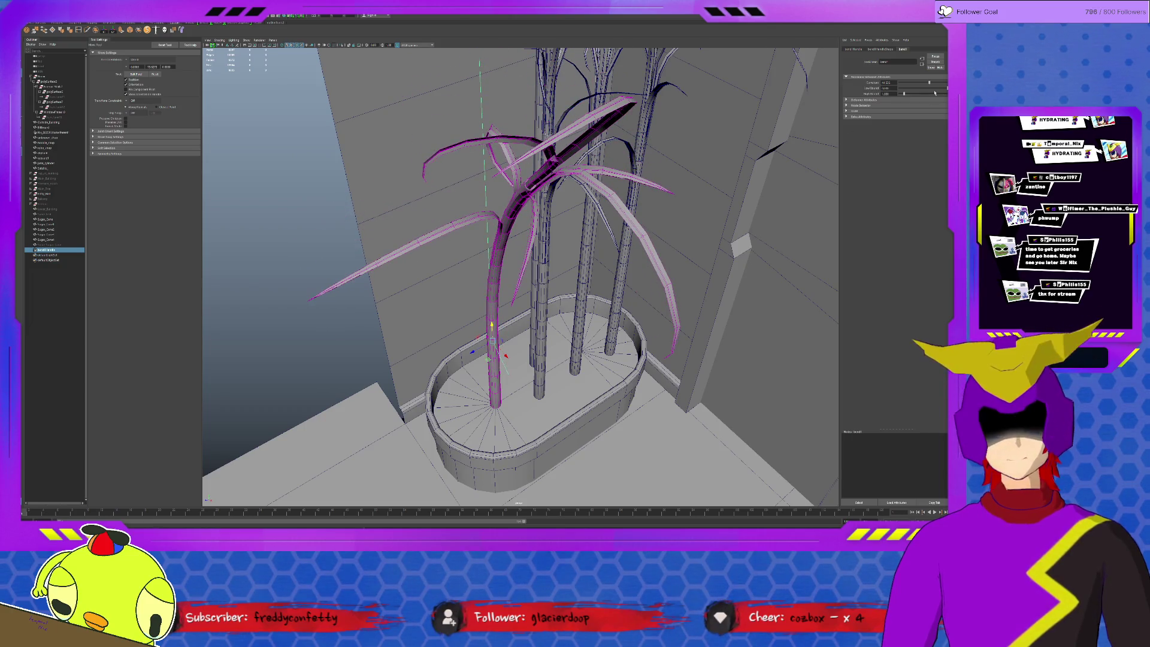
drag(928, 84, 924, 84)
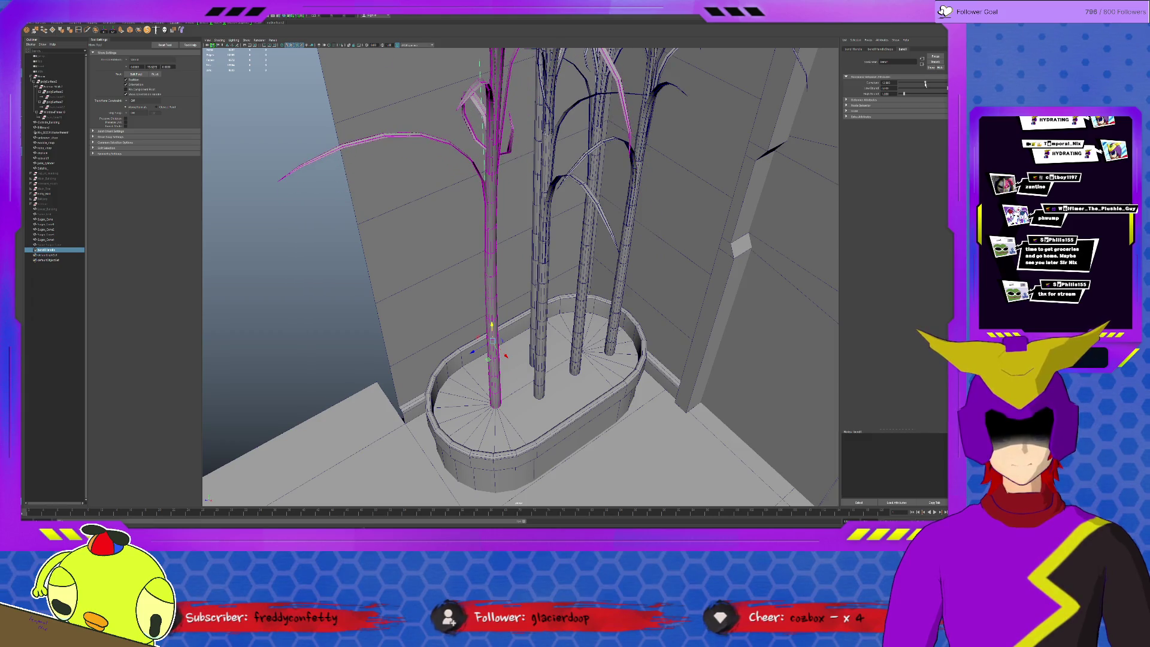
key(e)
drag(497, 353, 486, 356)
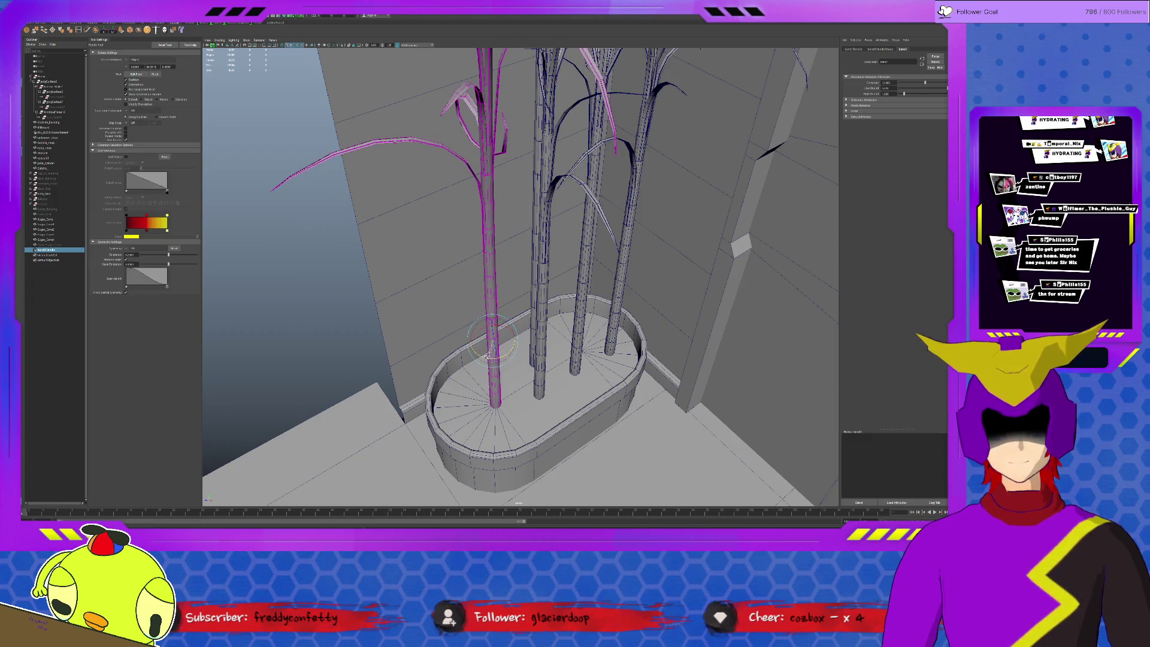
- Add a bend deformer to the centre stalk and move its handle onto that stalk
click(542, 240)
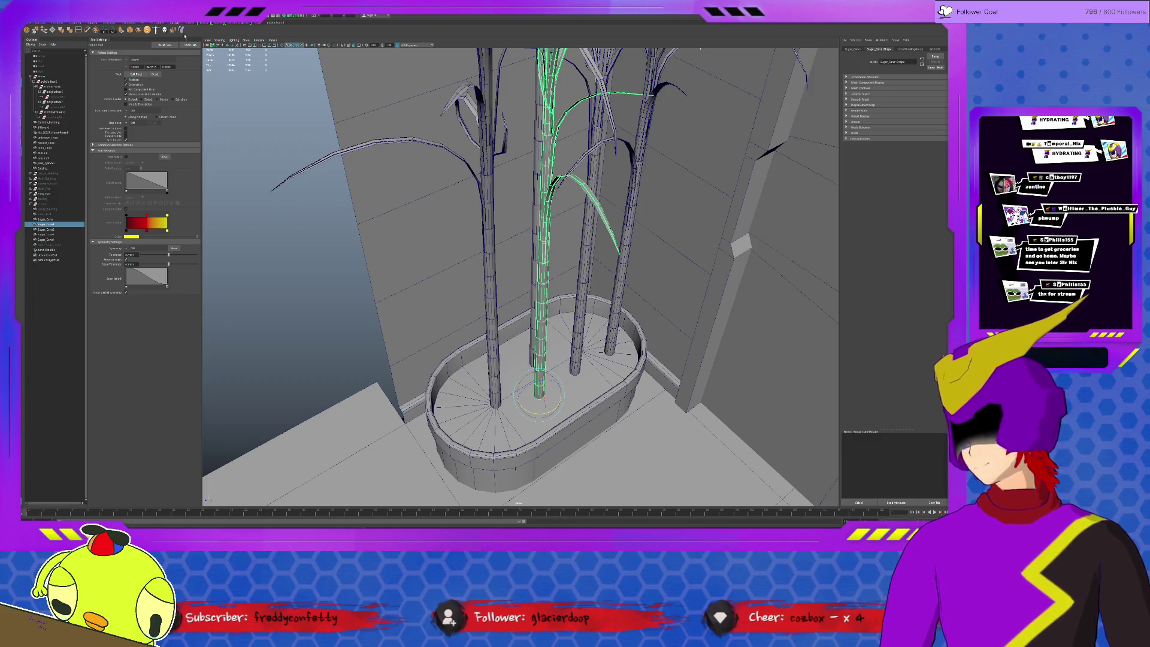
click(183, 31)
key(w)
mouse_move(619, 246)
mouse_down()
mouse_move(566, 245)
mouse_move(541, 230)
mouse_up()
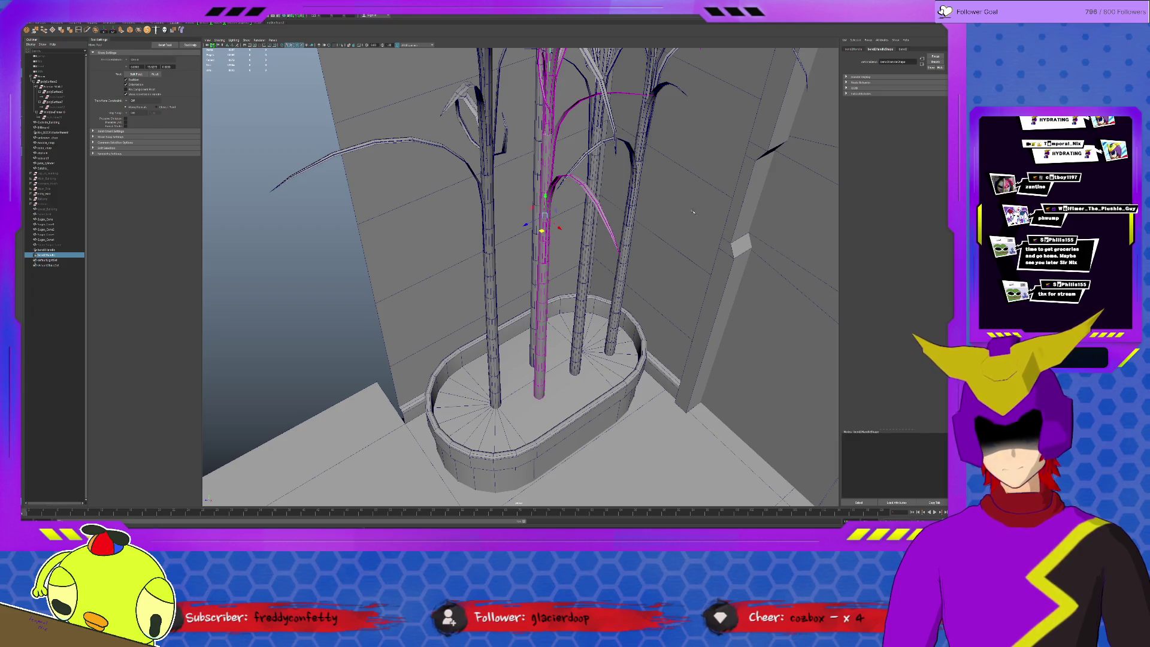
- Tune the centre stalk's curvature to a slight curve and reshape the bend by scaling its handle
click(903, 50)
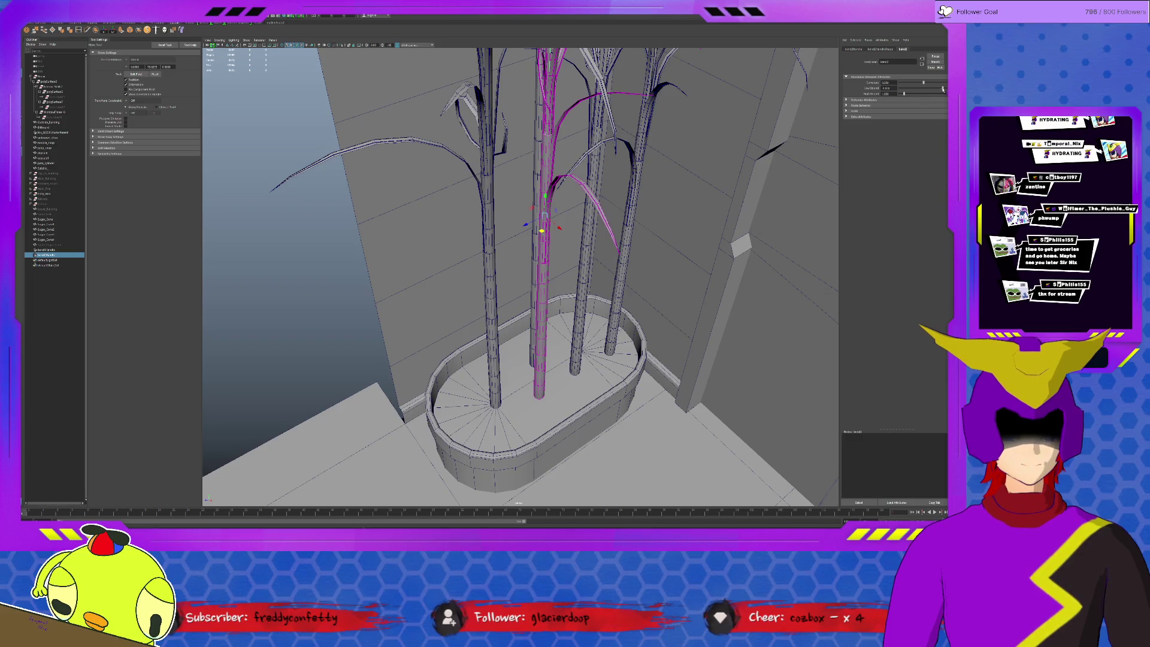
drag(923, 83, 919, 83)
drag(545, 197, 544, 326)
drag(921, 84, 922, 85)
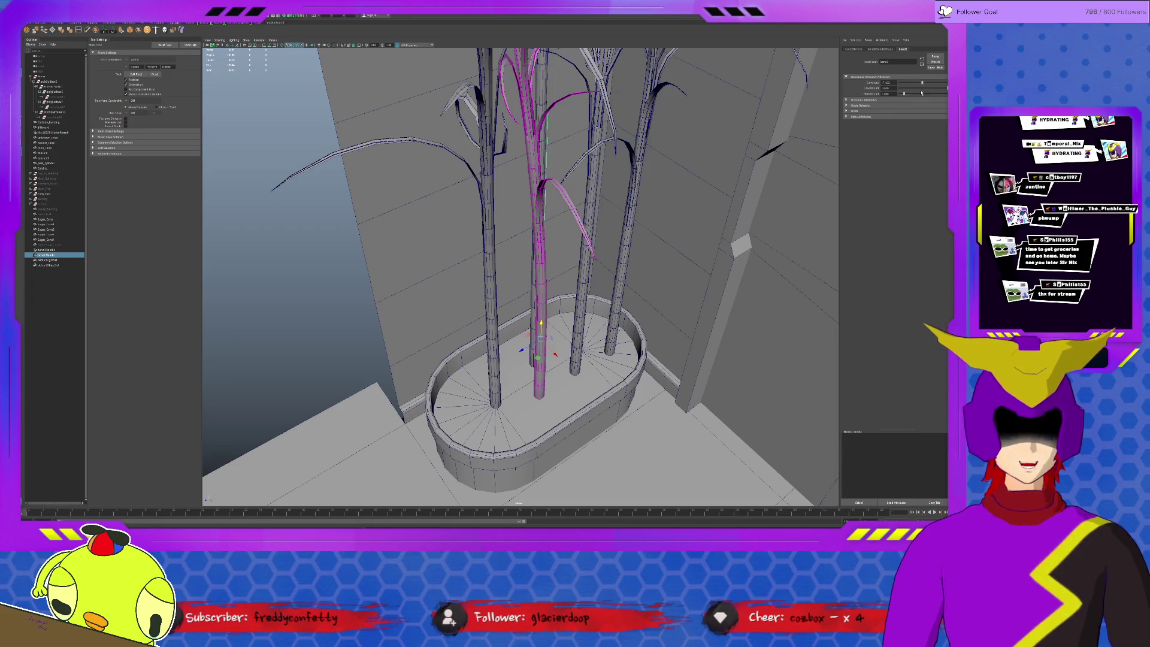
key(r)
drag(554, 353, 560, 309)
click(560, 307)
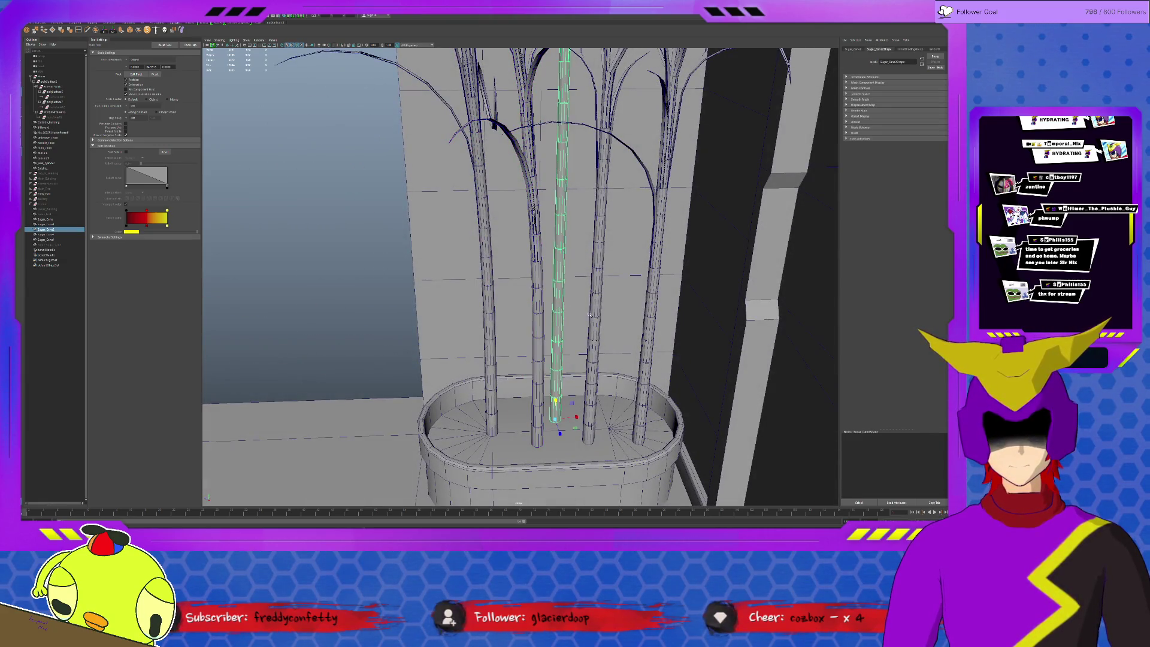
- Bend the thin stem, drop its bend handle low on the stem, and straighten the curvature back to vertical
click(182, 29)
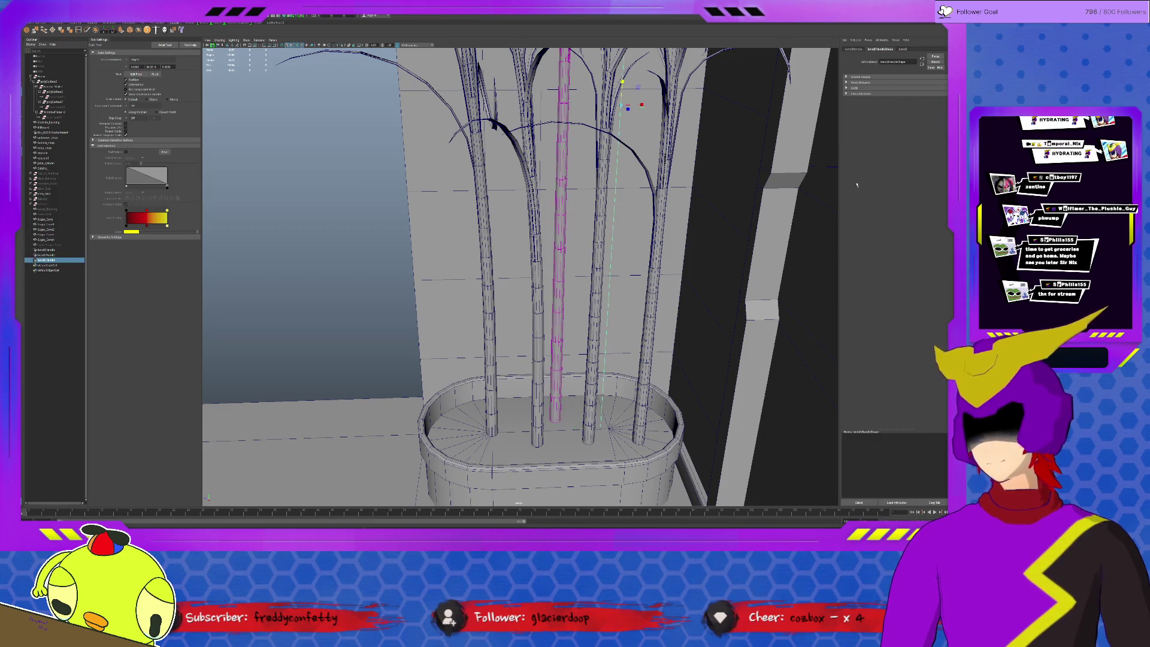
click(902, 49)
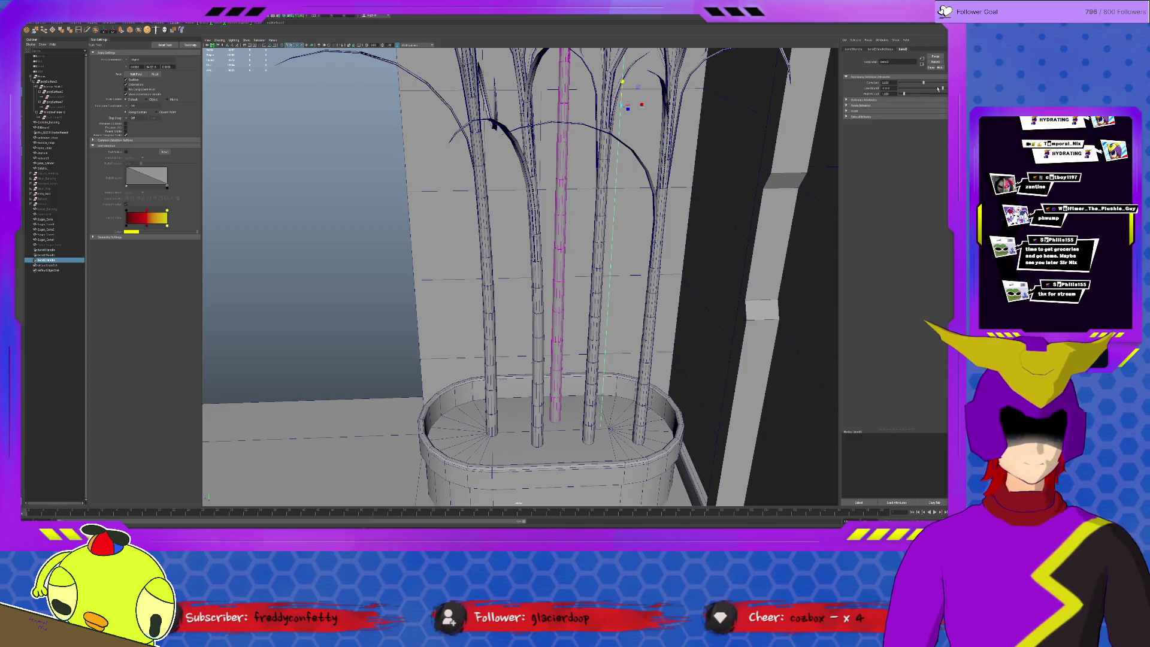
drag(925, 84, 936, 84)
key(w)
mouse_move(605, 88)
mouse_down()
mouse_move(541, 243)
mouse_move(542, 294)
mouse_up()
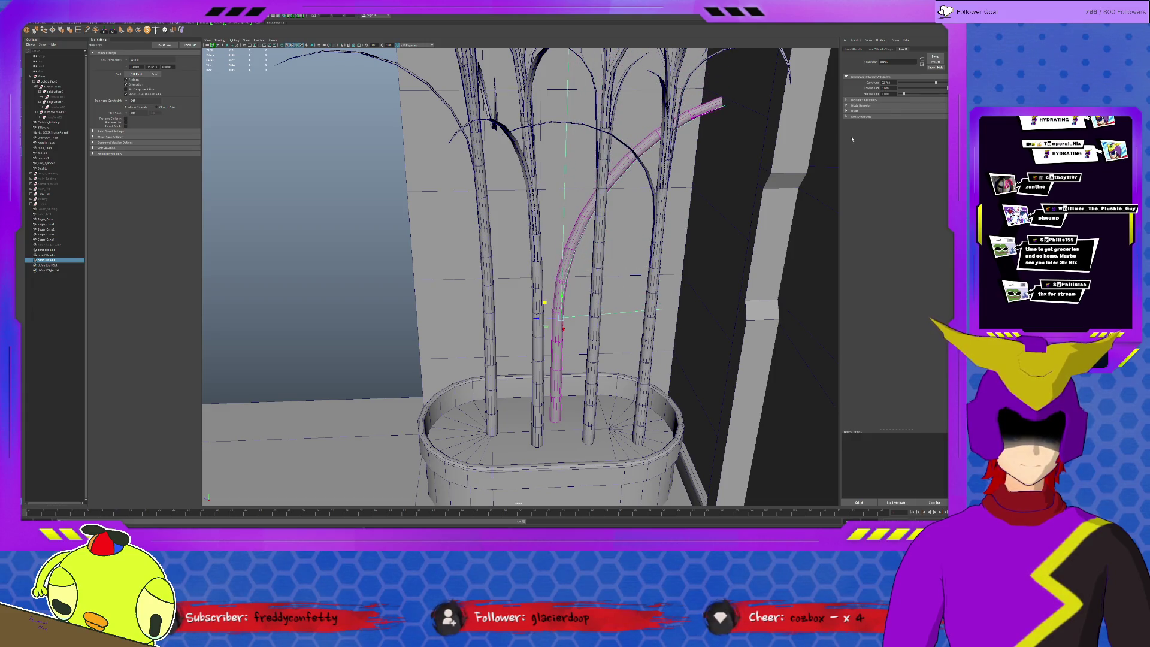
drag(935, 83, 924, 86)
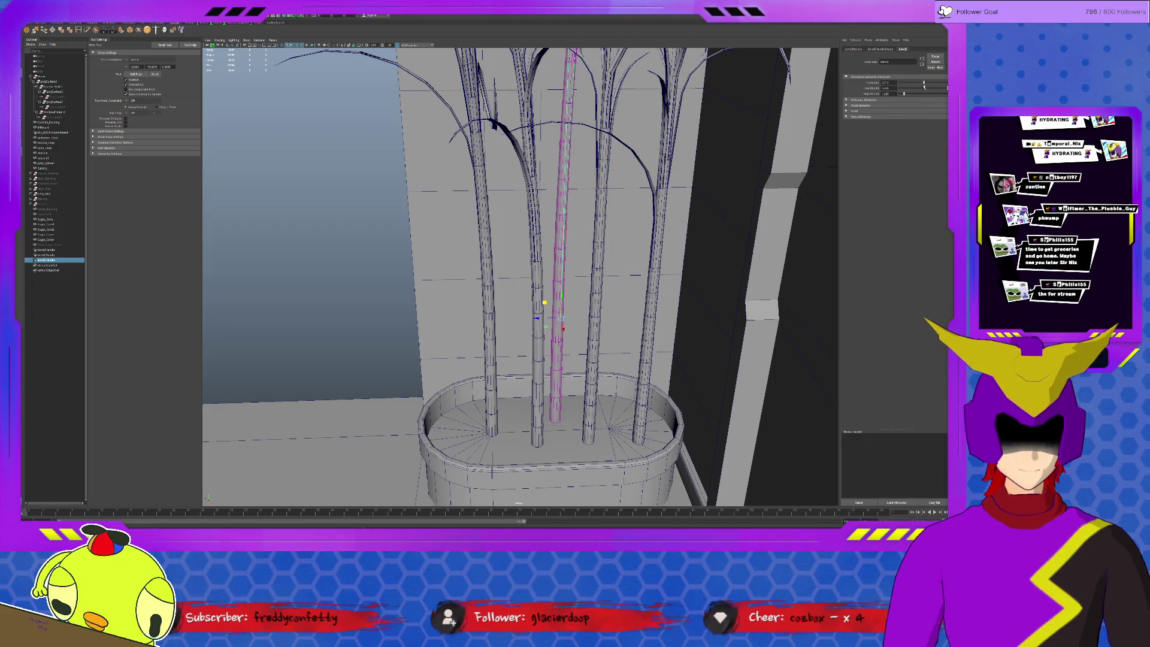
alt+drag(628, 127, 676, 154)
key(e)
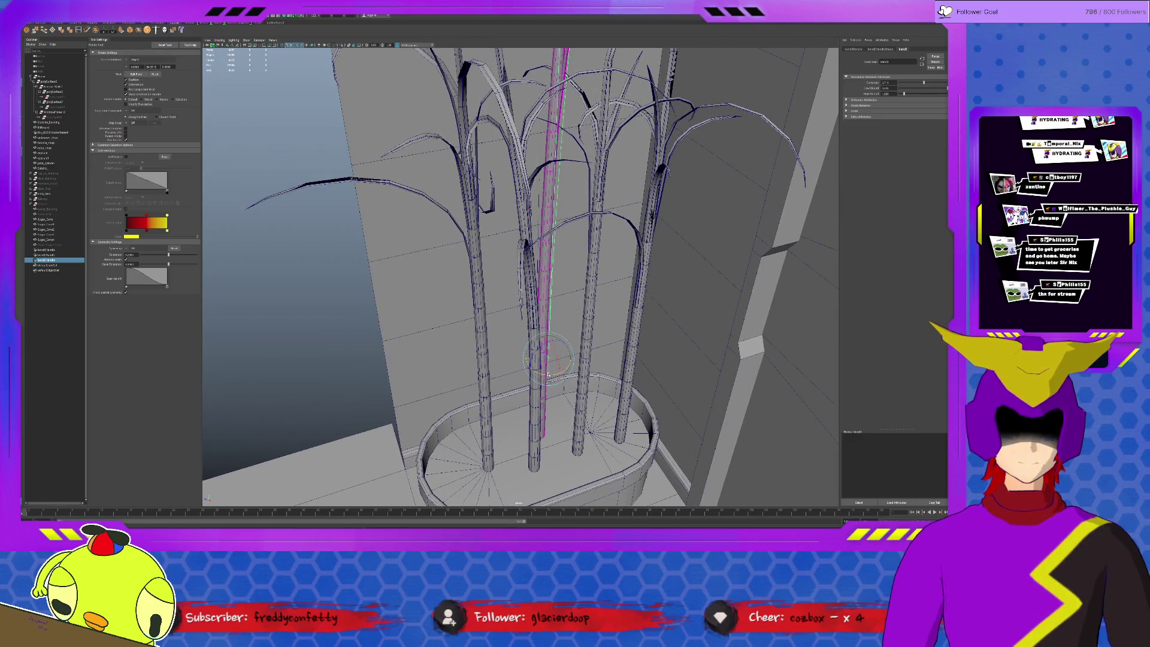
mouse_move(479, 376)
alt+mouse_down()
mouse_move(626, 273)
mouse_move(601, 297)
mouse_move(546, 212)
alt+mouse_up()
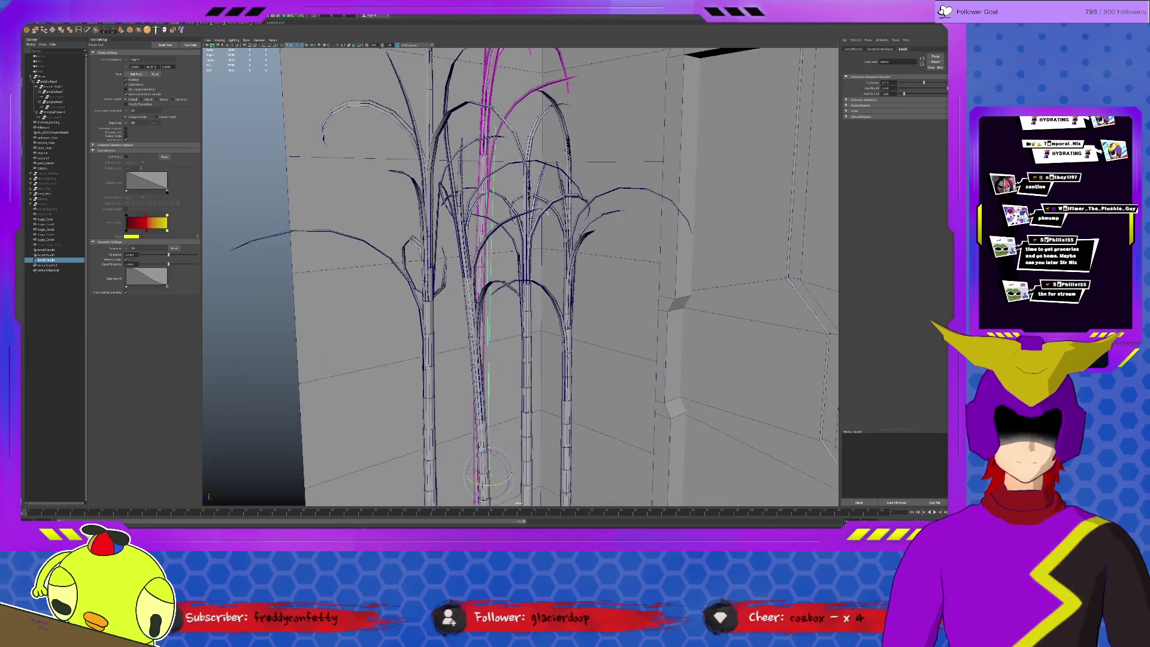
- Adjust the centre stalk's bend1 Low Bound and lower its handle so the stalk bends more
click(531, 361)
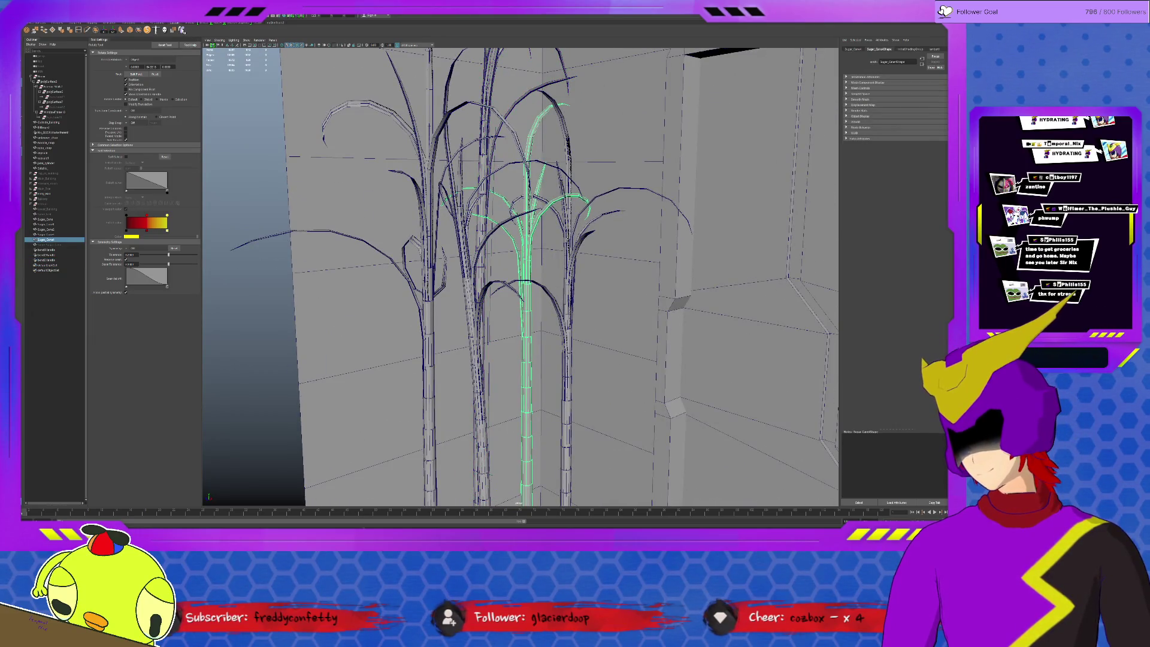
key(g)
mouse_move(603, 301)
alt+mouse_down()
mouse_move(508, 303)
mouse_move(519, 302)
alt+mouse_up()
key(w)
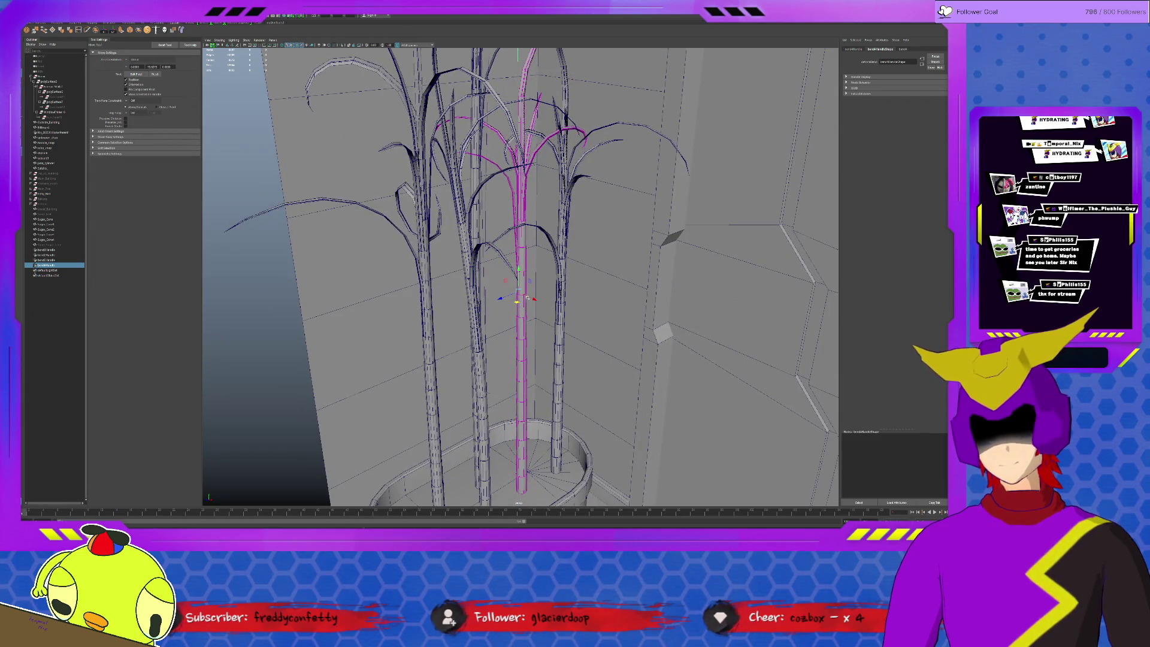
click(902, 49)
mouse_move(931, 88)
mouse_down()
mouse_move(946, 88)
mouse_move(926, 83)
mouse_up()
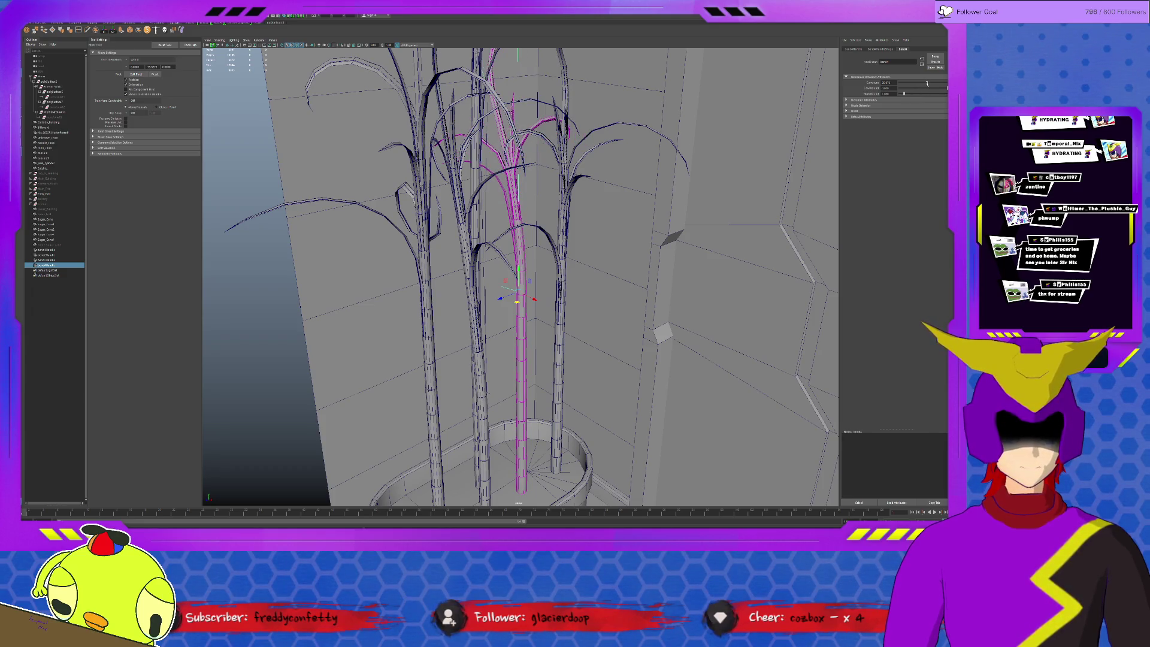
mouse_move(518, 270)
mouse_down()
mouse_move(524, 338)
mouse_move(536, 336)
mouse_up()
key(e)
- Move the right stalk's bend handle, increase its curvature, and lower the handle so it stands upright
click(560, 318)
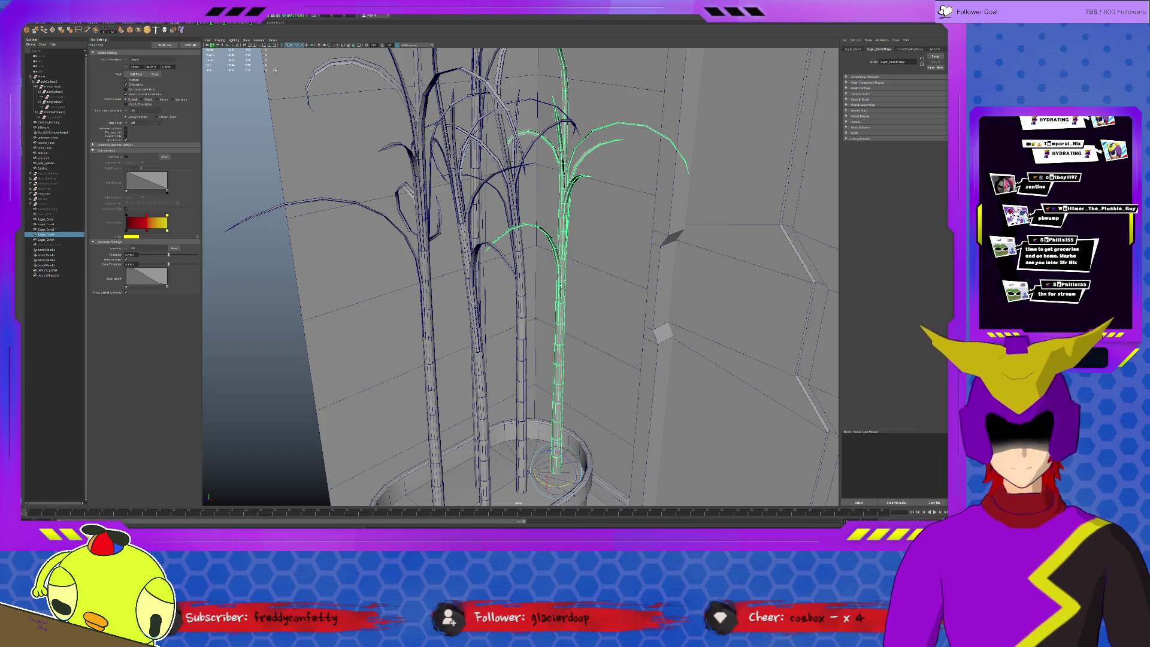
click(584, 308)
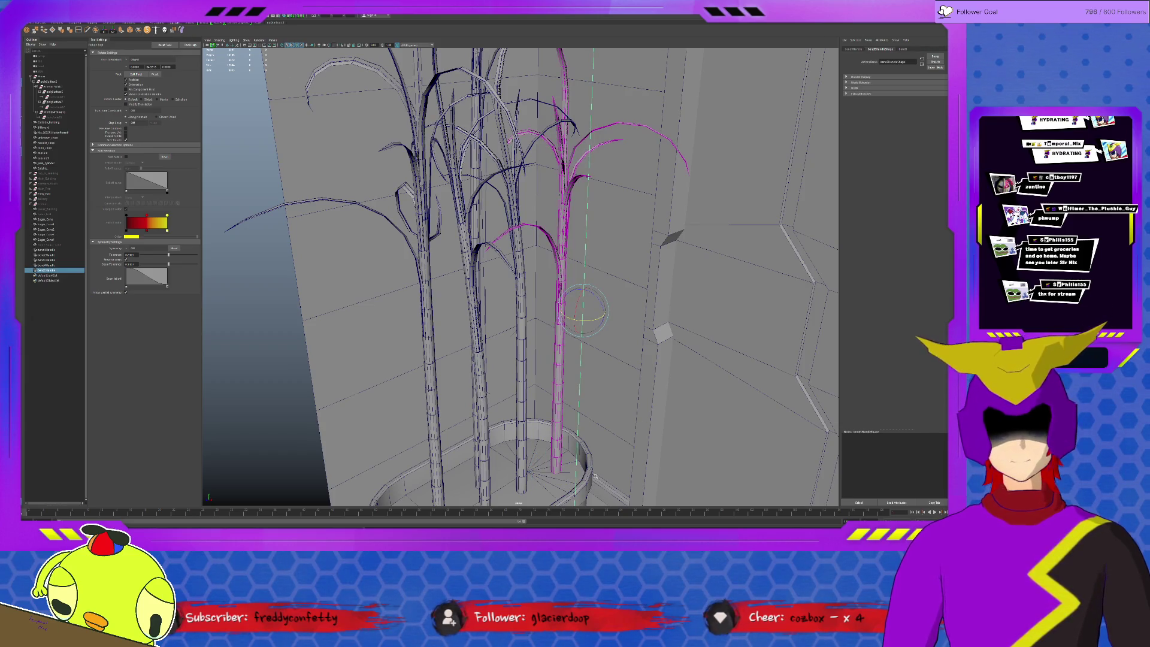
key(w)
drag(568, 316, 561, 289)
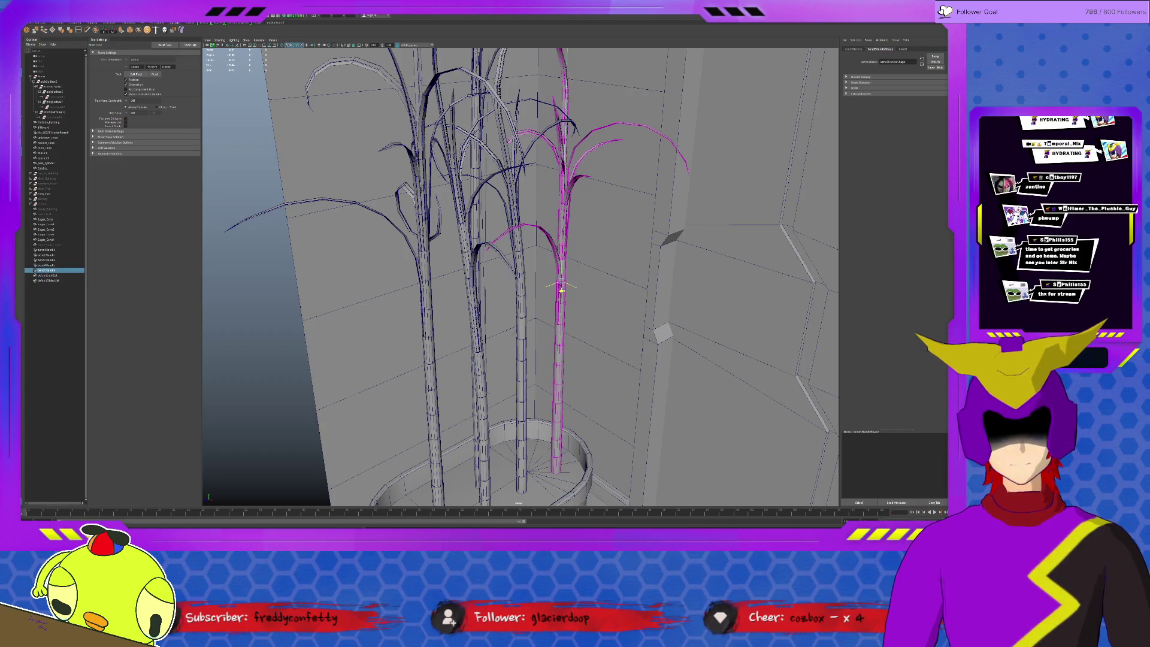
click(907, 49)
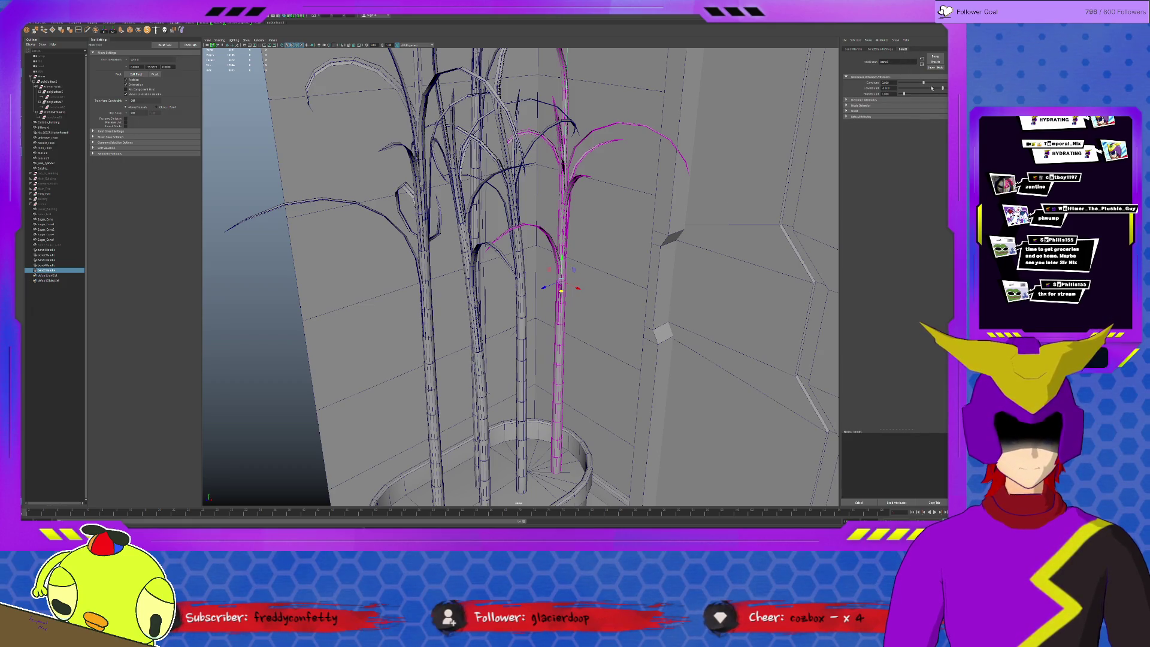
drag(923, 84, 924, 87)
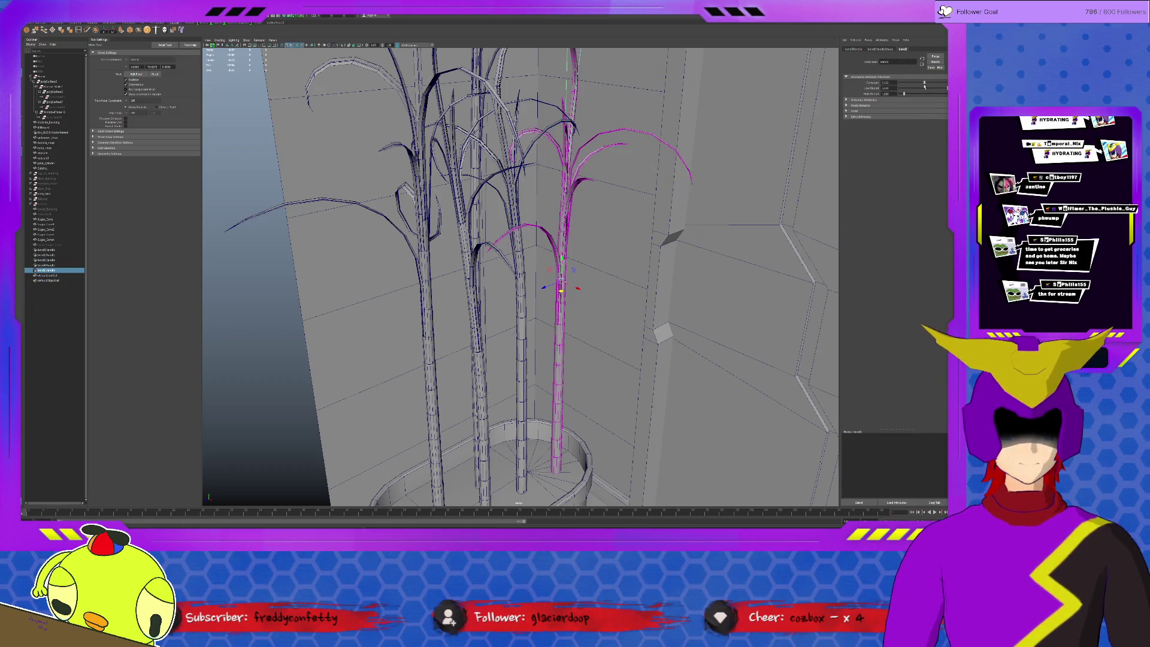
mouse_move(561, 258)
mouse_down()
mouse_move(558, 449)
mouse_move(556, 332)
mouse_up()
key(e)
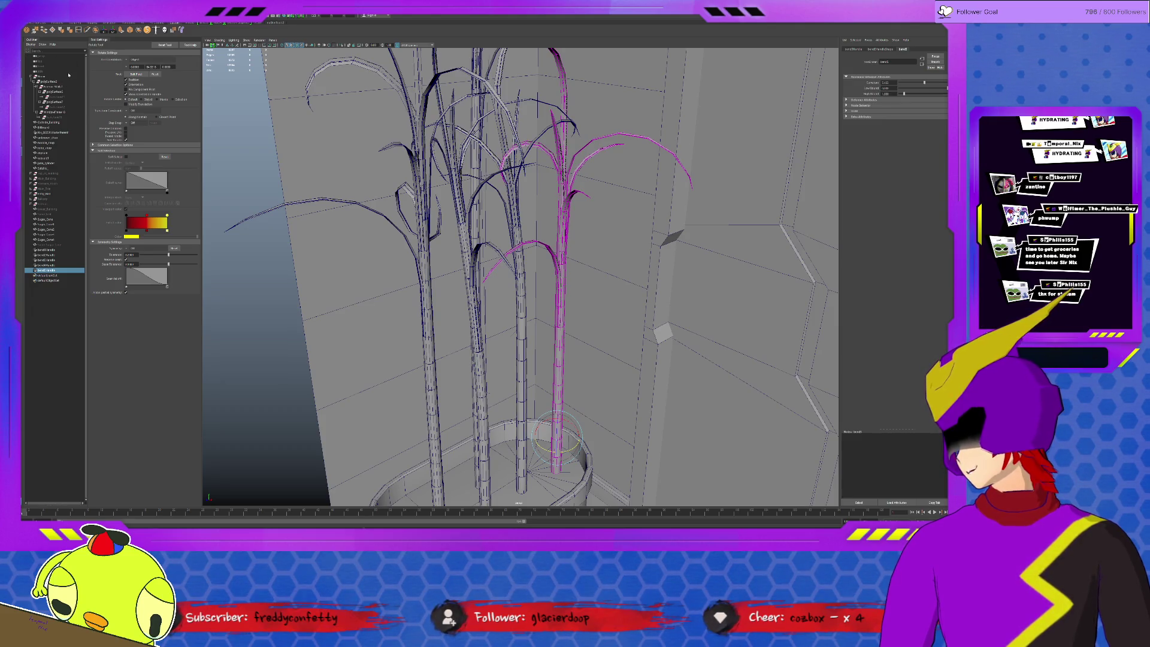
- Select all five Sugar_Cane stalks in the Outliner, then deselect and move closer to the plant
click(45, 219)
shift+click(53, 240)
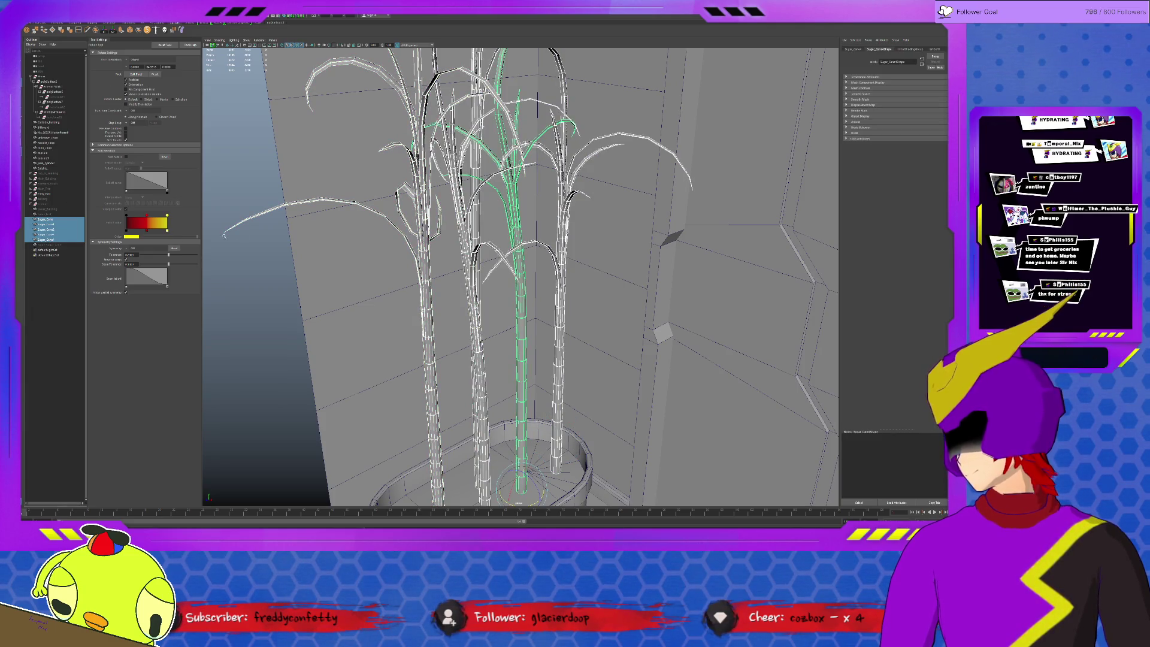
click(419, 228)
mouse_move(419, 228)
alt+mouse_down()
mouse_move(515, 228)
mouse_move(534, 243)
mouse_move(599, 247)
alt+mouse_up()
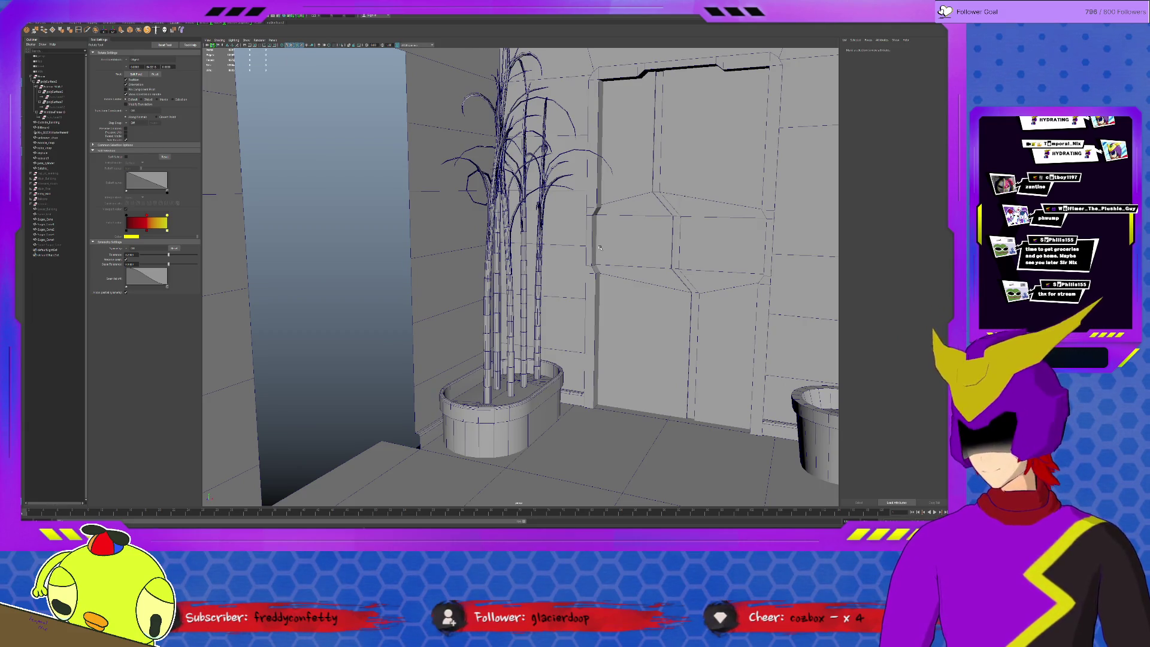
- Turn off the wireframe-on-shaded overlay and select a stalk in the clump
click(298, 48)
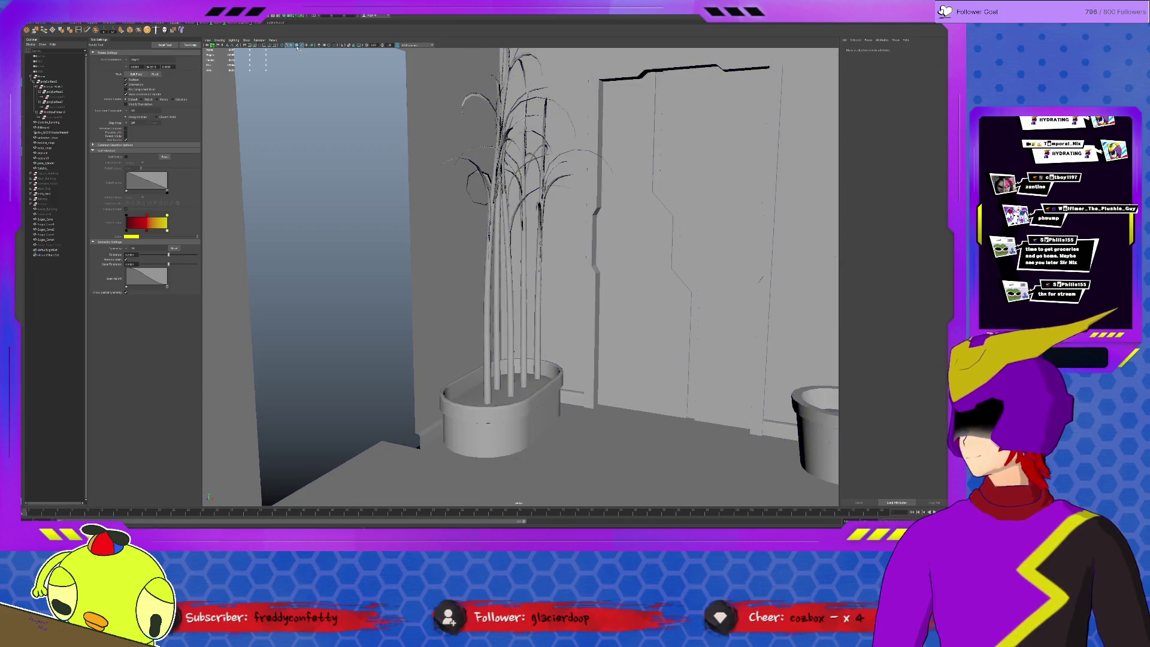
scroll(549, 271, up, 5)
alt+drag(548, 270, 511, 277)
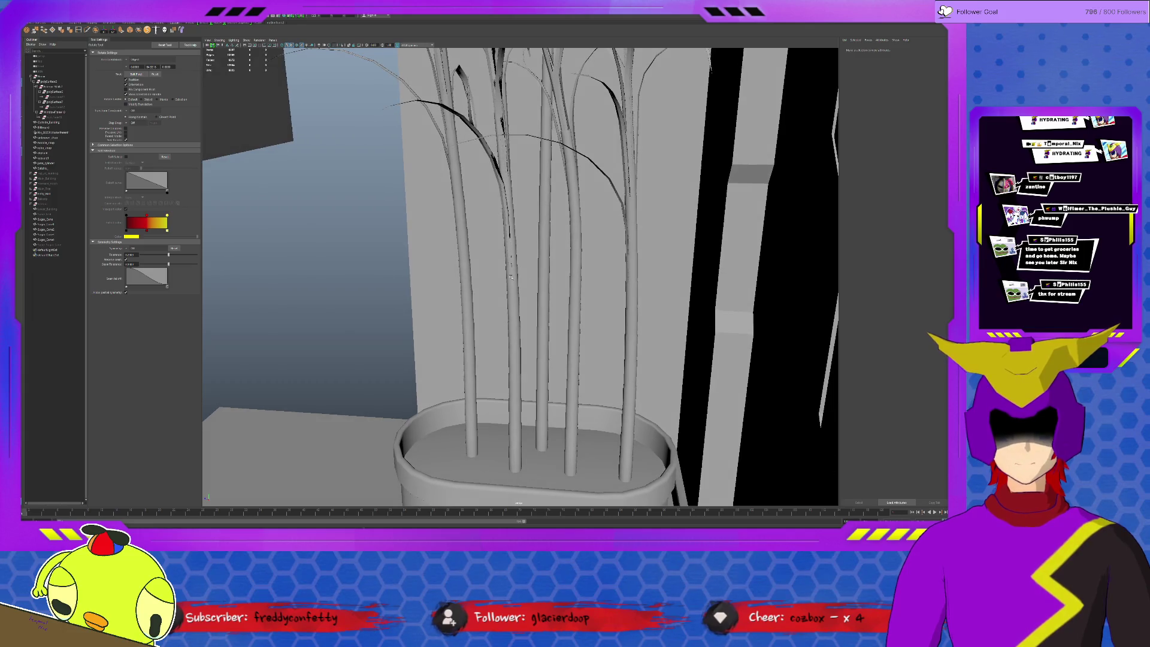
scroll(630, 250, up, 3)
click(661, 234)
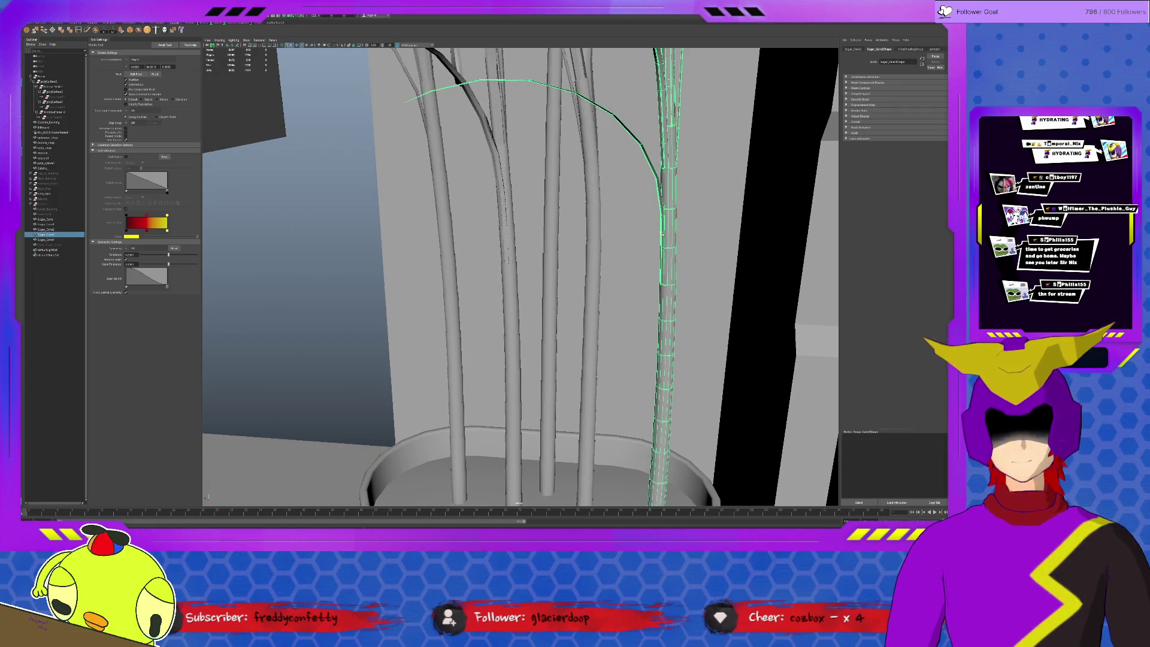
scroll(643, 236, up, 5)
- Nudge some of the stalk's vertices to the left, then pick an edge on the stalk
key(F9)
click(693, 157)
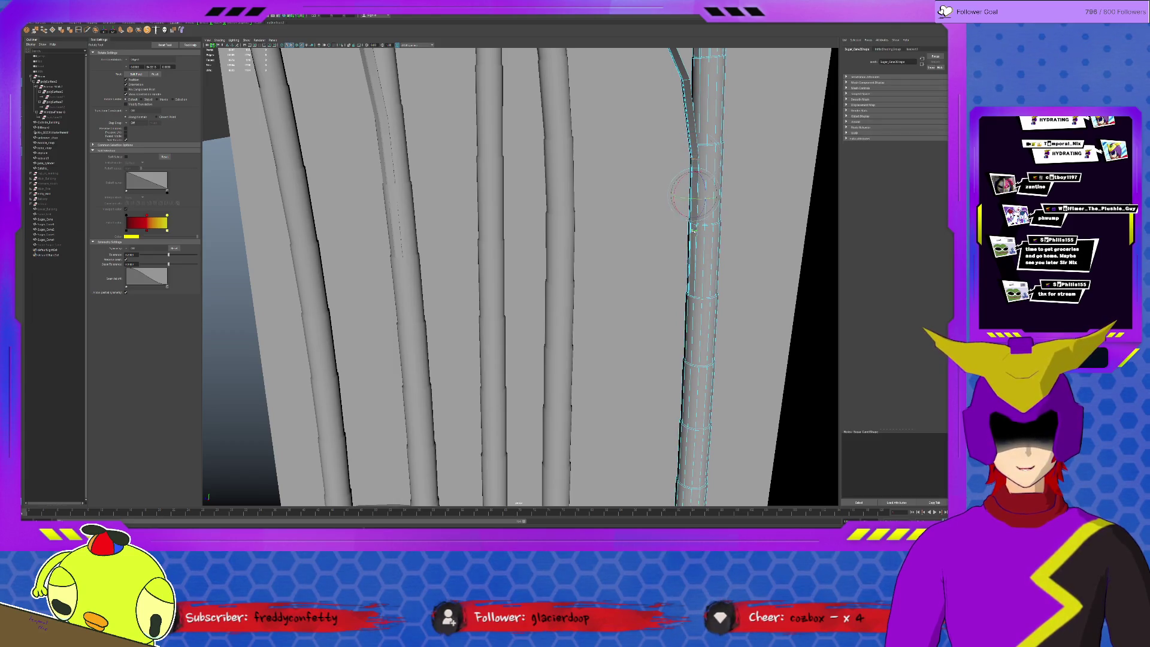
key(w)
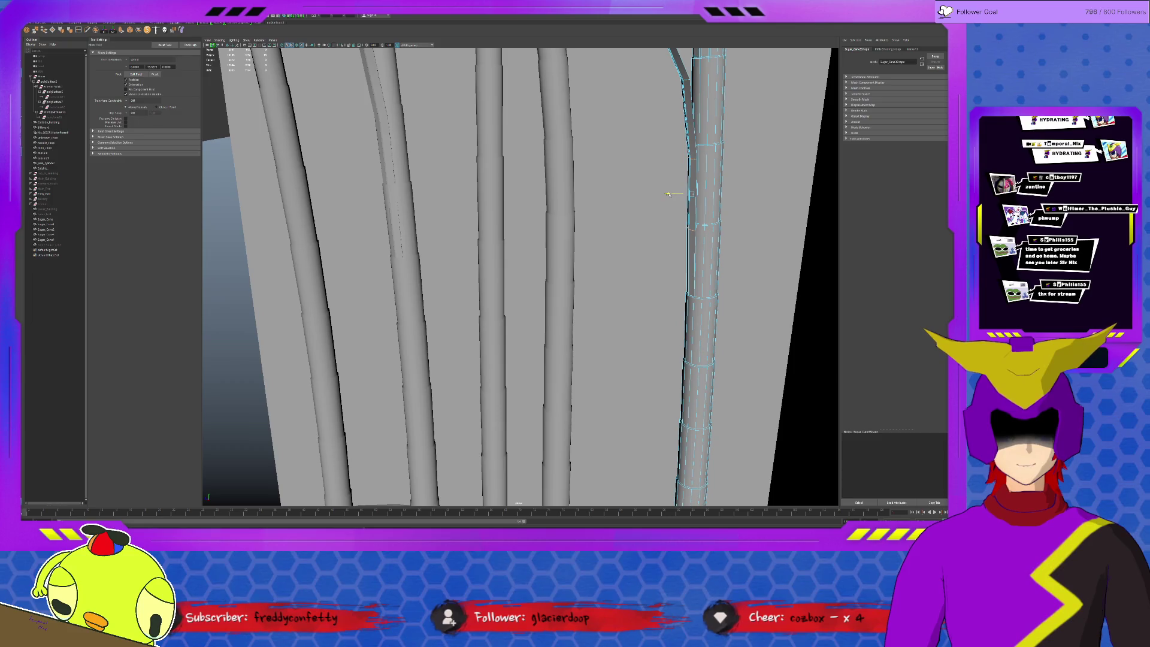
drag(673, 158, 400, 282)
key(F8)
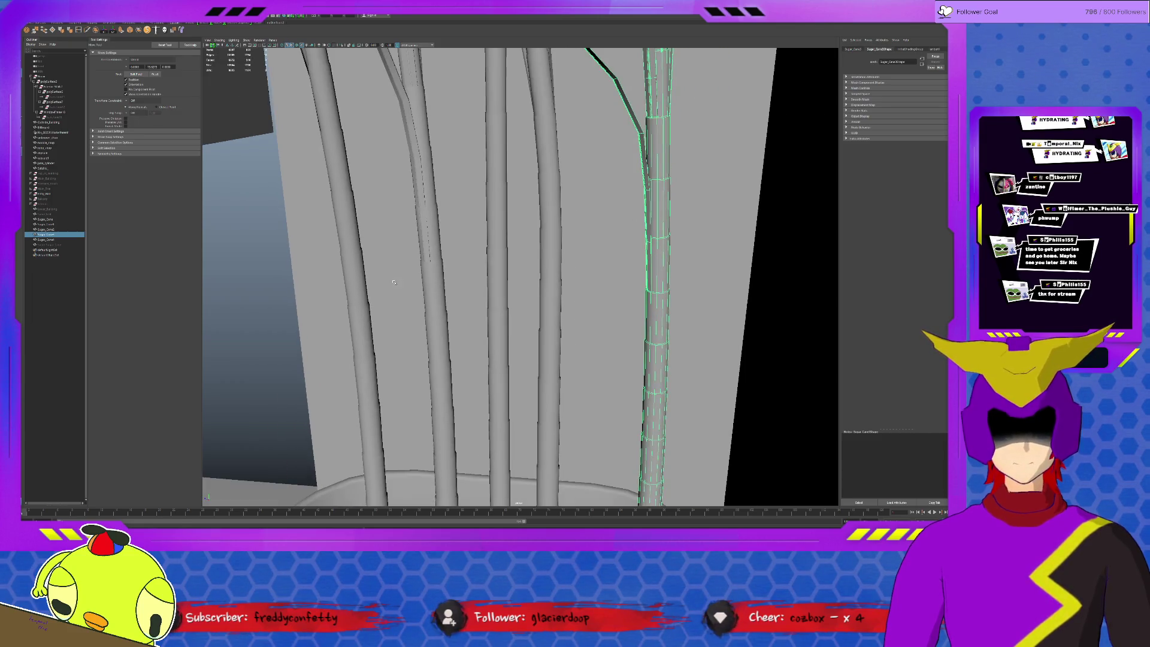
click(431, 226)
alt+drag(431, 226, 441, 266)
key(F8)
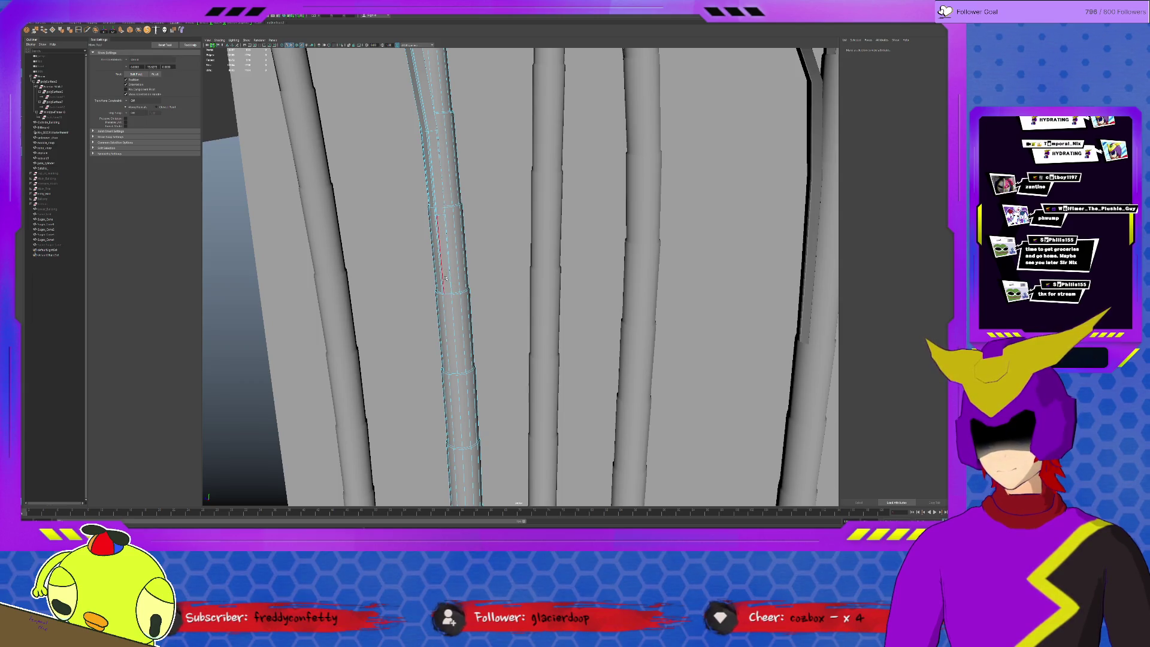
click(445, 292)
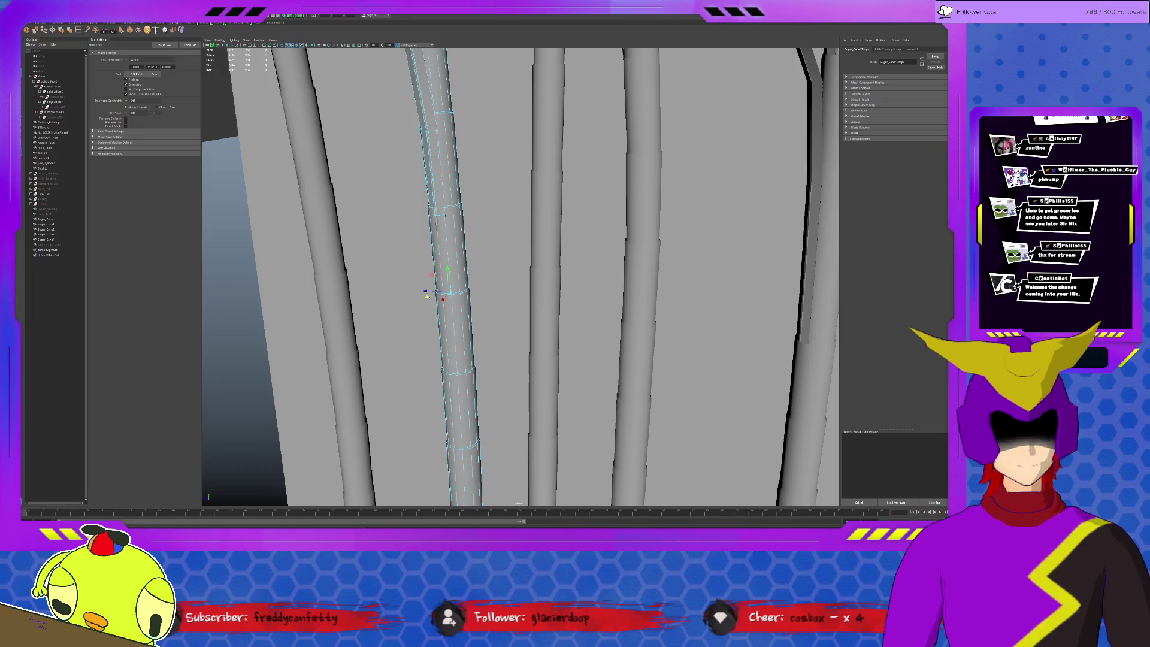
- Frame another sugar cane stalk and select a single edge, then clear the selection to view the whole plant
scroll(428, 296, down, 5)
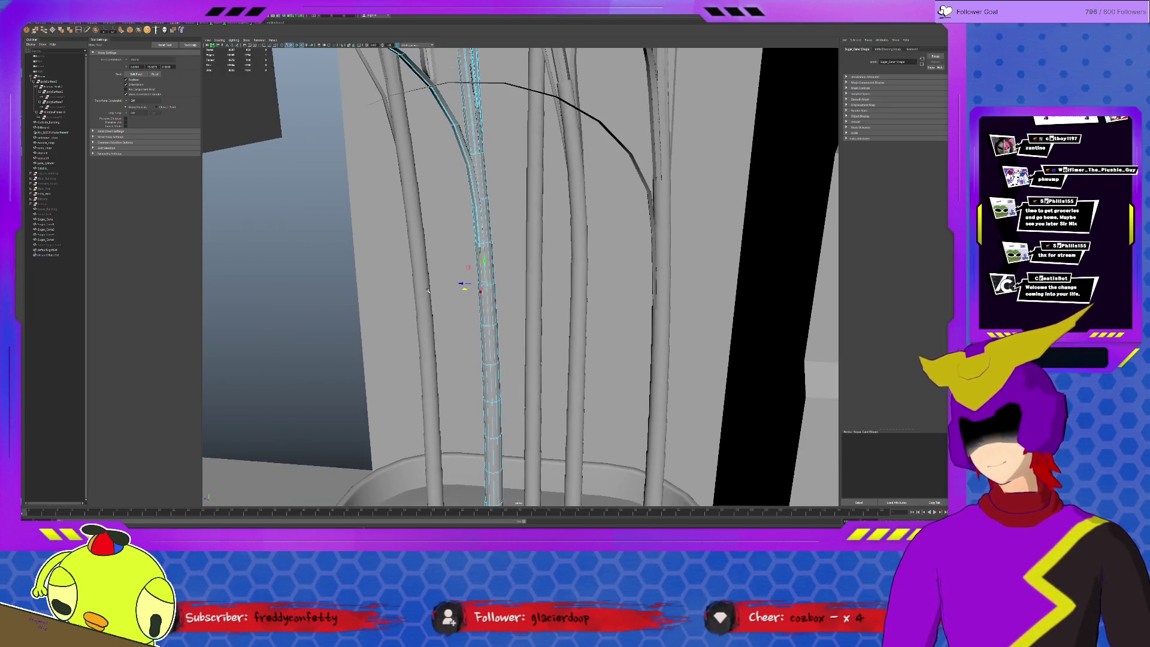
alt+drag(561, 158, 566, 181)
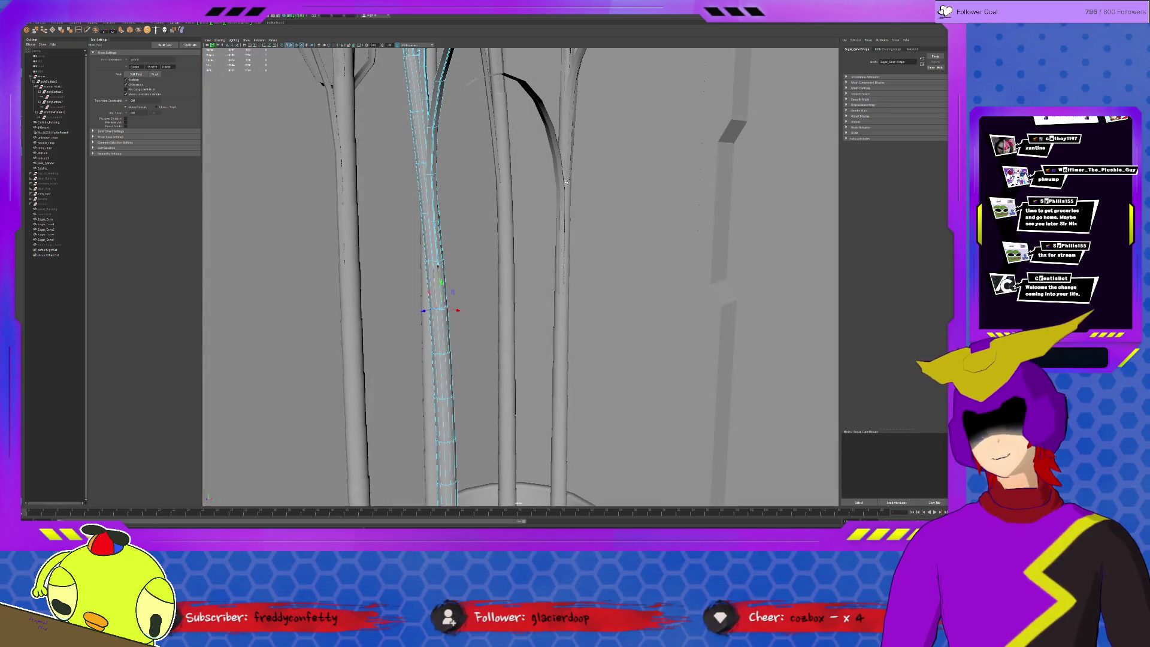
click(335, 178)
key(f)
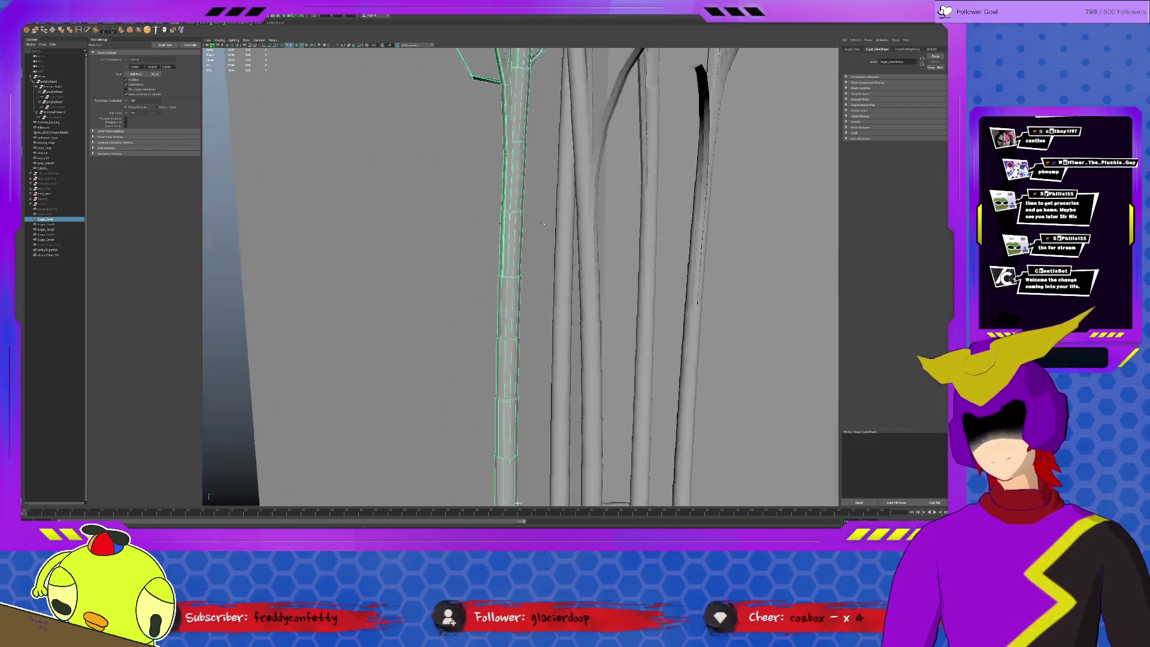
click(472, 273)
key(f)
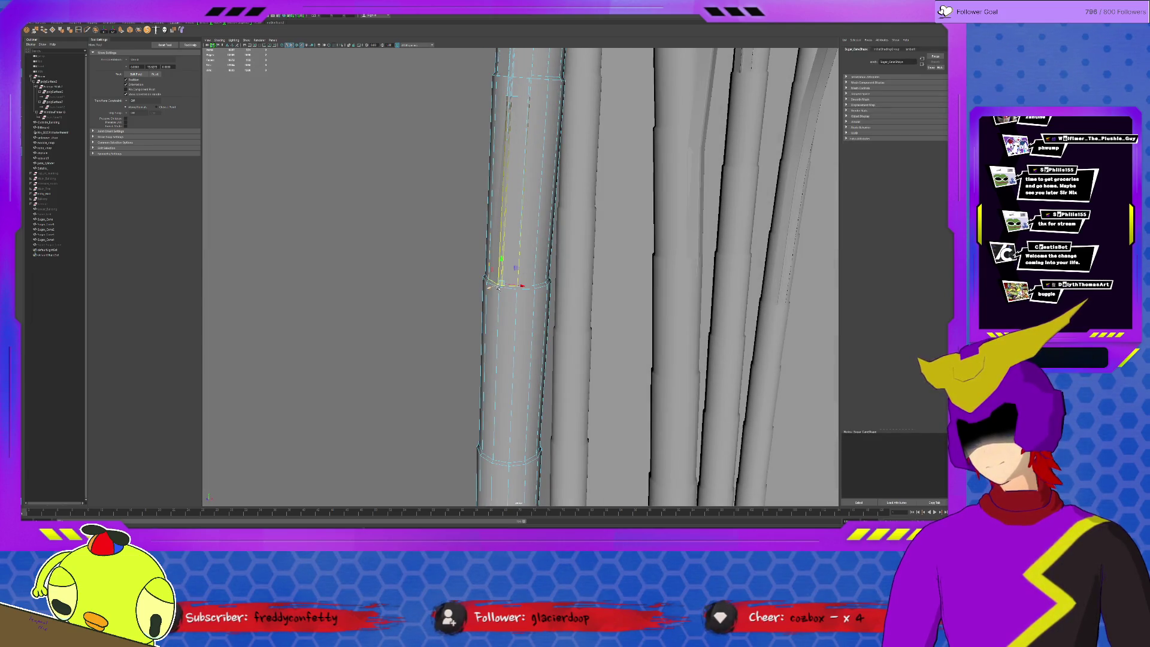
alt+drag(510, 290, 515, 346)
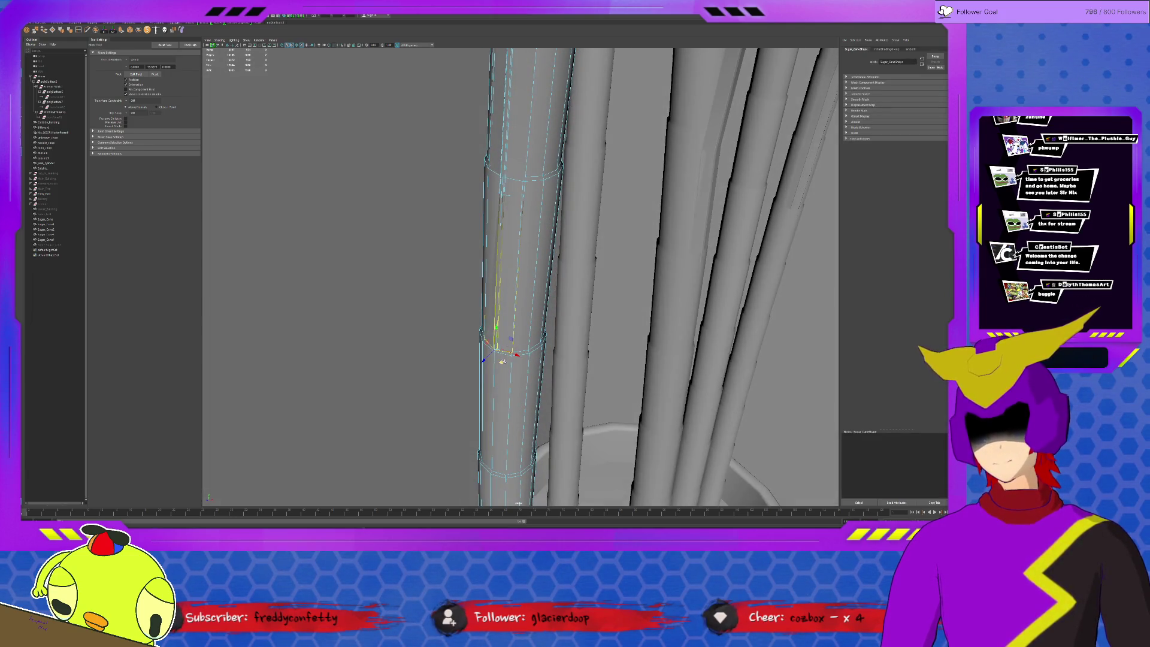
click(502, 360)
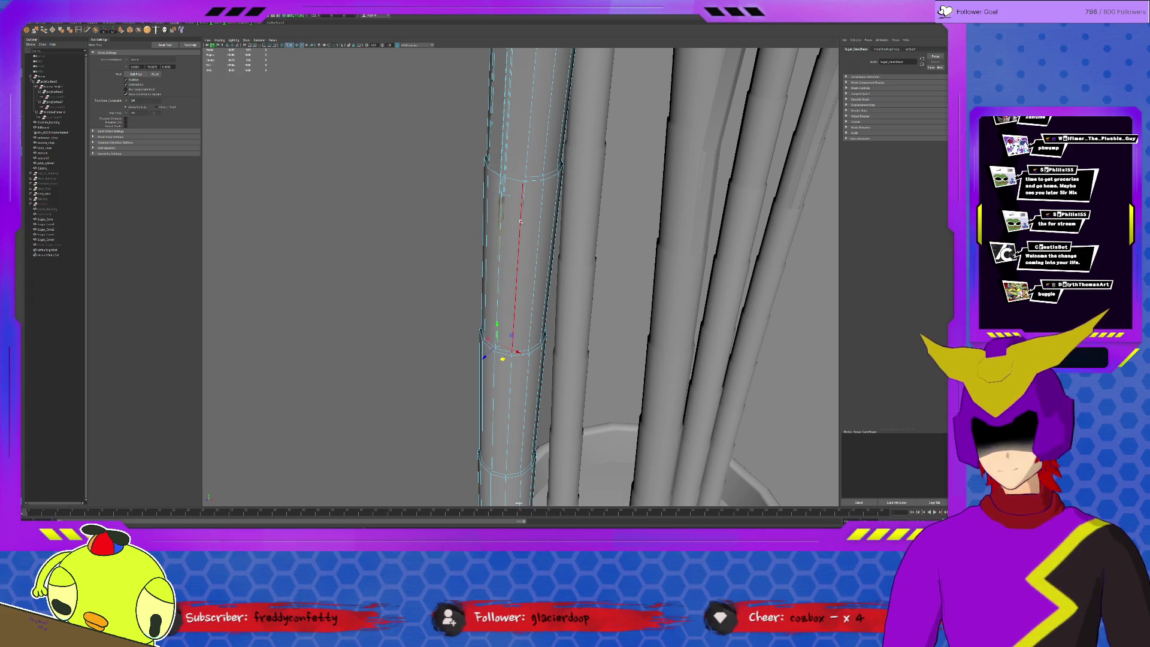
key(F8)
alt+drag(501, 209, 494, 231)
scroll(495, 231, down, 5)
click(315, 341)
mouse_move(315, 341)
alt+mouse_down()
mouse_move(532, 263)
mouse_move(441, 175)
mouse_move(419, 239)
mouse_move(455, 239)
alt+mouse_up()
- Rotate the leaf tip's vertices upward with soft selection for a smooth falloff
click(442, 176)
key(F8)
key(b)
key(e)
mouse_move(393, 199)
mouse_down()
mouse_move(399, 223)
mouse_move(408, 200)
mouse_move(479, 156)
mouse_move(640, 74)
mouse_up()
- Pull the leaf tip down and to the right with a tighter soft-select falloff to form a smooth arc
key(b)
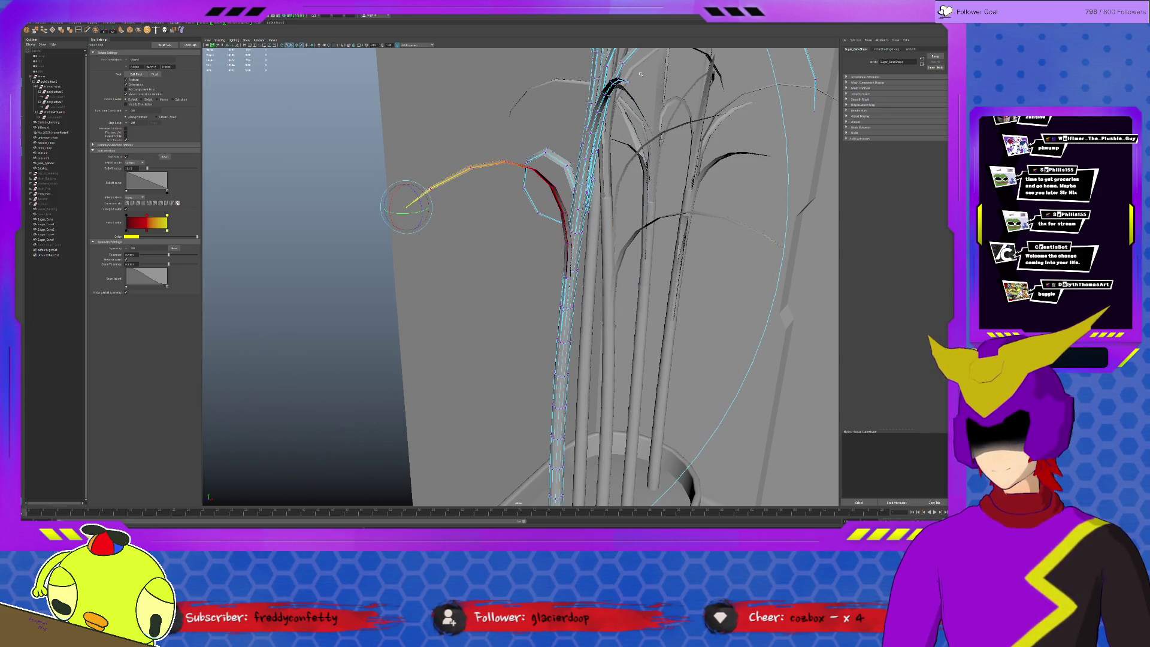
key(w)
mouse_move(406, 208)
mouse_down()
mouse_move(404, 190)
mouse_move(429, 244)
mouse_move(385, 210)
mouse_move(420, 235)
mouse_move(419, 264)
mouse_move(442, 275)
mouse_up()
key(e)
key(w)
key(e)
key(w)
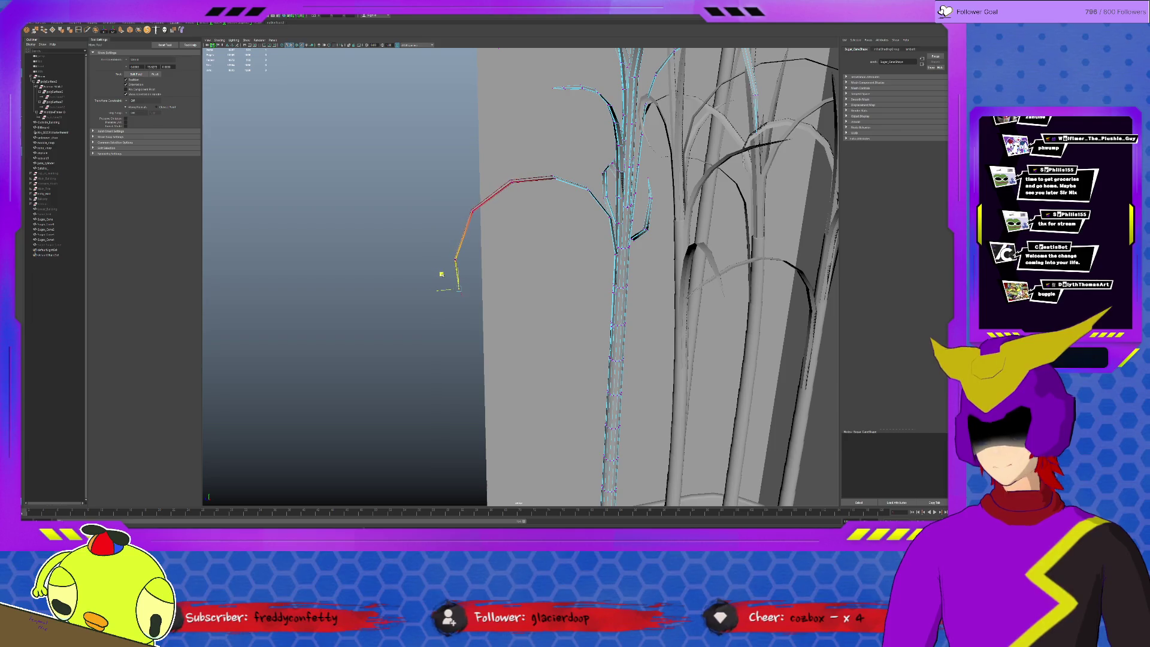
- Return to object mode, deselect the sugar cane, and orbit to a new angle on the clump
key(F8)
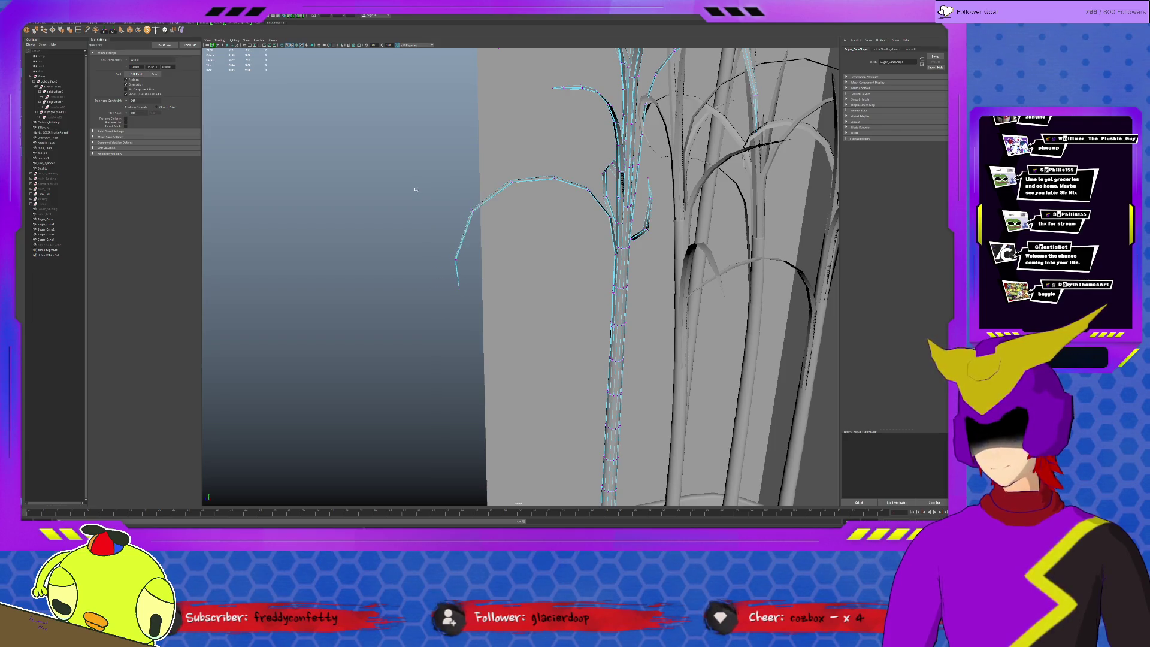
click(424, 203)
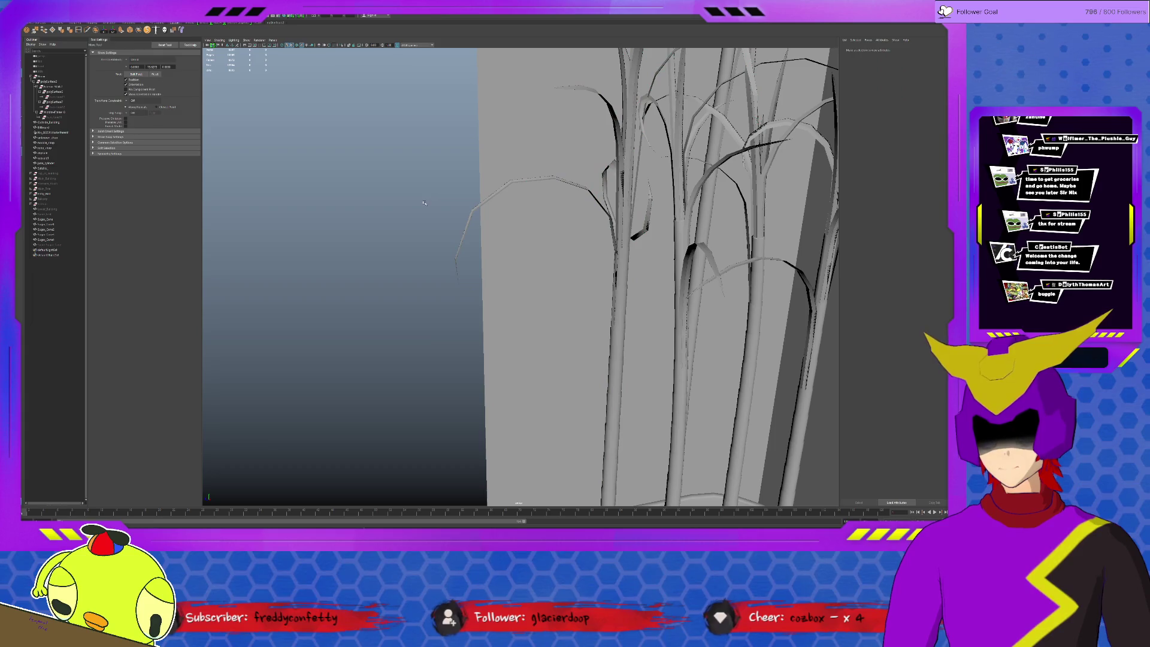
alt+drag(424, 203, 537, 193)
scroll(538, 193, up, 10)
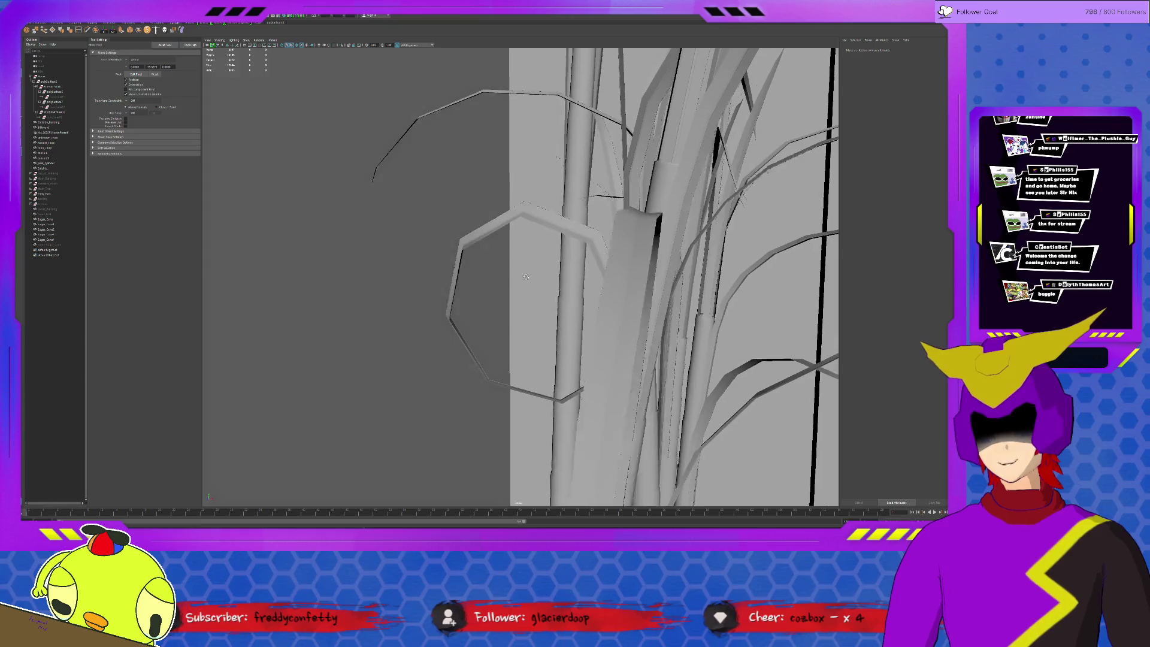
scroll(516, 276, down, 15)
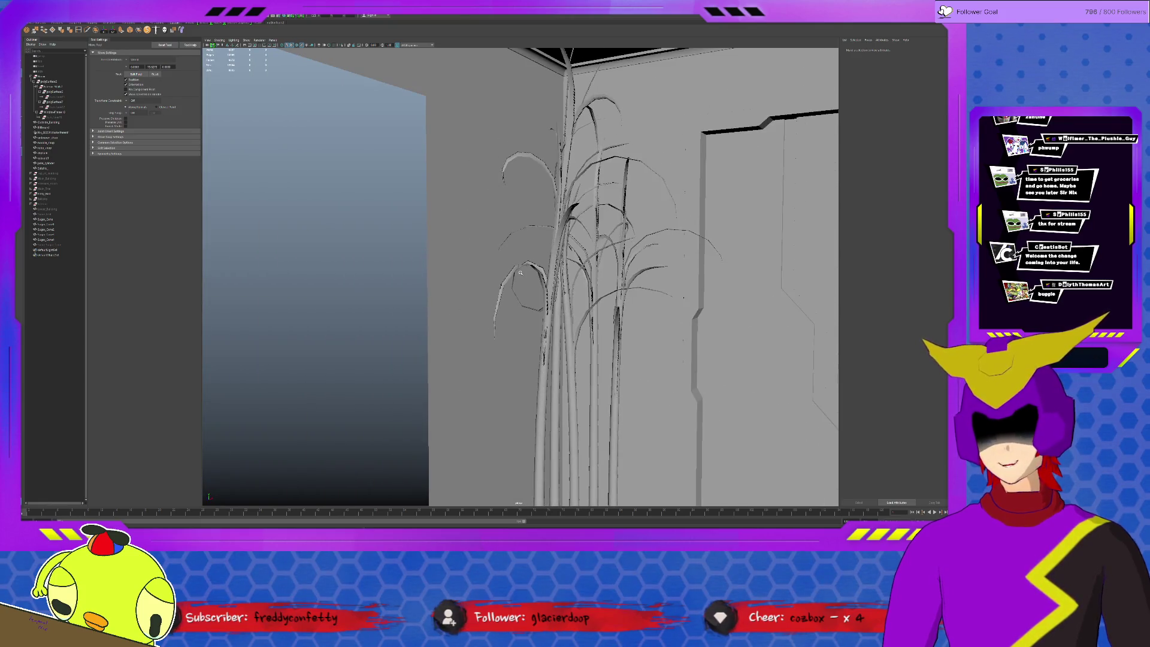
alt+drag(419, 287, 492, 294)
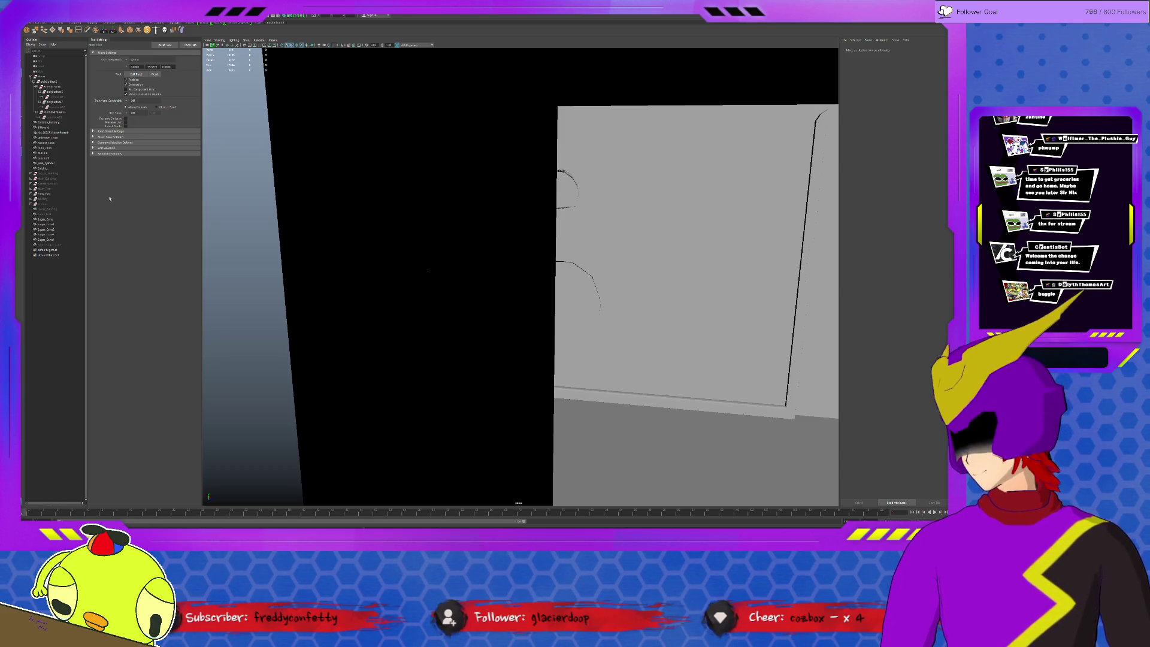
- Parent Sugar_Cane through Sugar_Cane4 under the Long_Polyplant group and expand it in the Outliner
click(53, 220)
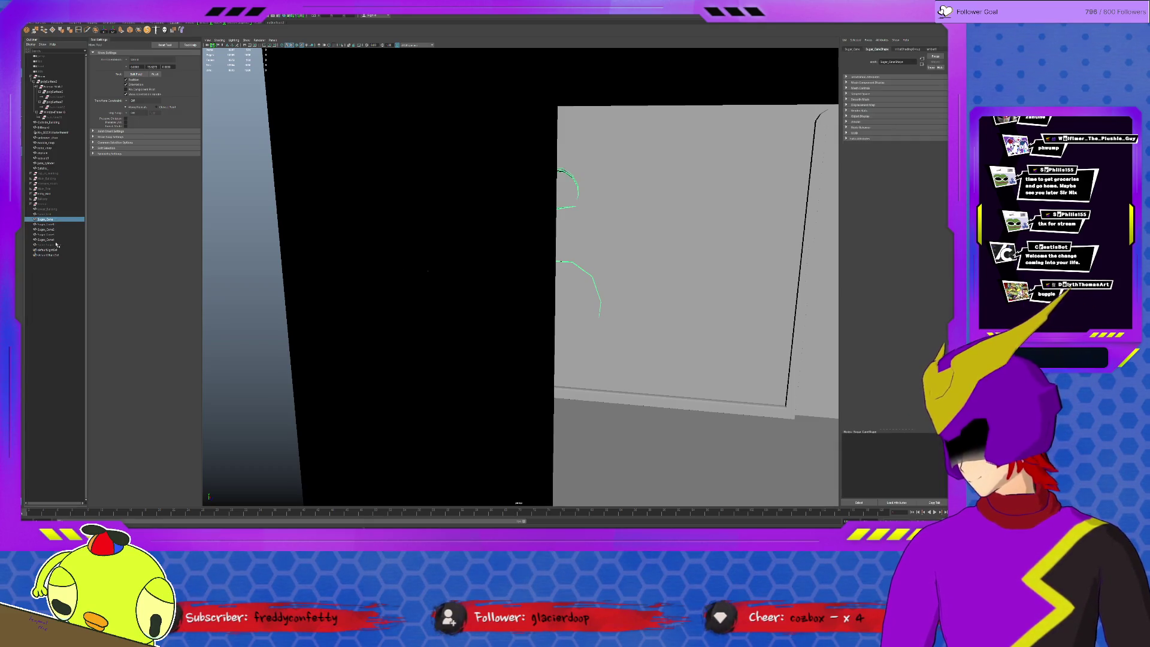
shift+click(57, 240)
key(f)
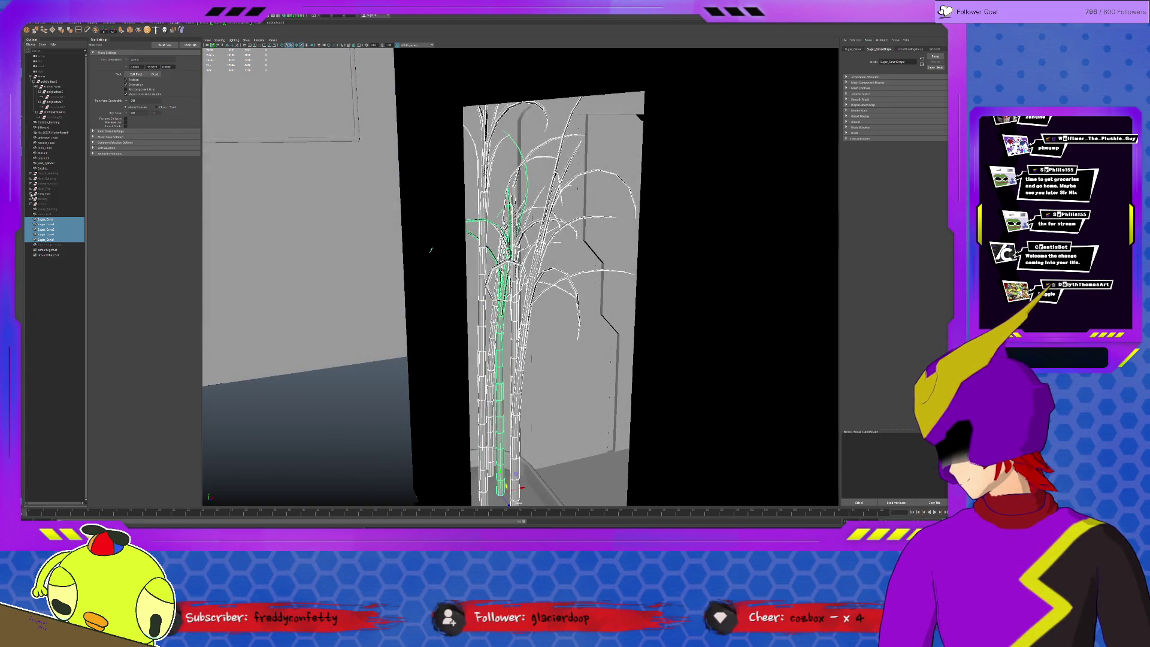
click(31, 194)
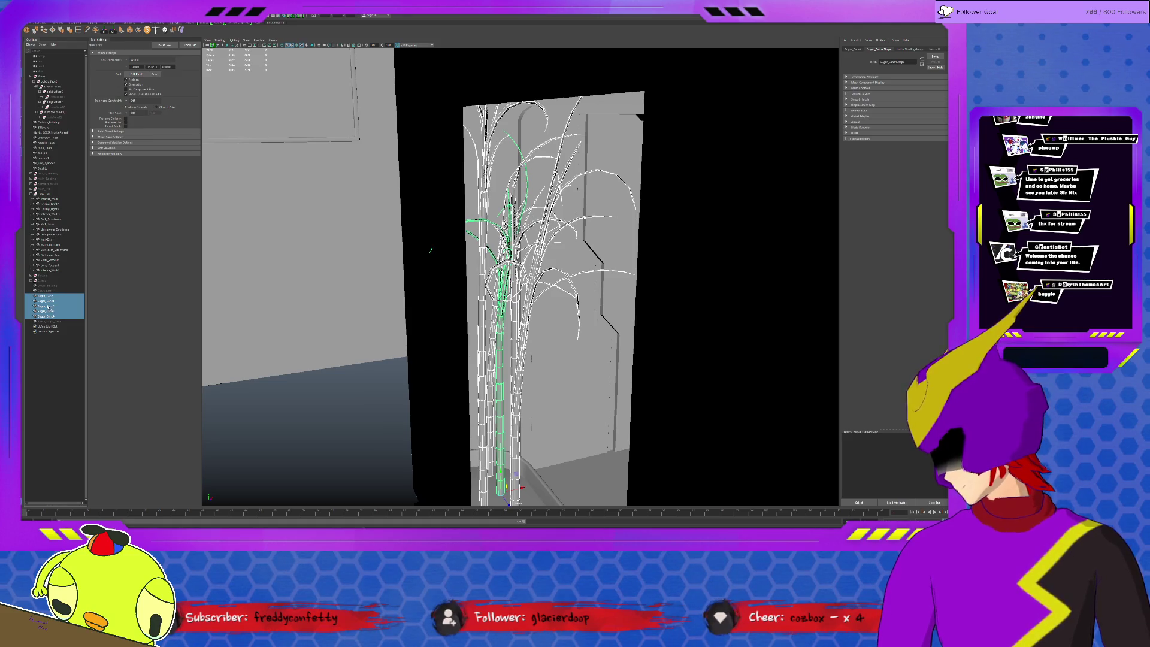
middle_drag(48, 302, 59, 267)
click(58, 265)
click(33, 264)
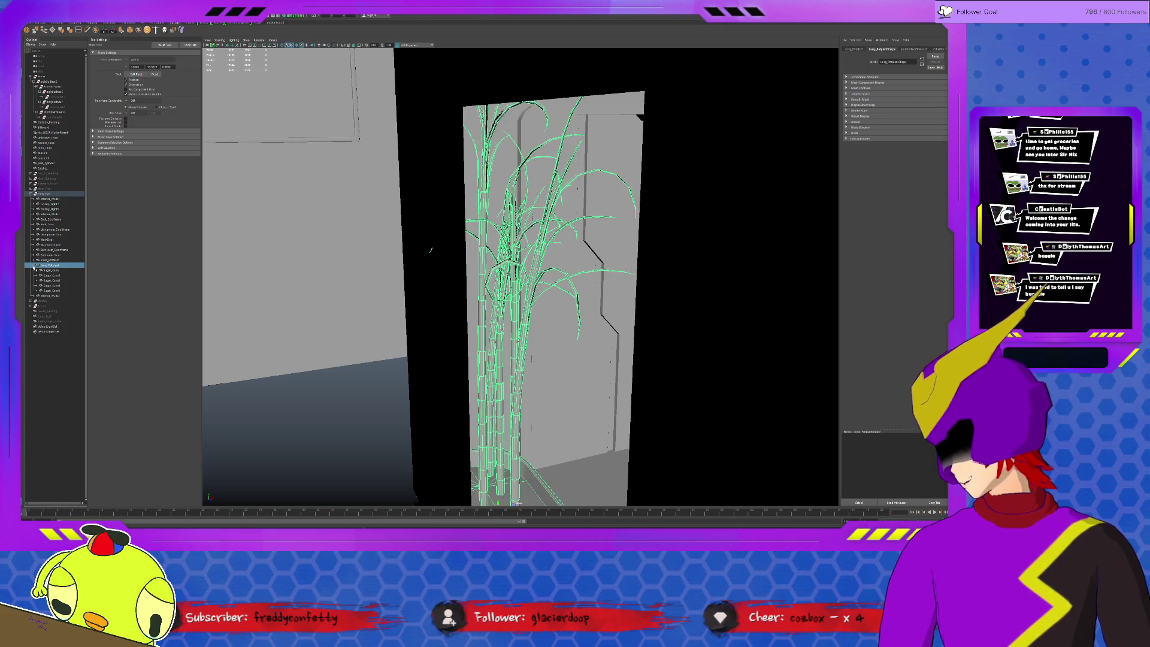
alt+drag(431, 250, 521, 229)
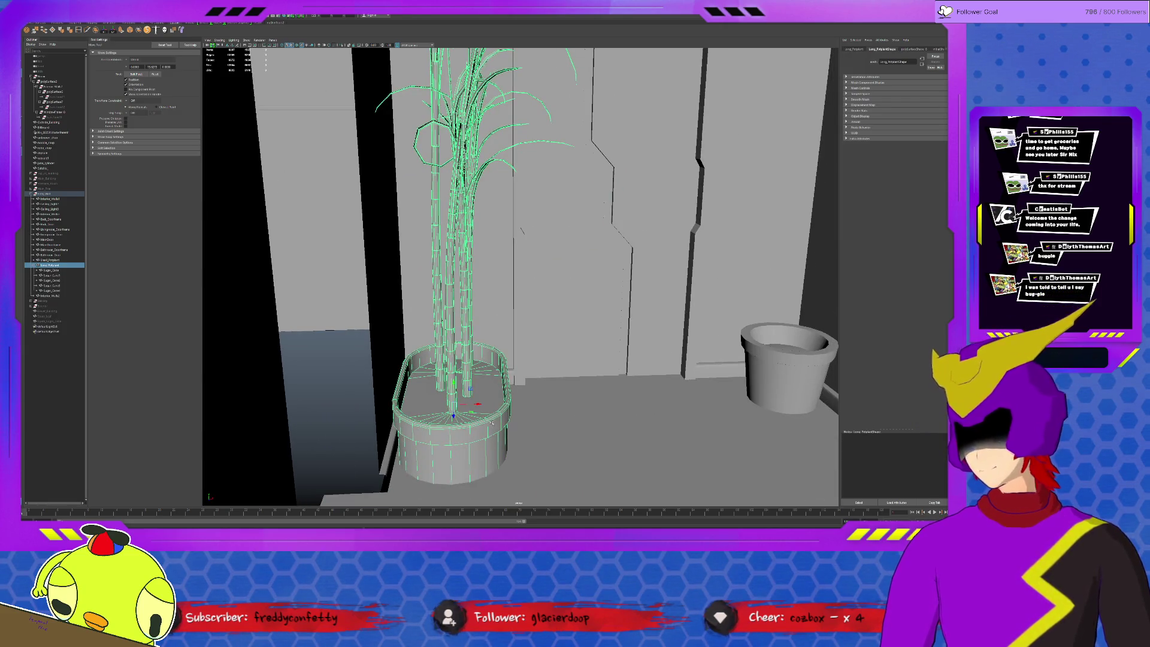
click(579, 358)
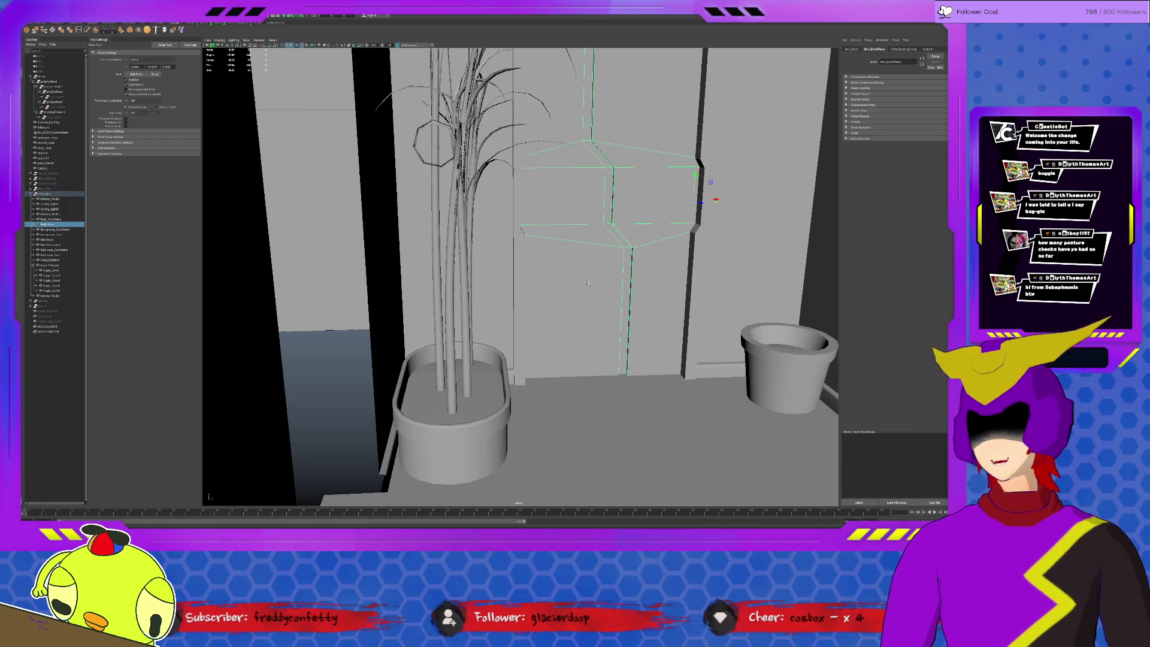
- Switch to the Channel Box and step through Outliner objects to check their channel values
click(63, 193)
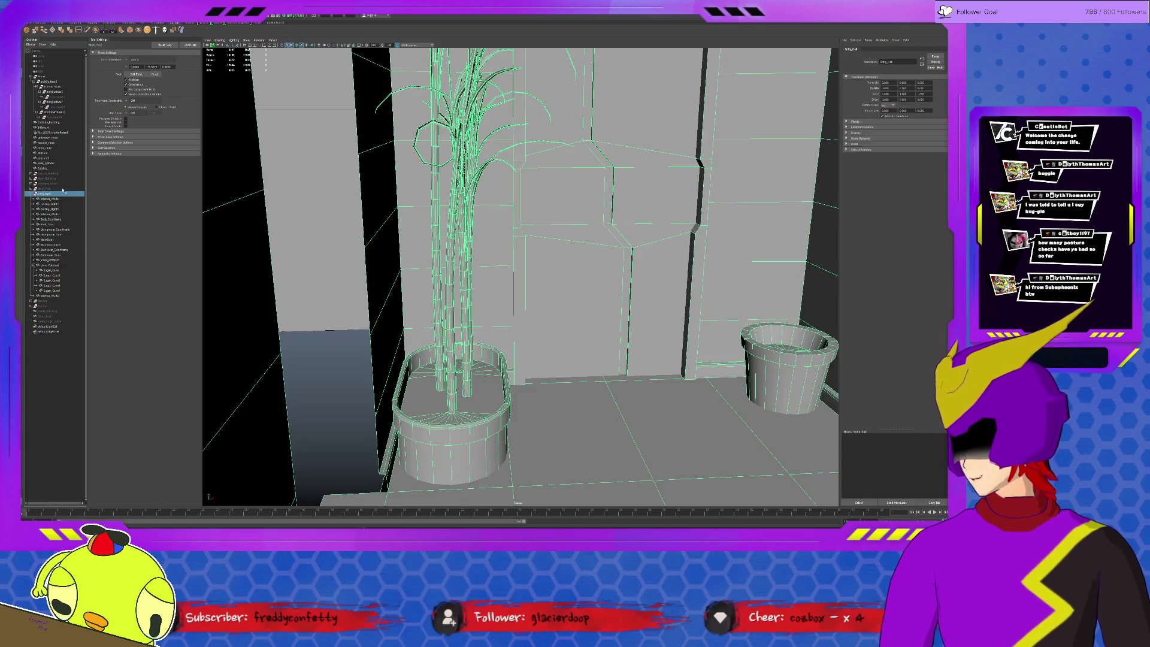
click(795, 158)
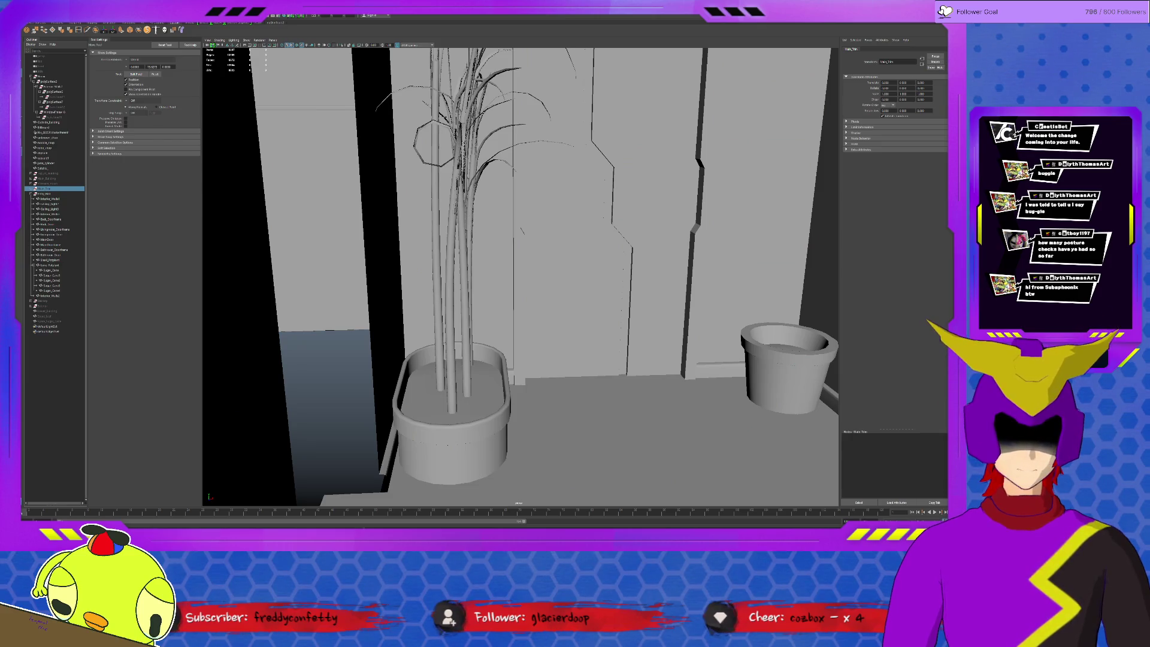
key(ctrl+a)
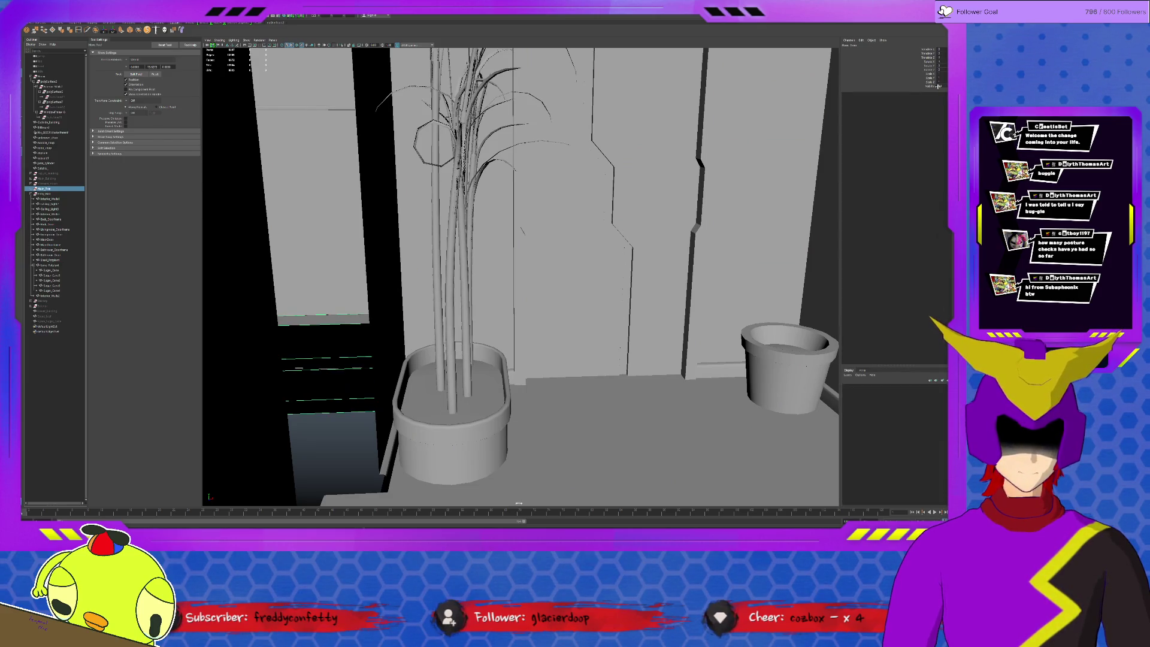
click(51, 183)
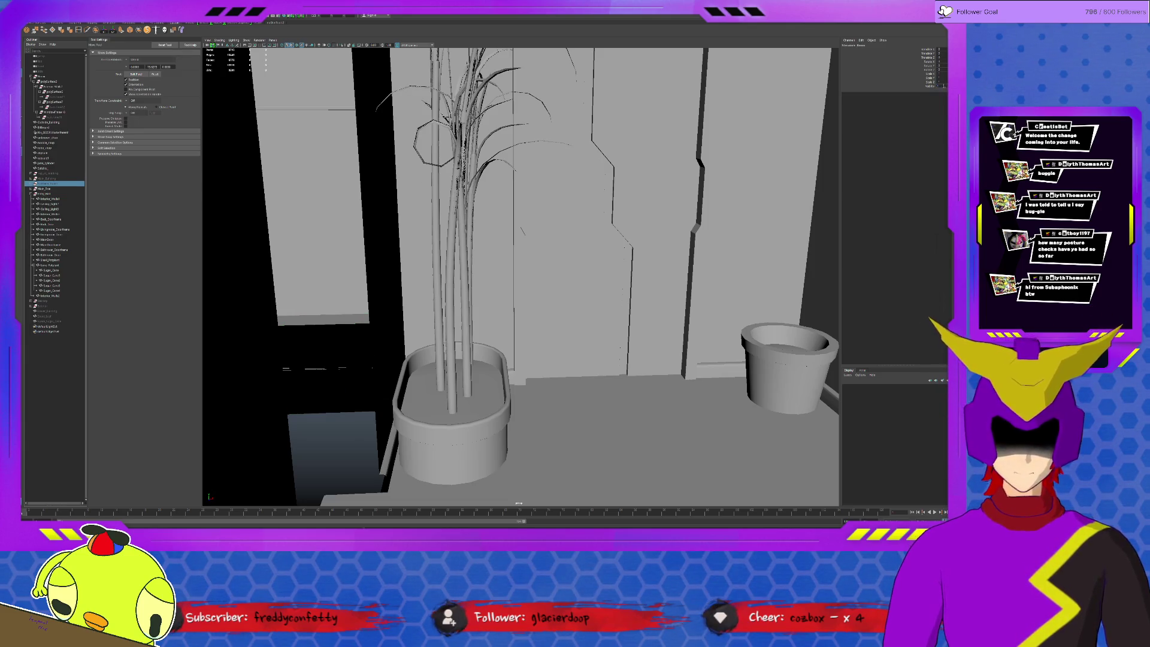
key(Up)
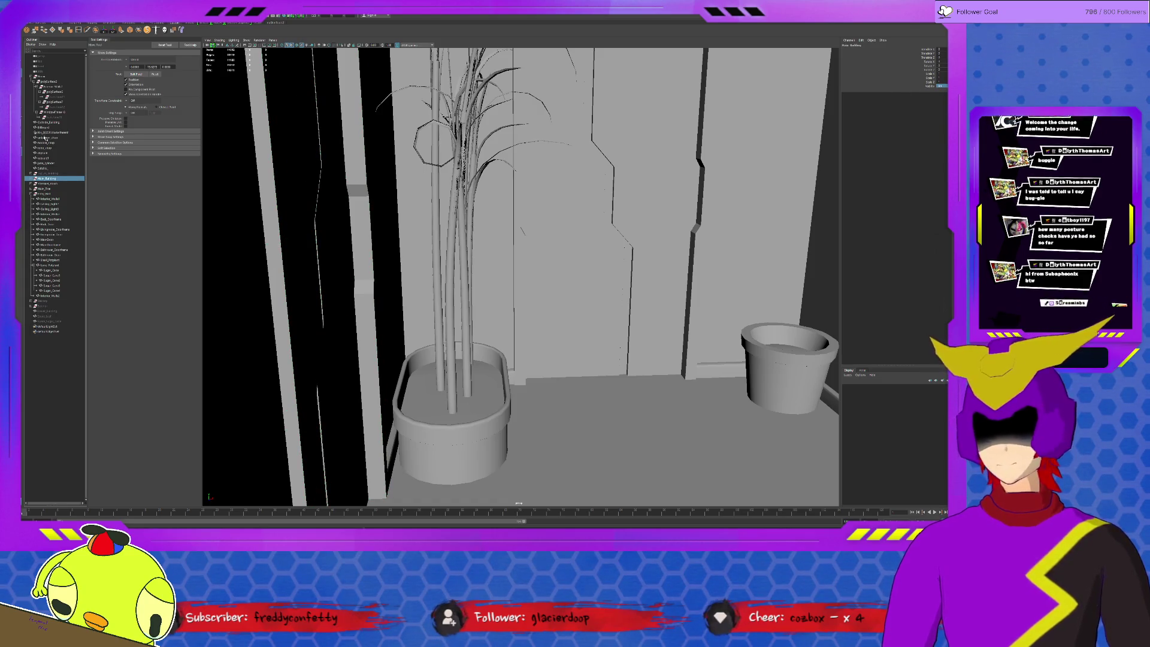
key(Up)
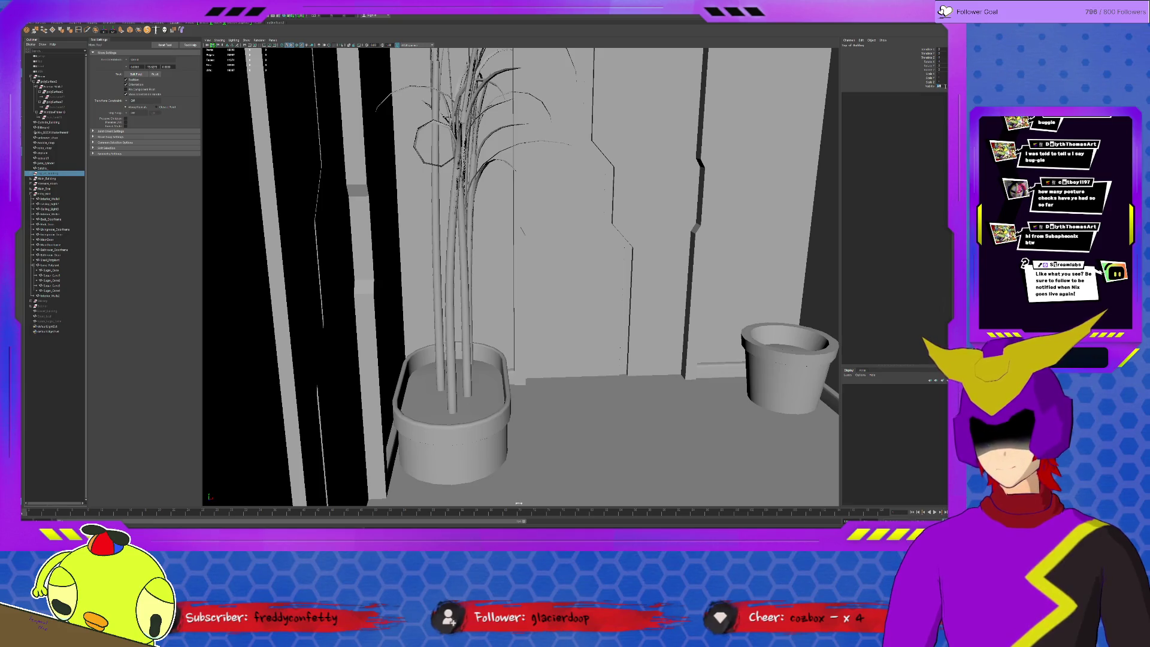
click(48, 301)
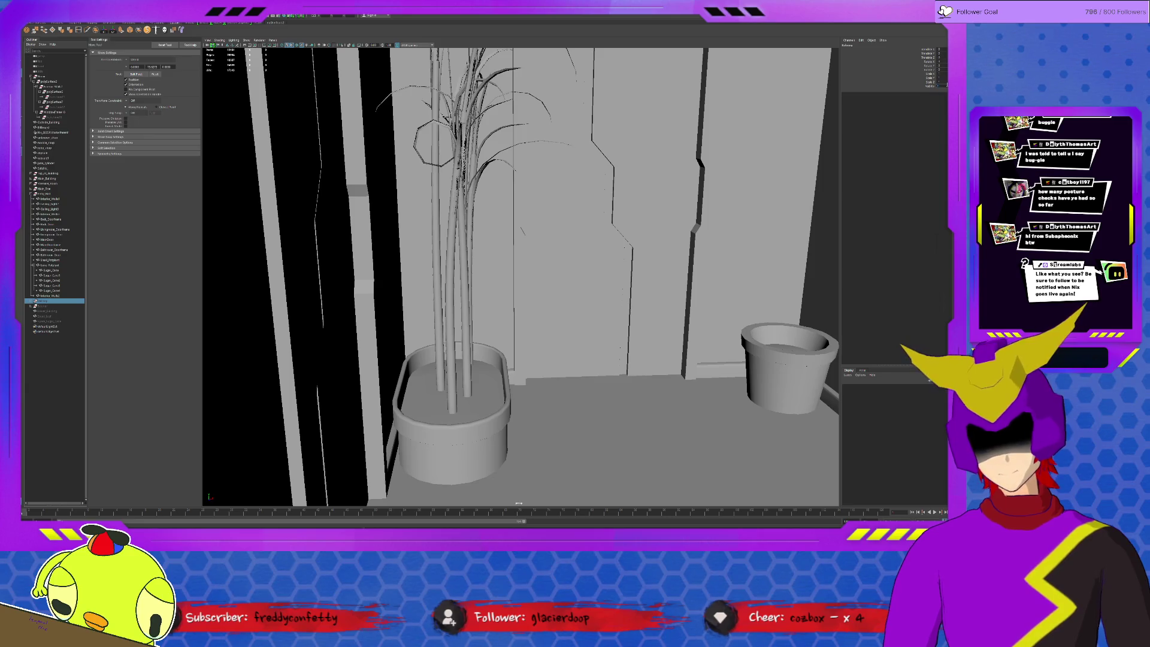
click(44, 306)
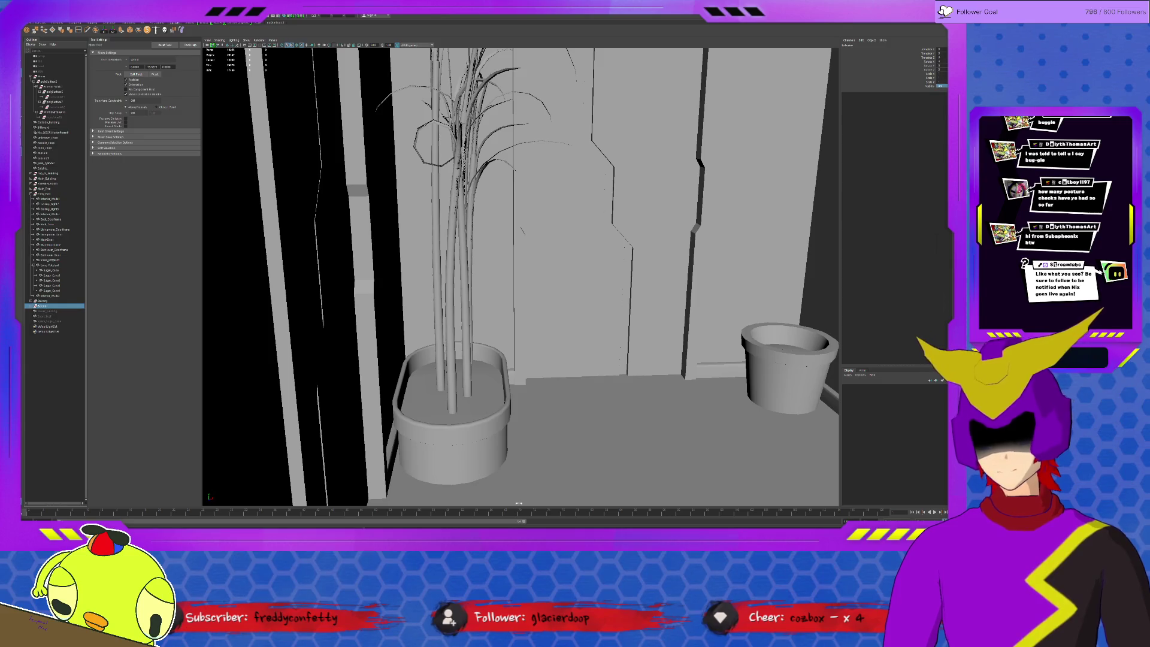
key(Down)
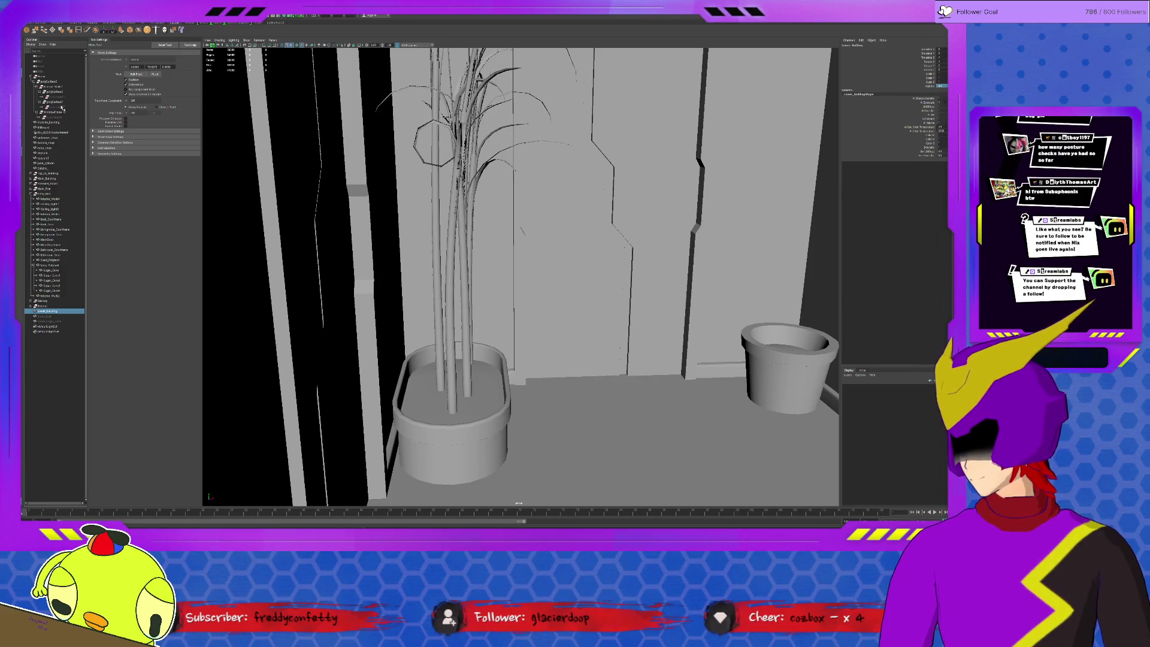
- Frame the top-level Room group and orbit out to see the whole building
click(54, 76)
key(f)
mouse_move(273, 171)
alt+mouse_down()
mouse_move(441, 214)
mouse_move(592, 305)
mouse_move(590, 318)
alt+mouse_up()
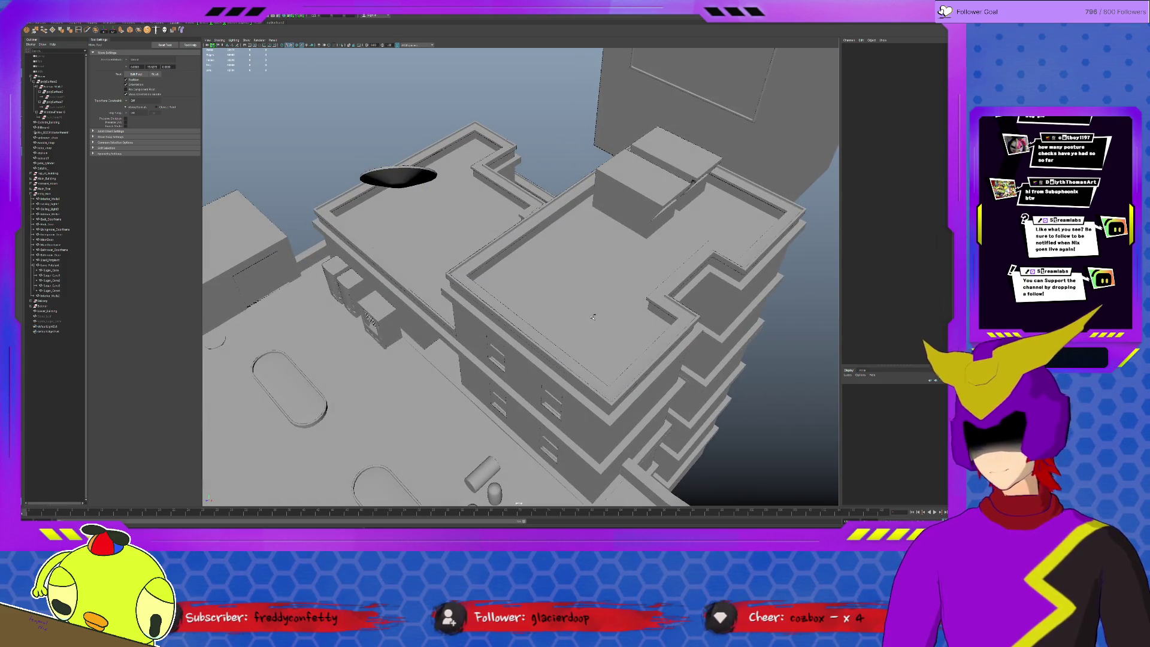
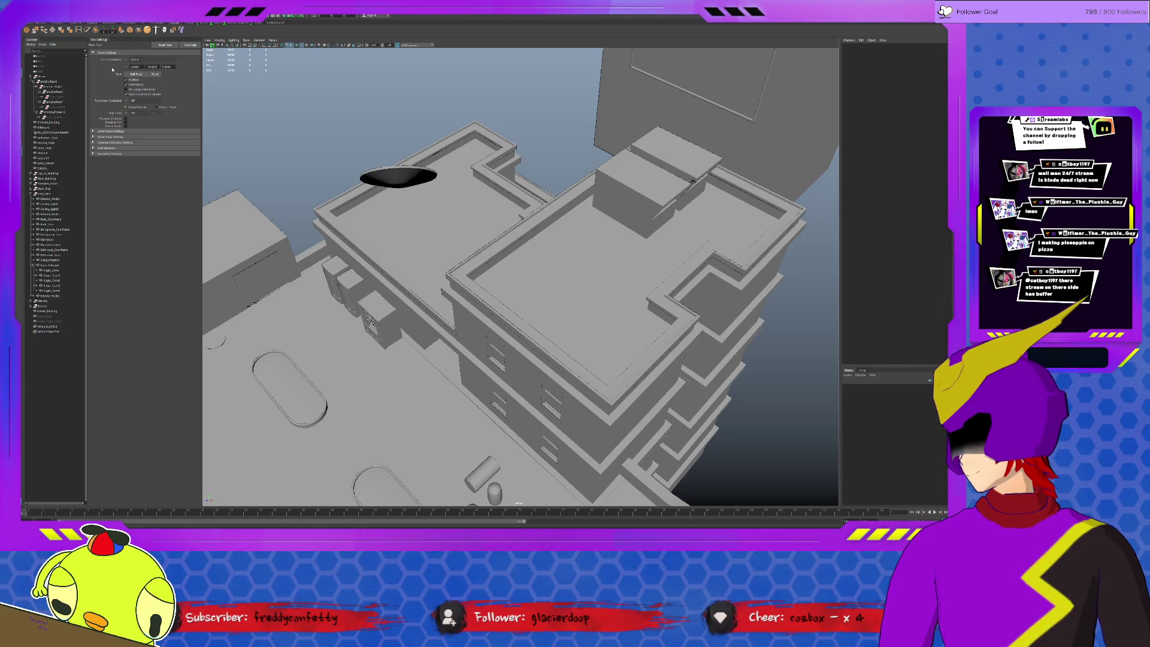
- Create a pyramid and lower it beneath the black rooftop dish
click(52, 30)
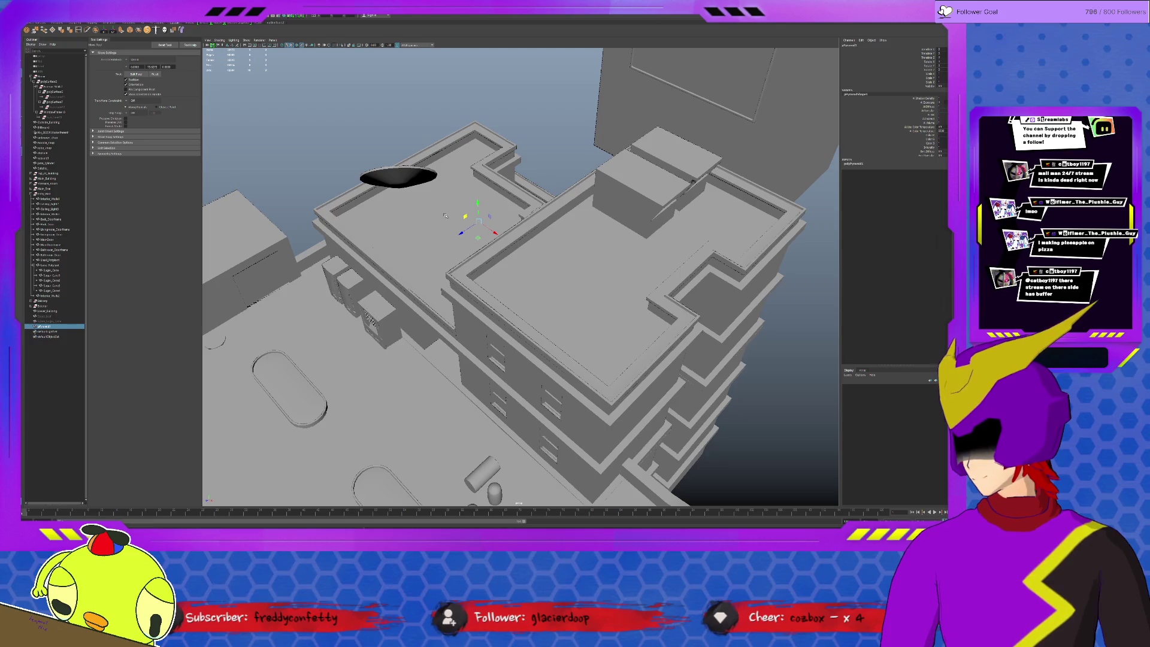
middle_drag(453, 212, 399, 188)
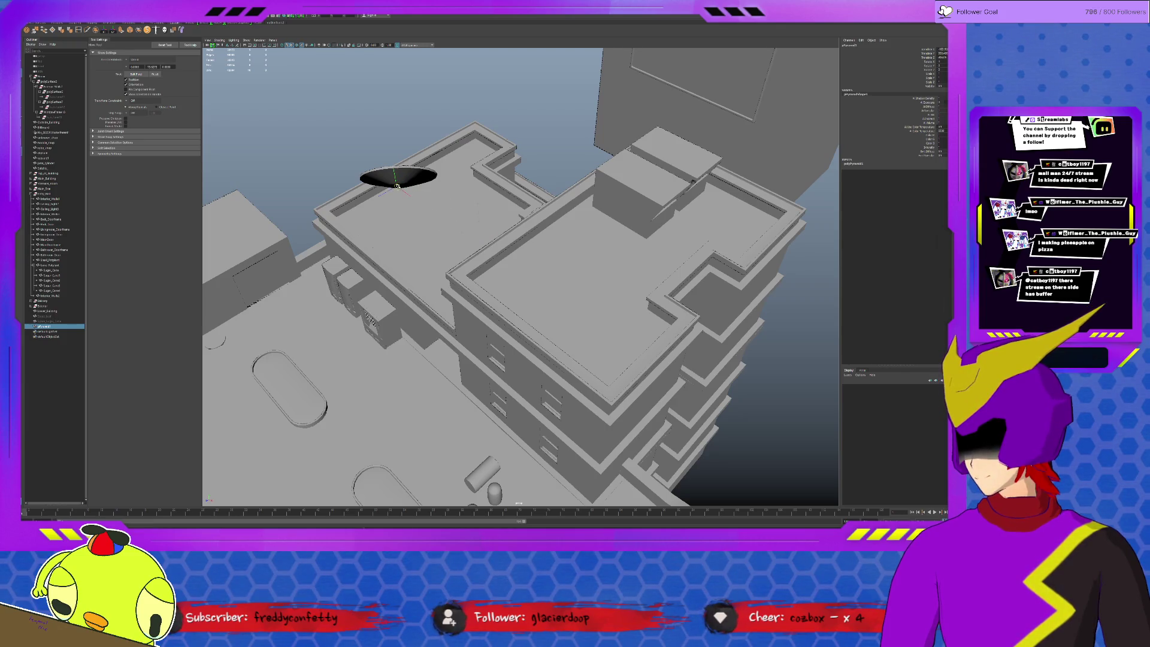
key(f)
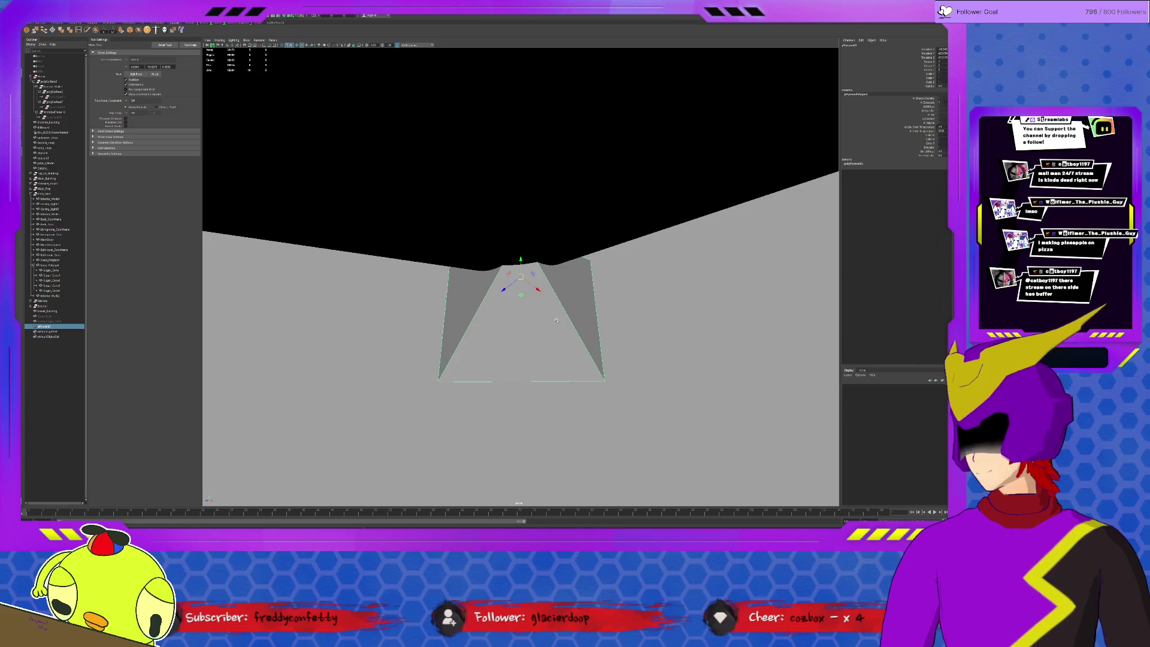
scroll(556, 321, down, 10)
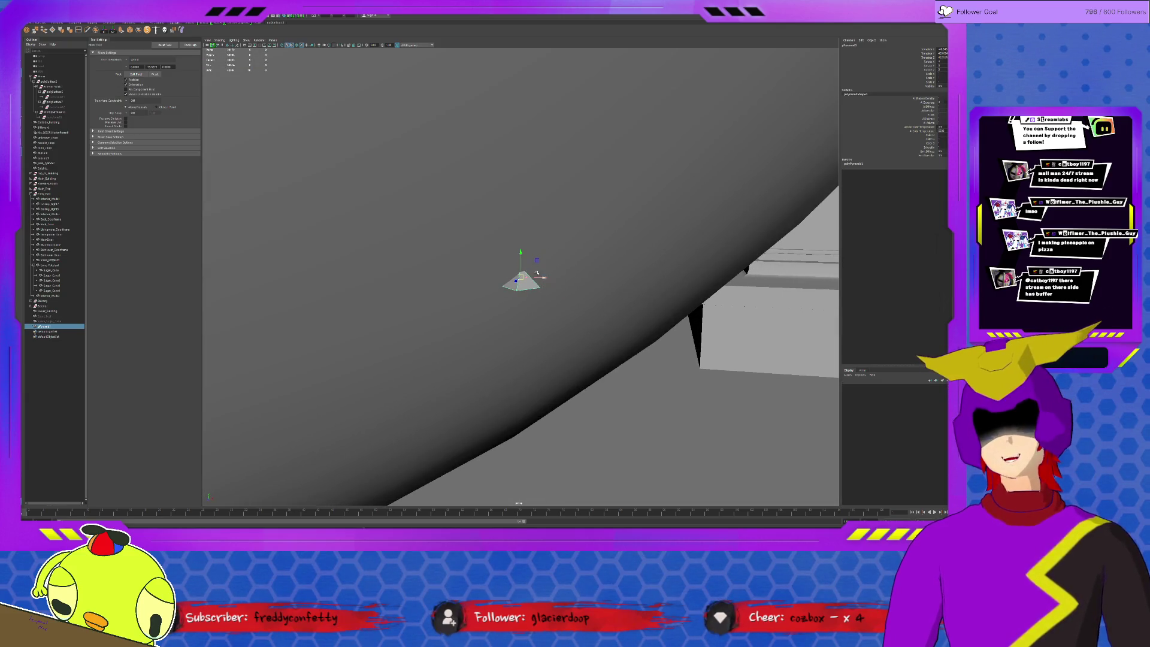
mouse_move(523, 258)
mouse_down()
mouse_move(520, 301)
mouse_move(556, 335)
mouse_move(616, 264)
mouse_up()
- Scale the pyramid up so it forms a wider, taller base under the dish
key(r)
scroll(616, 265, down, 10)
middle_drag(618, 252, 628, 218)
mouse_move(514, 279)
alt+mouse_down()
mouse_move(528, 279)
mouse_move(488, 305)
alt+mouse_up()
middle_drag(488, 305, 495, 300)
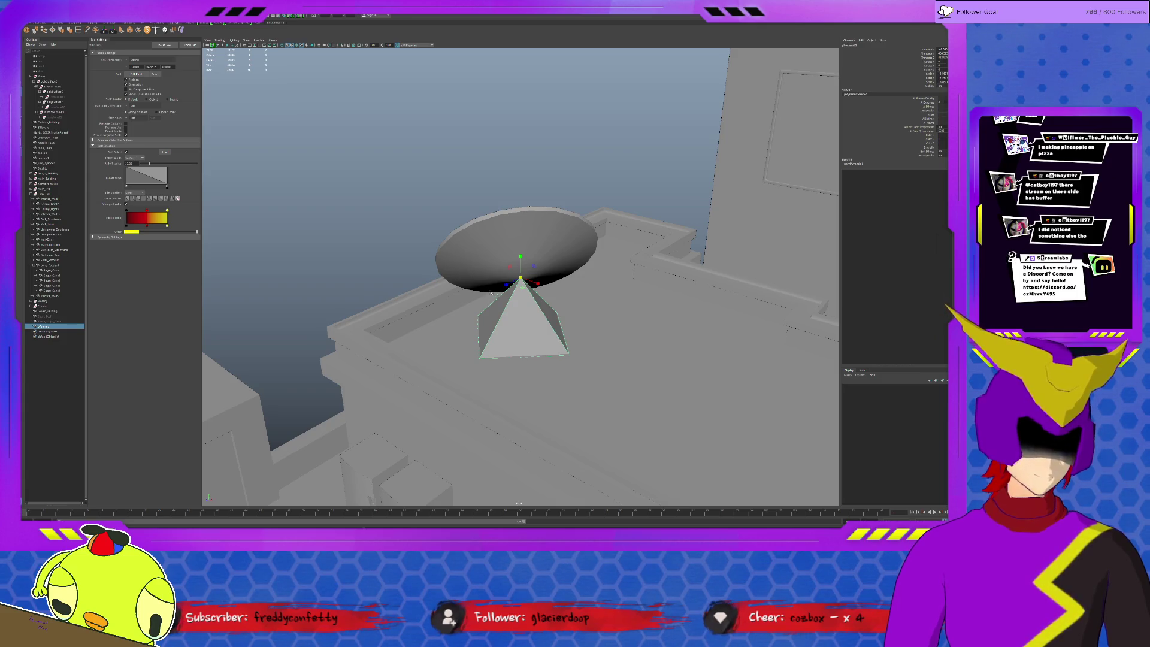
- Isolate the pyramid and try truncating its apex, then undo the truncation
key(ctrl+1)
click(498, 266)
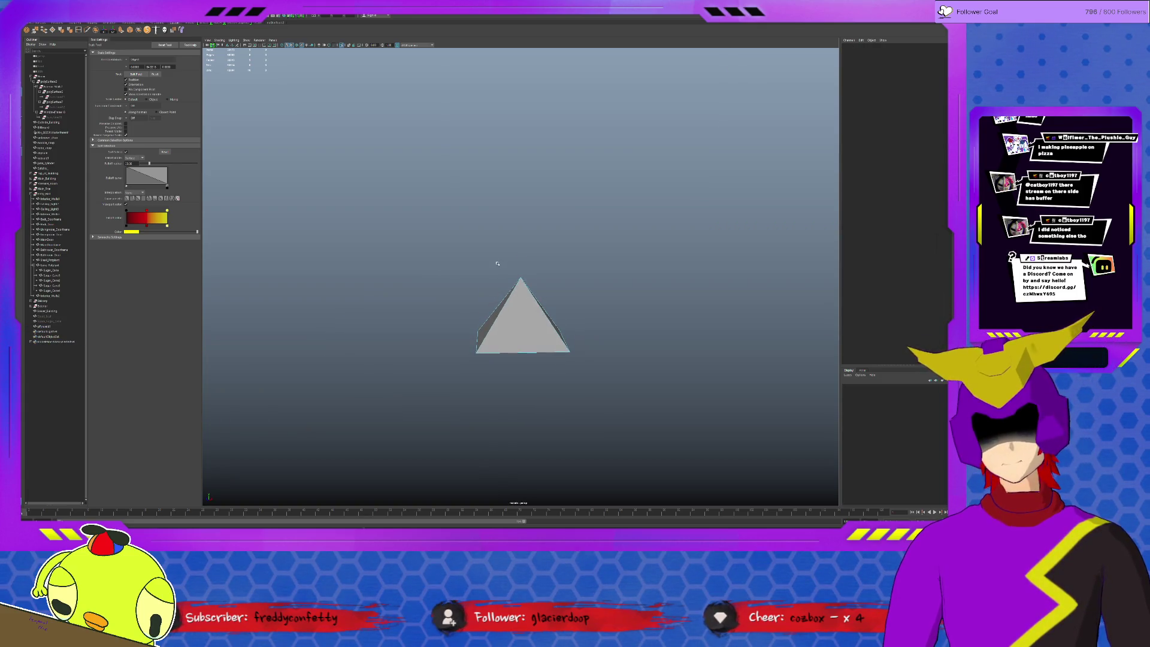
click(529, 291)
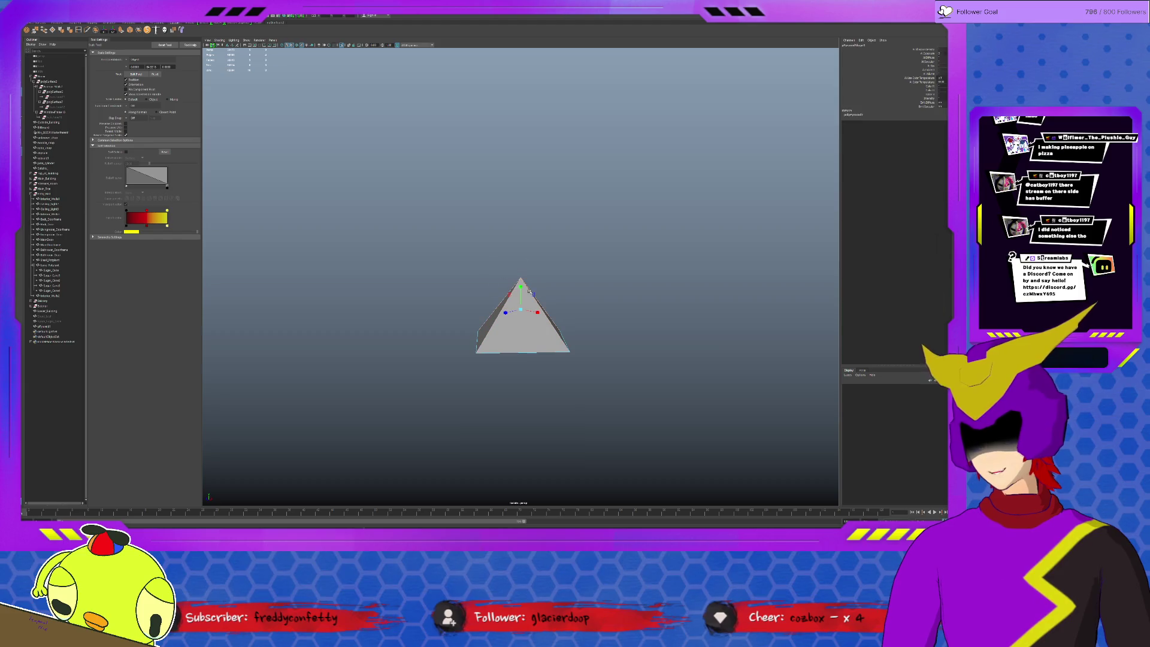
click(131, 32)
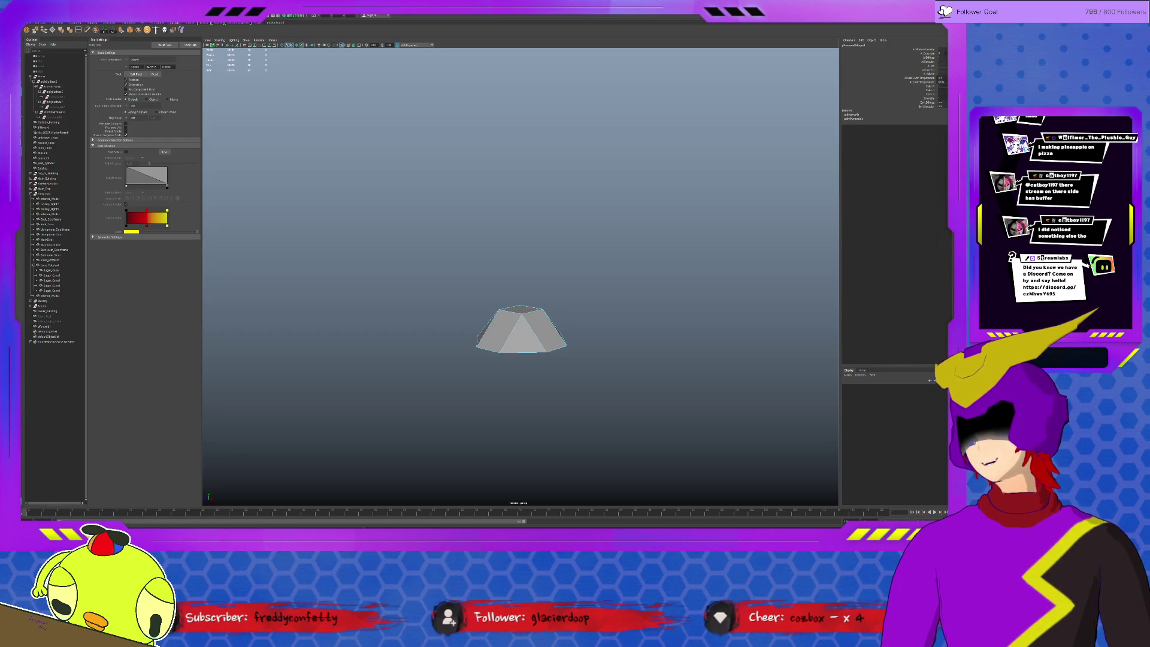
key(ctrl+z)
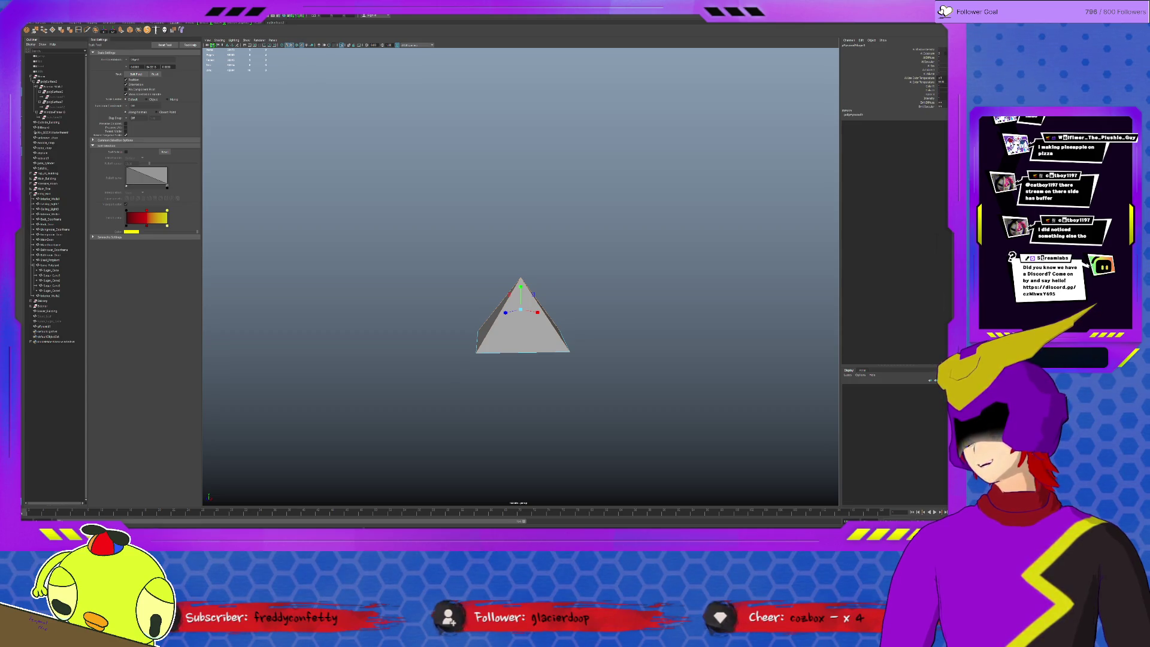
- Bevel the pyramid's edges with fewer segments and a lower fraction
key(ctrl+b)
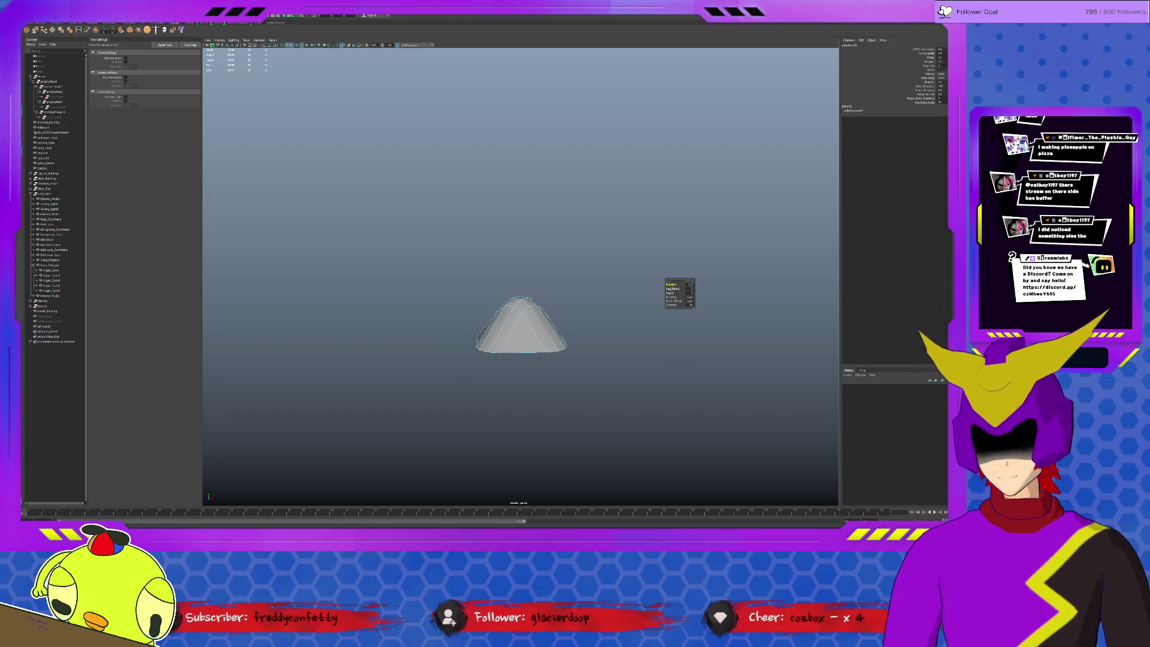
middle_drag(672, 289, 628, 285)
click(671, 284)
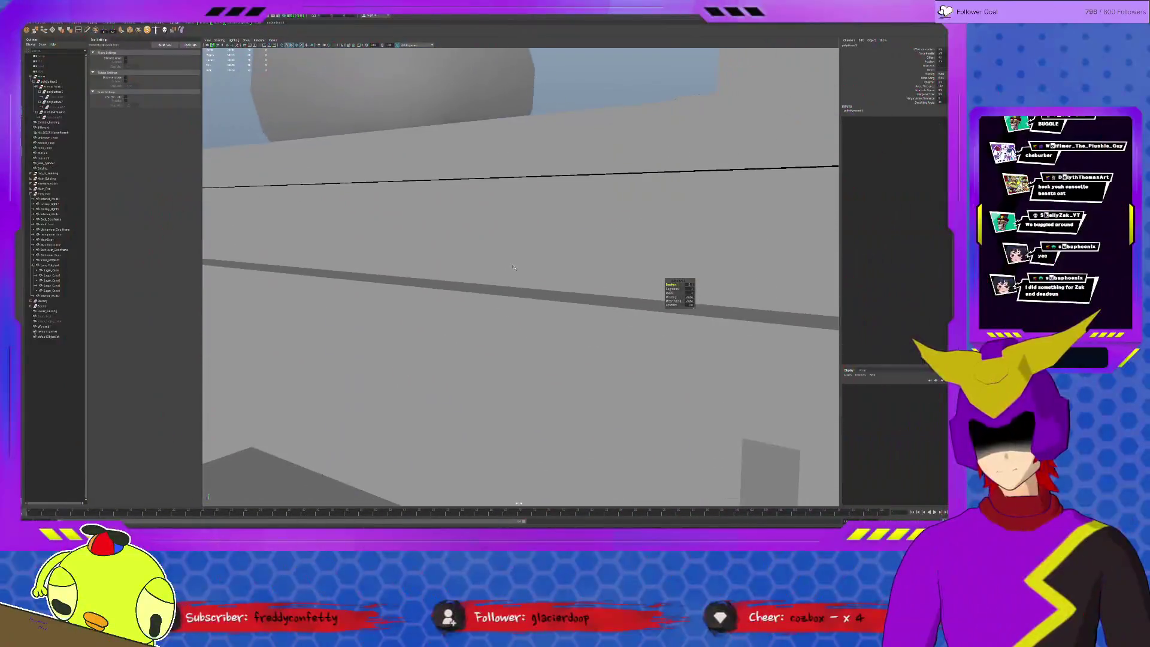
- Dolly in and orbit past the couch toward the bookshelf and tall window
alt+right_drag(436, 317, 446, 320)
mouse_move(446, 320)
alt+mouse_down()
mouse_move(526, 397)
mouse_move(505, 400)
mouse_move(765, 399)
alt+mouse_up()
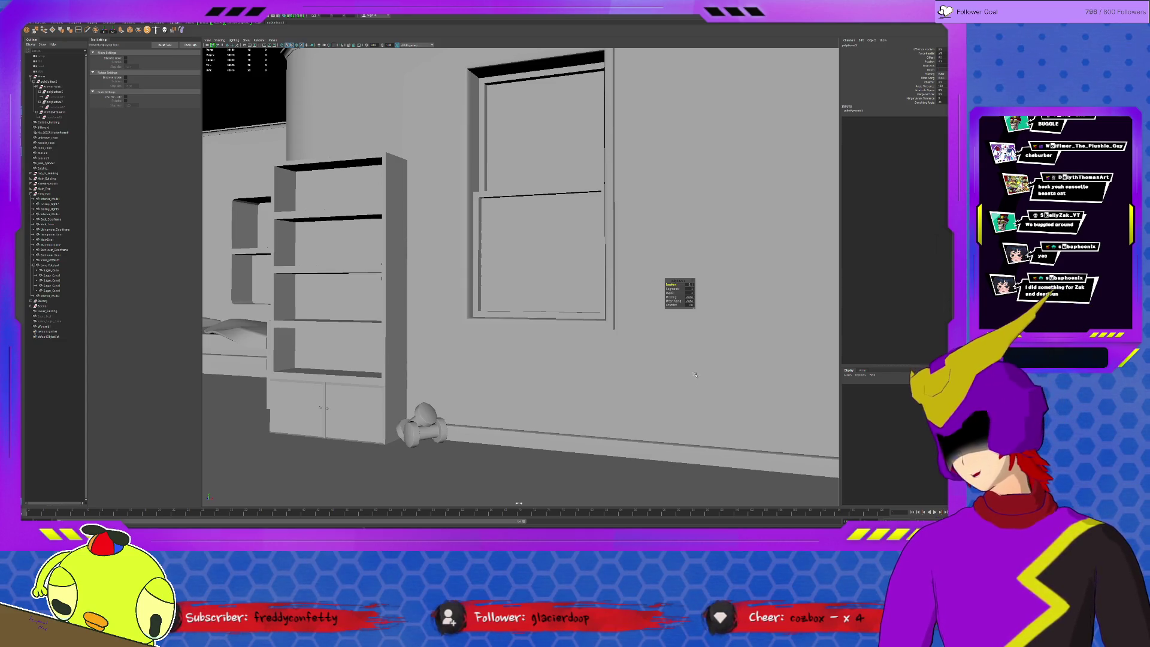
- Move the camera to the vending machines and orbit around the right machine's side
mouse_move(740, 397)
alt+mouse_down()
mouse_move(726, 377)
mouse_move(549, 341)
mouse_move(600, 232)
mouse_move(511, 274)
mouse_move(640, 340)
mouse_move(515, 320)
alt+mouse_up()
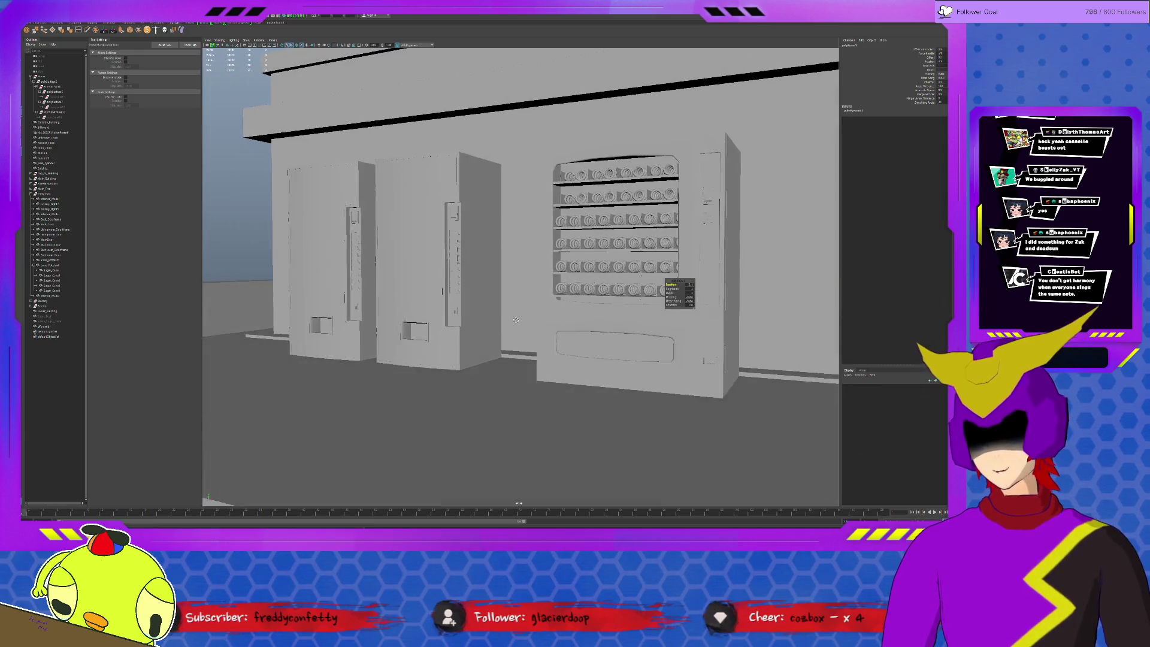
scroll(514, 319, up, 5)
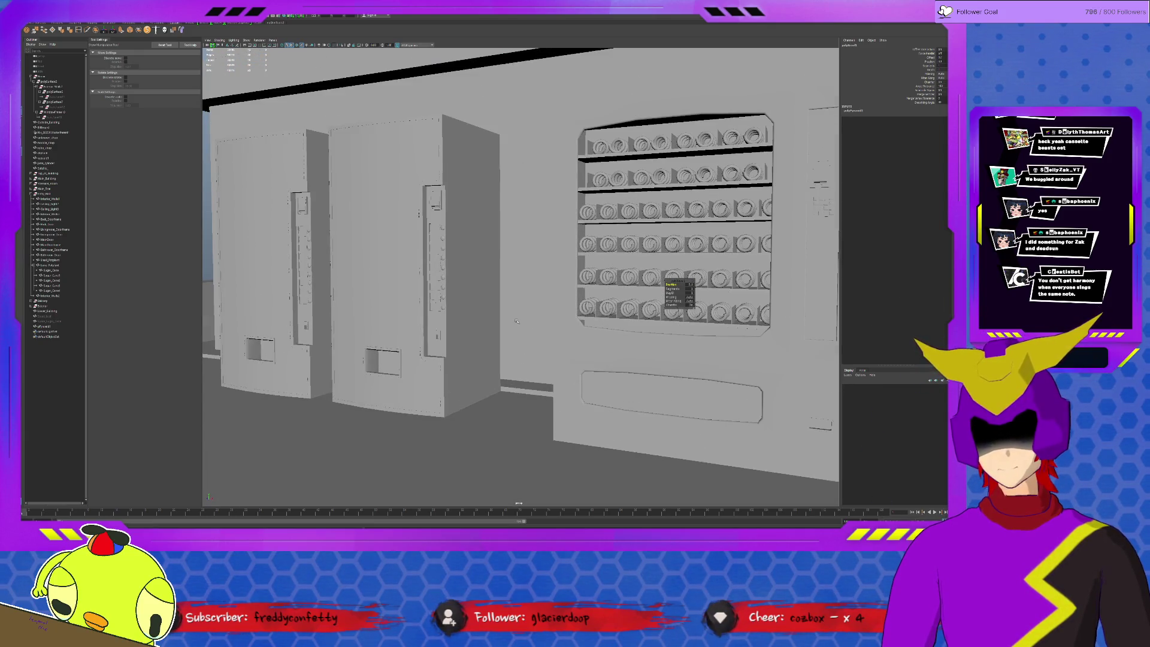
alt+drag(515, 320, 510, 319)
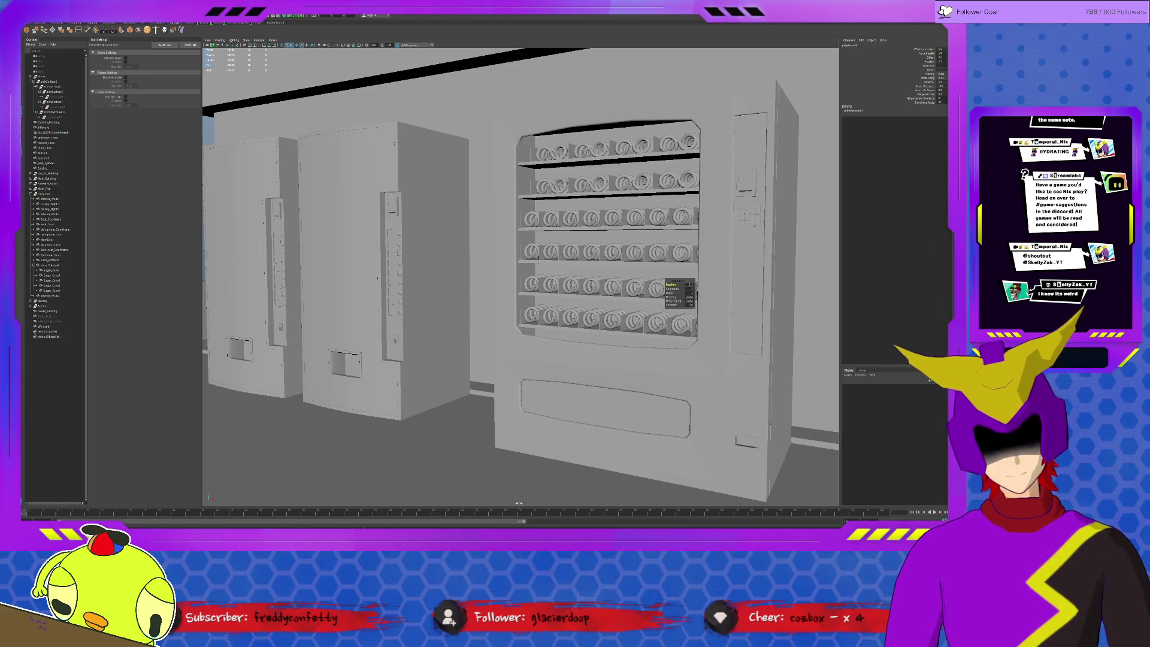
scroll(519, 275, down, 3)
- Select the roof pyramid and isolate it in the view
alt+drag(509, 251, 521, 353)
scroll(522, 359, up, 5)
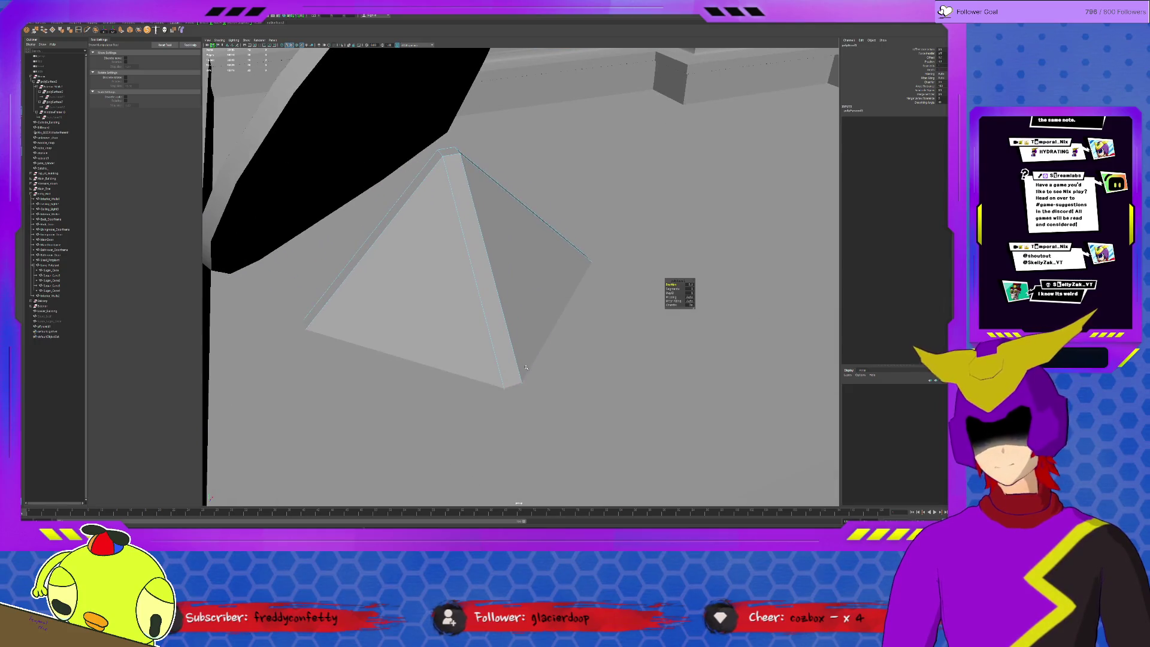
scroll(515, 356, up, 2)
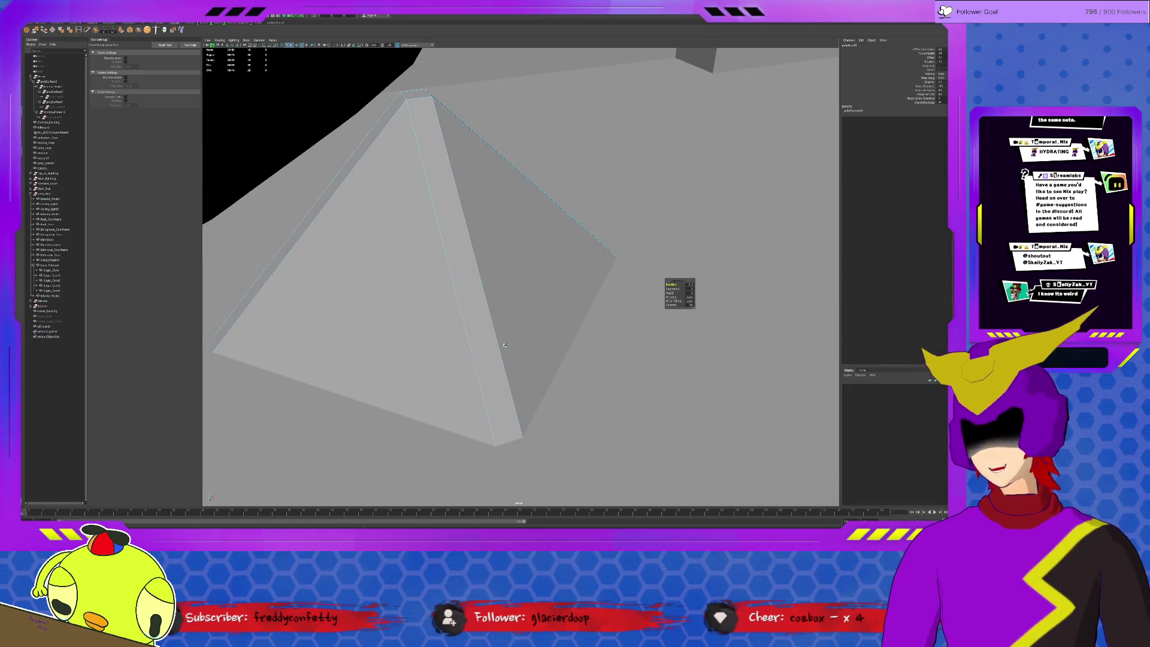
key(q)
click(498, 245)
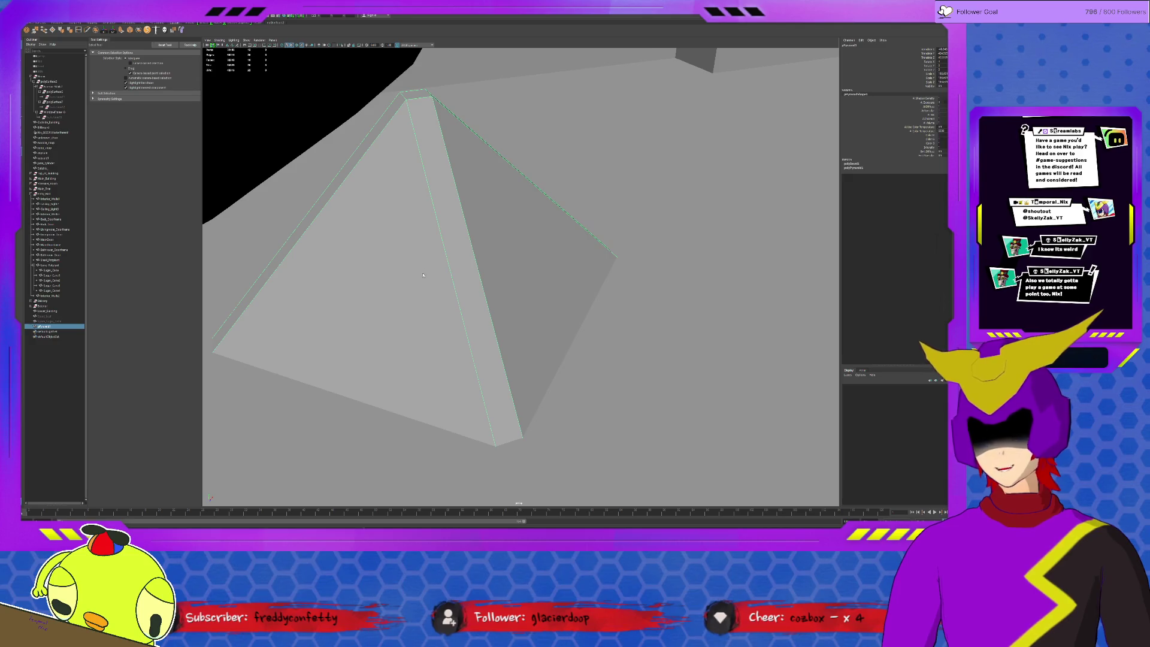
key(ctrl+1)
key(ctrl+a)
- Delete the pyramid's top and bottom faces, leaving only its side strips
key(F11)
alt+drag(505, 246, 455, 309)
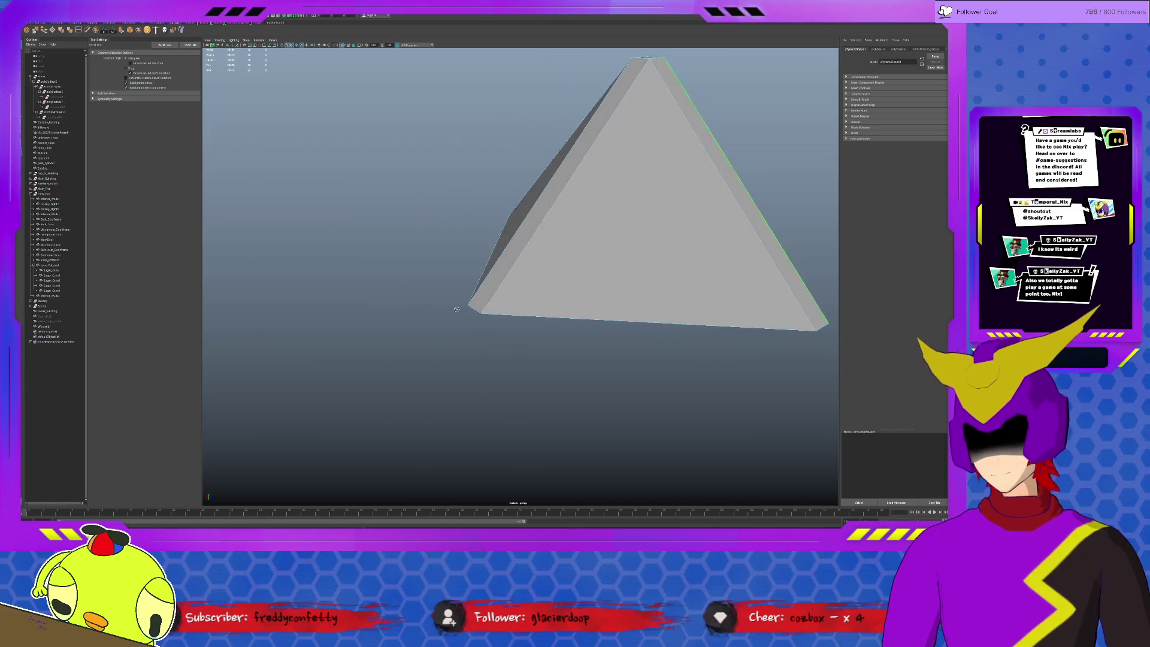
click(541, 192)
alt+drag(541, 191, 574, 237)
shift+click(573, 237)
key(Delete)
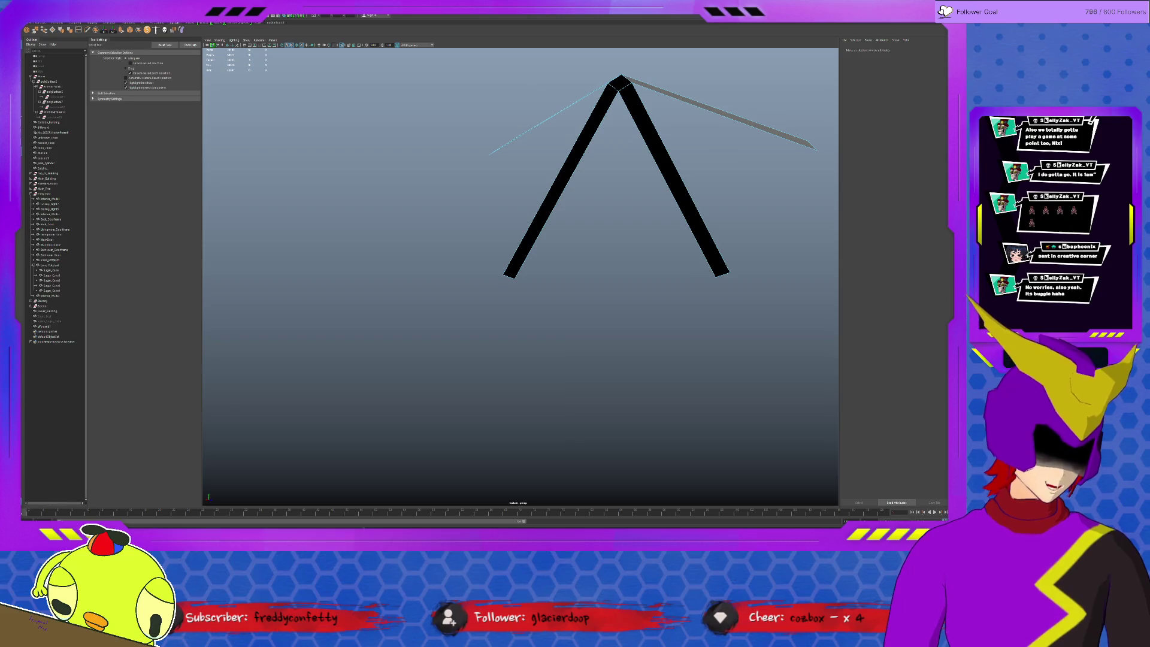
- Box-select the outer strips and extrude them into thick square beams
alt+drag(611, 310, 568, 325)
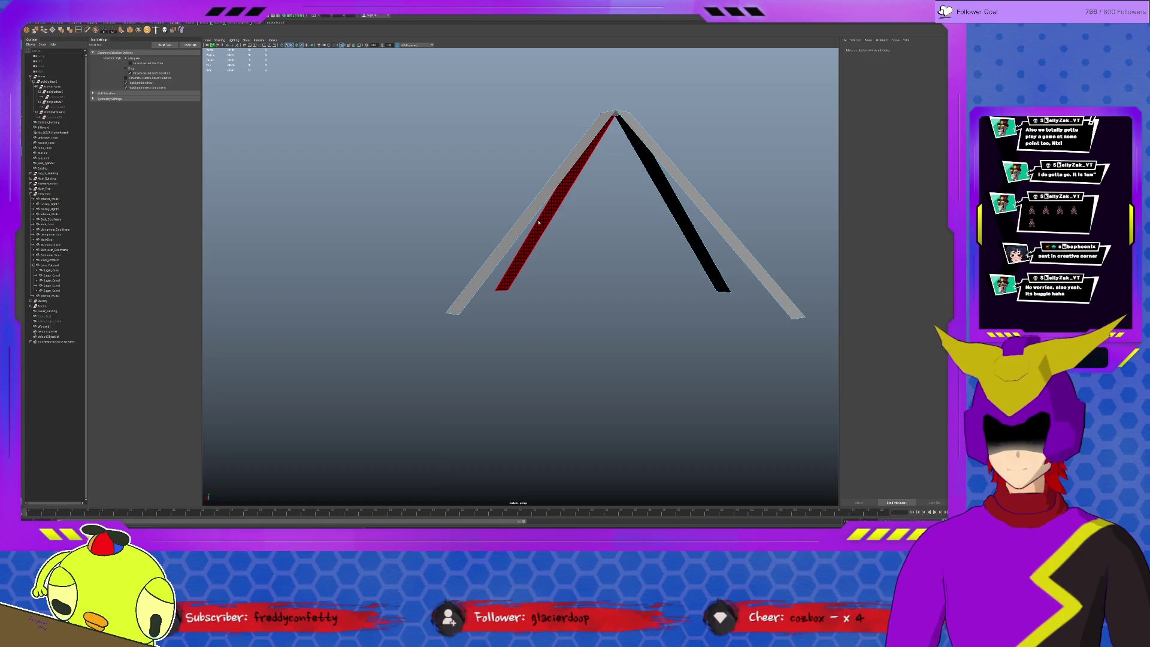
drag(548, 85, 795, 264)
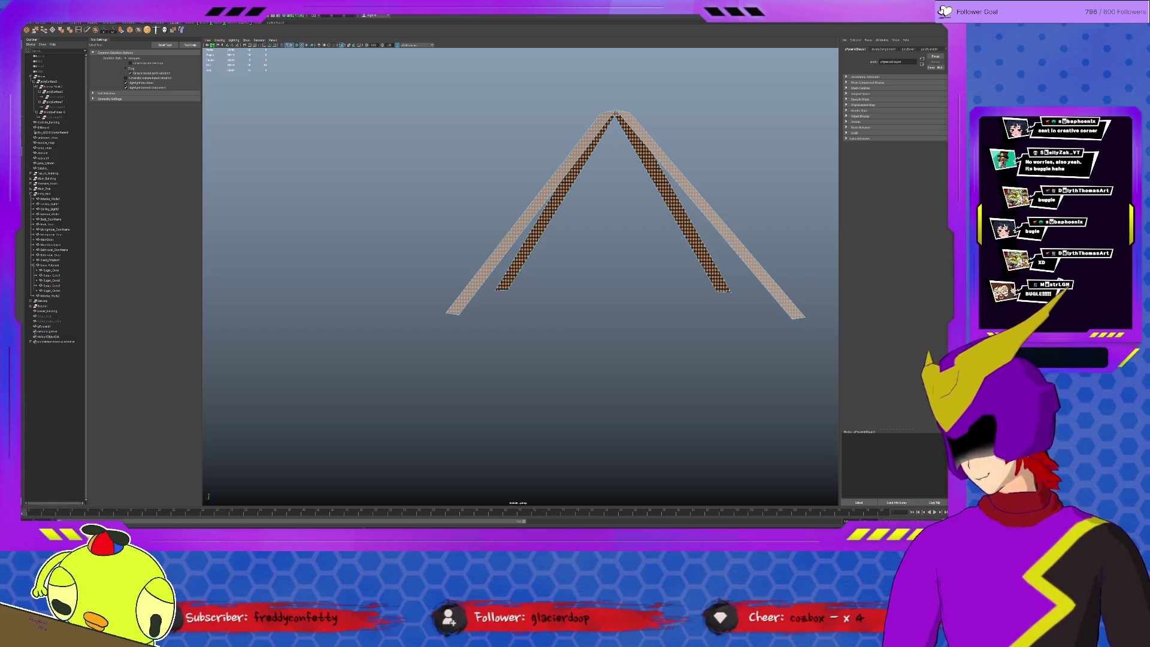
key(ctrl+e)
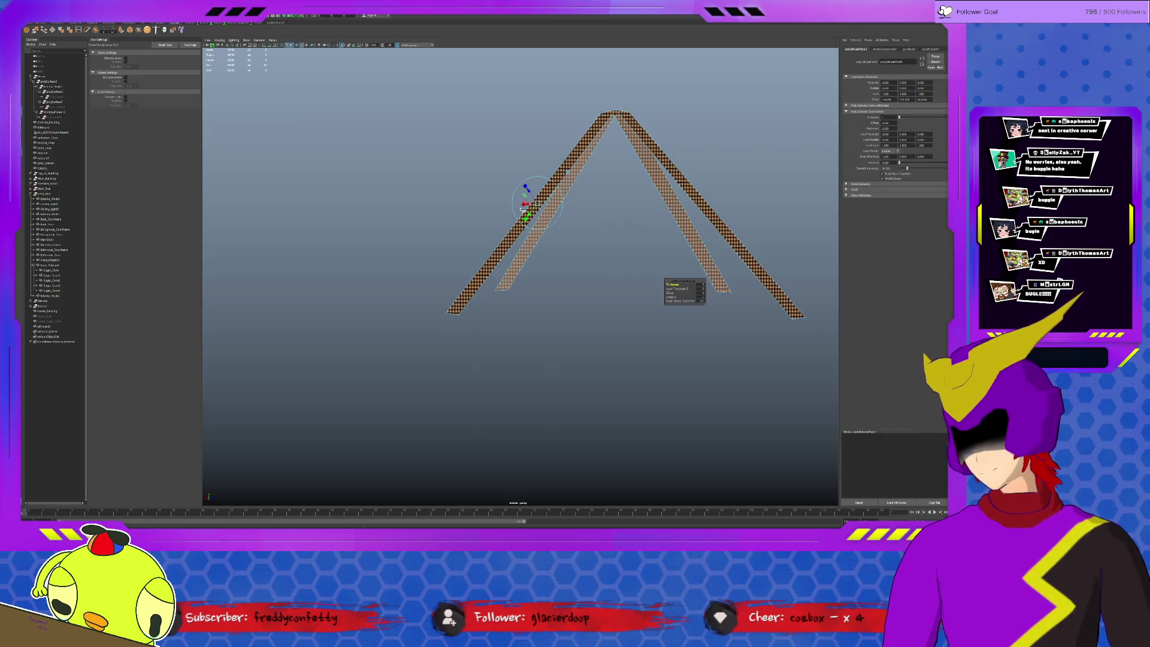
drag(526, 190, 537, 204)
scroll(478, 327, up, 2)
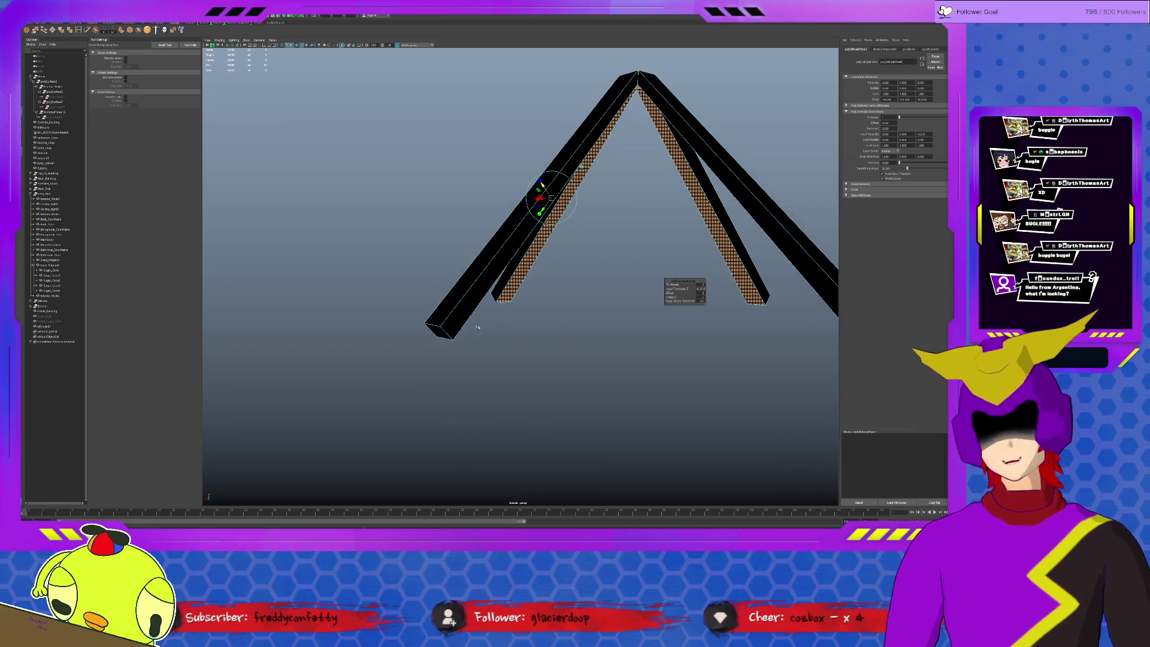
key(F8)
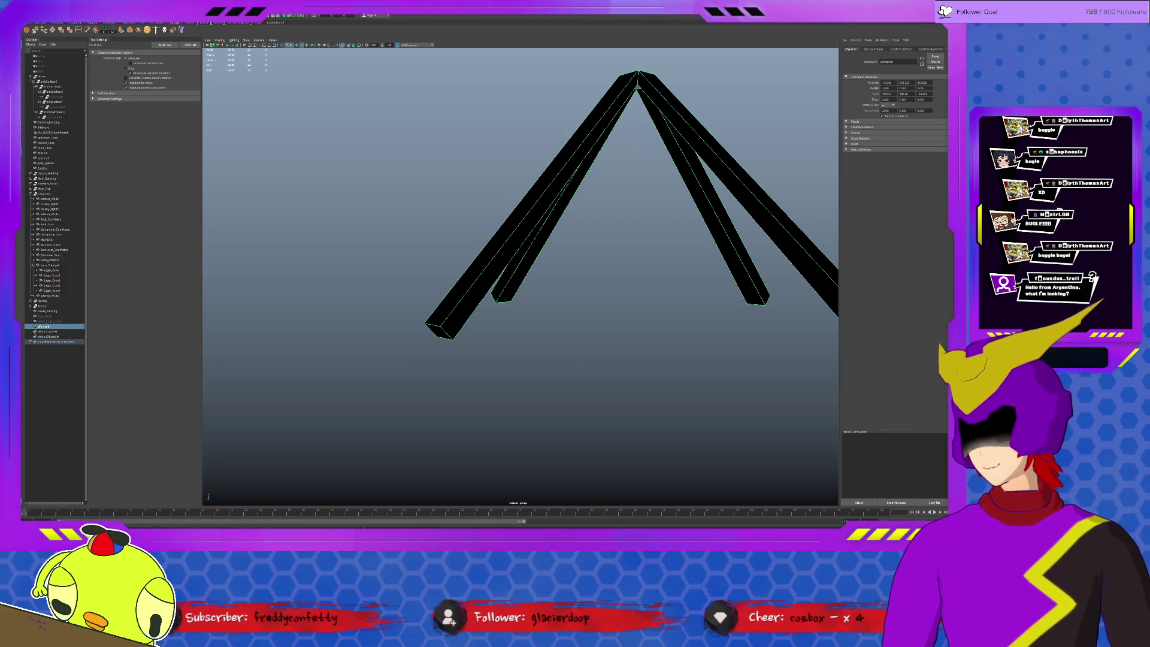
key(F10)
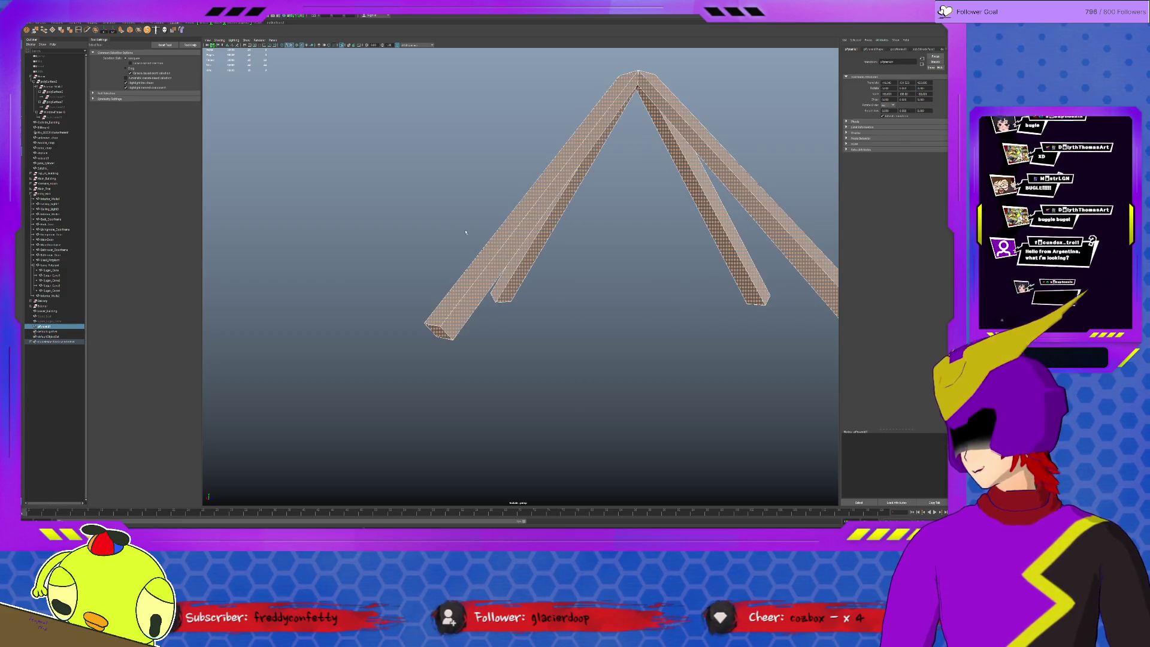
key(F8)
- Select two beam end faces, extrude them, and orbit lower to inspect the beams
alt+drag(491, 308, 428, 340)
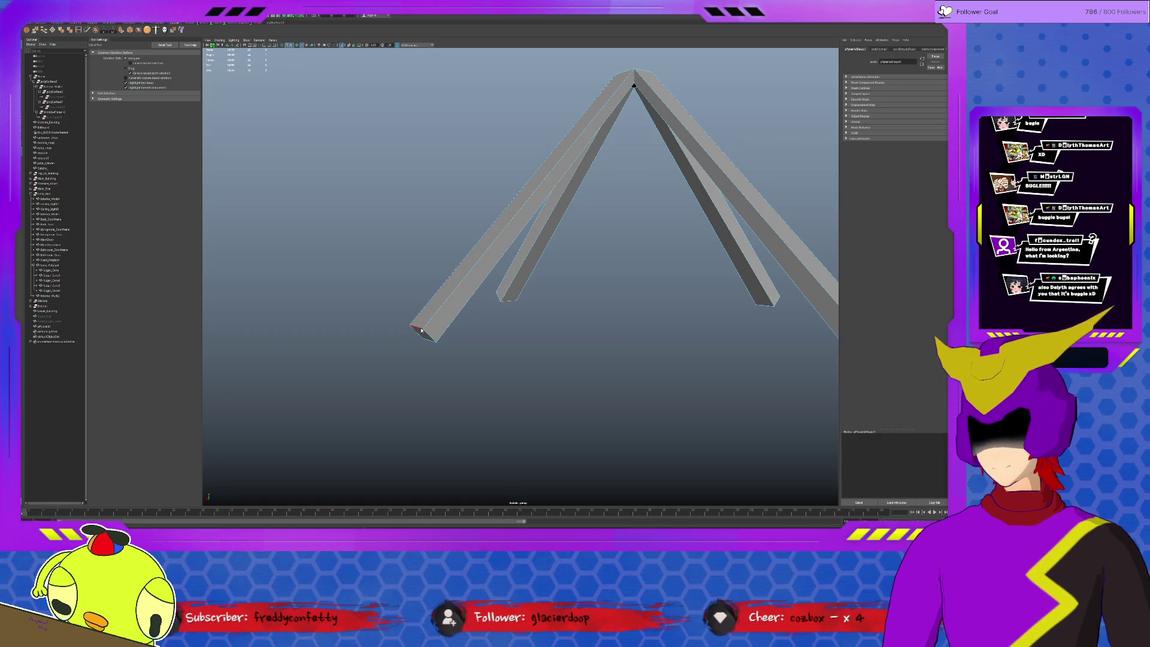
click(421, 329)
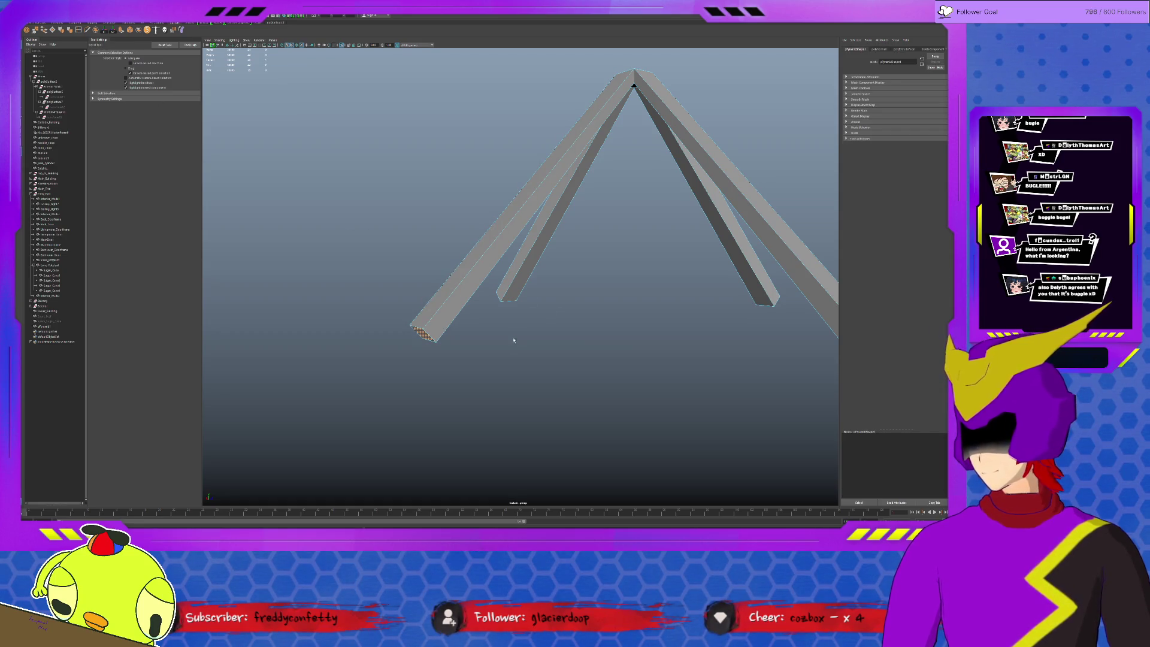
mouse_move(731, 290)
alt+mouse_down()
mouse_move(693, 285)
mouse_move(661, 299)
mouse_move(616, 288)
mouse_move(634, 308)
mouse_move(606, 299)
alt+mouse_up()
shift+click(606, 299)
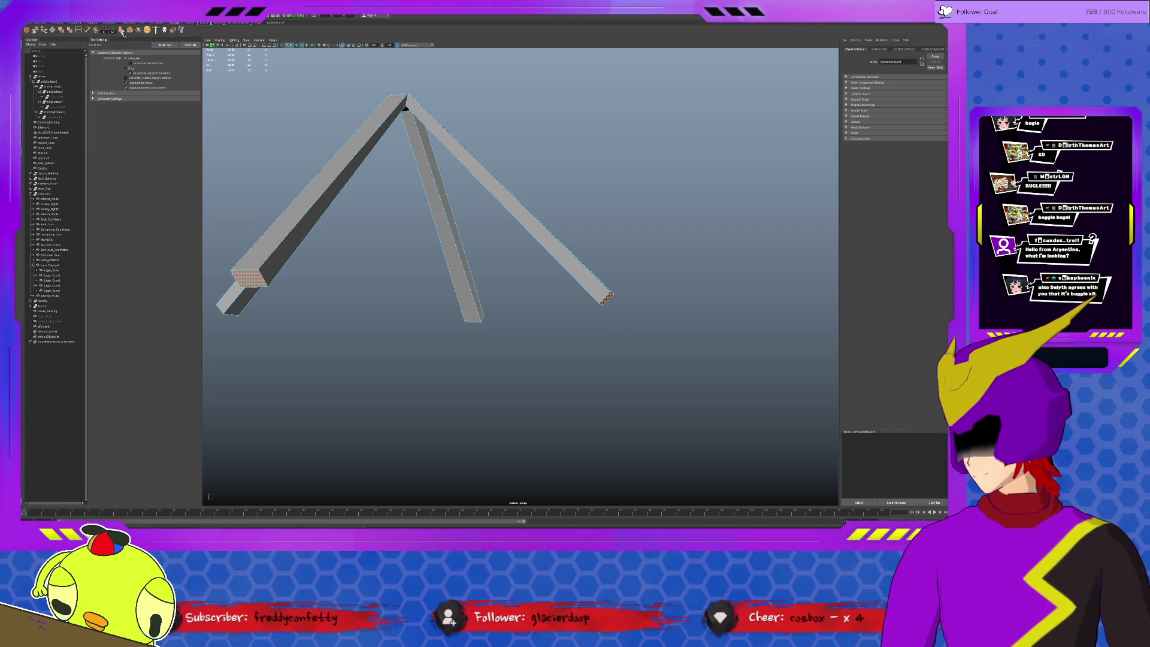
click(122, 31)
mouse_move(473, 326)
alt+mouse_down()
mouse_move(570, 336)
mouse_move(569, 316)
alt+mouse_up()
key(w)
alt+drag(485, 315, 484, 315)
alt+drag(596, 332, 582, 318)
alt+drag(487, 358, 559, 369)
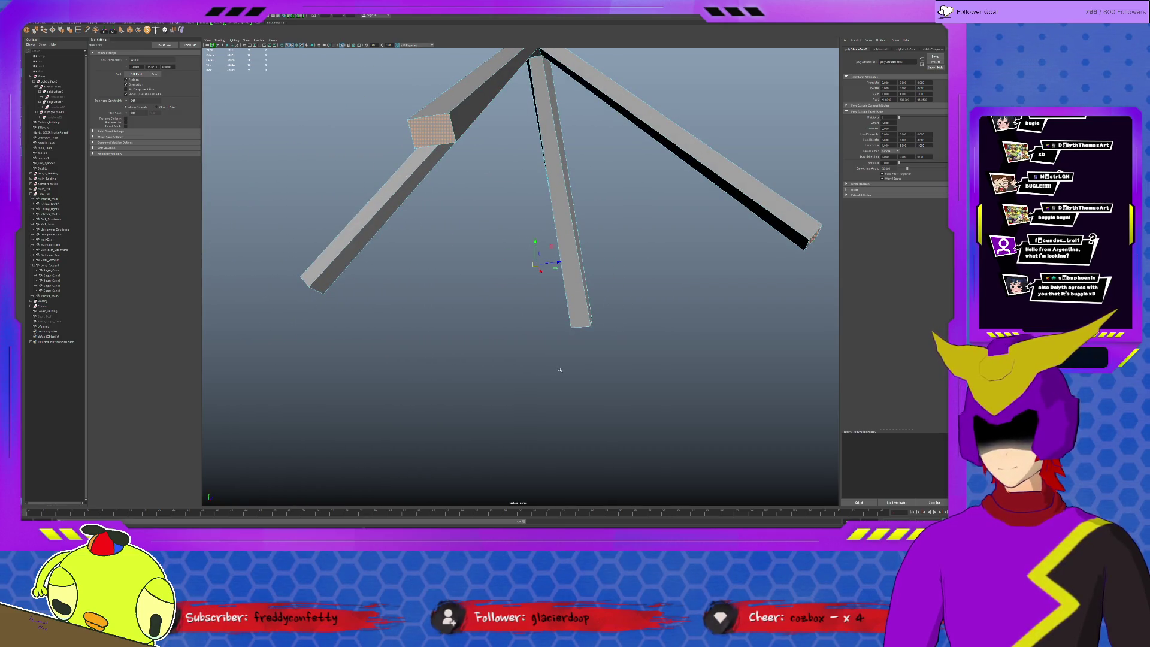
mouse_move(559, 369)
alt+mouse_down()
mouse_move(530, 359)
mouse_move(527, 335)
mouse_move(527, 353)
mouse_move(560, 371)
alt+mouse_up()
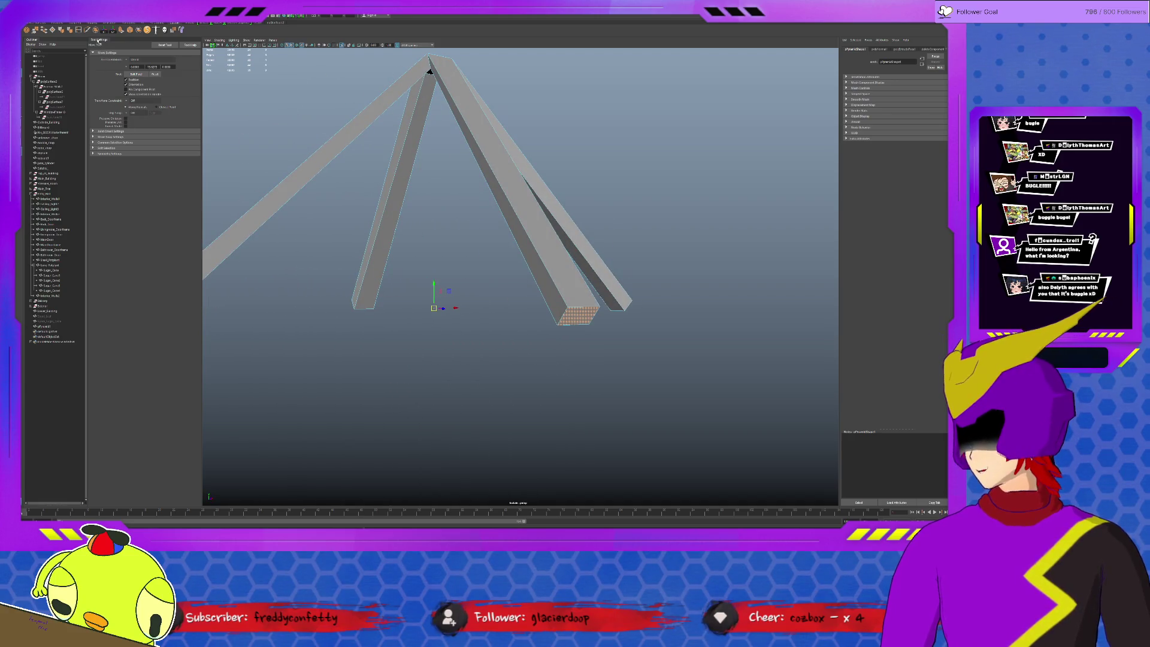
- Extrude the selected beam end face and pull it outward to lengthen that leg
click(122, 30)
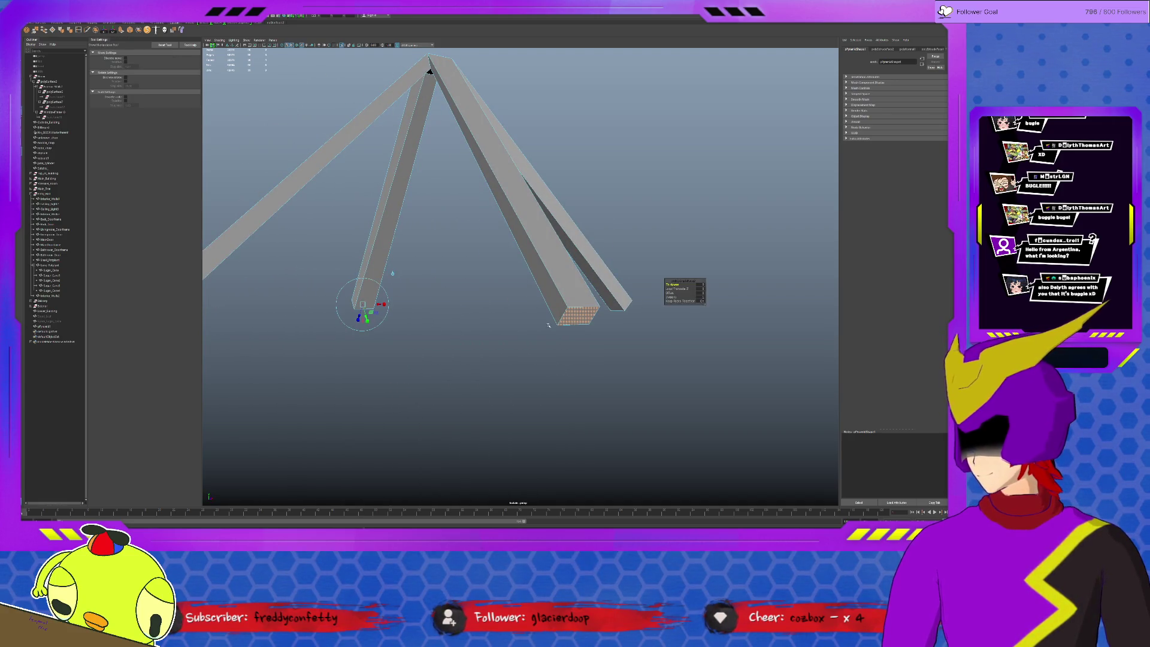
mouse_move(362, 319)
alt+mouse_down()
mouse_move(442, 326)
mouse_move(406, 320)
alt+mouse_up()
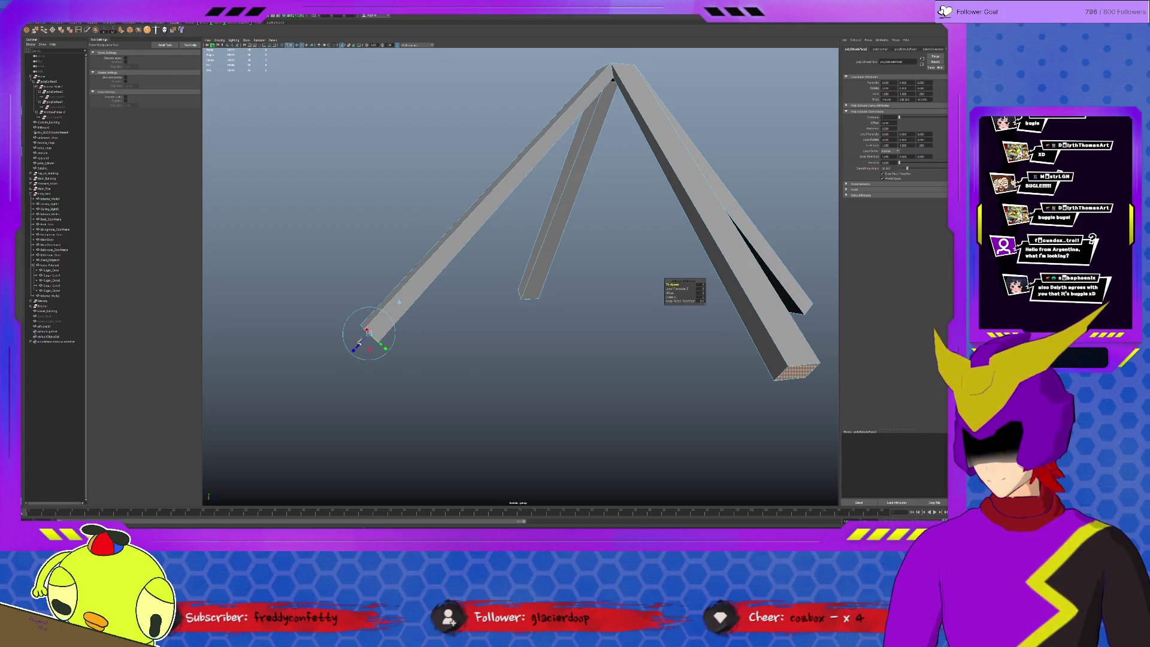
click(358, 346)
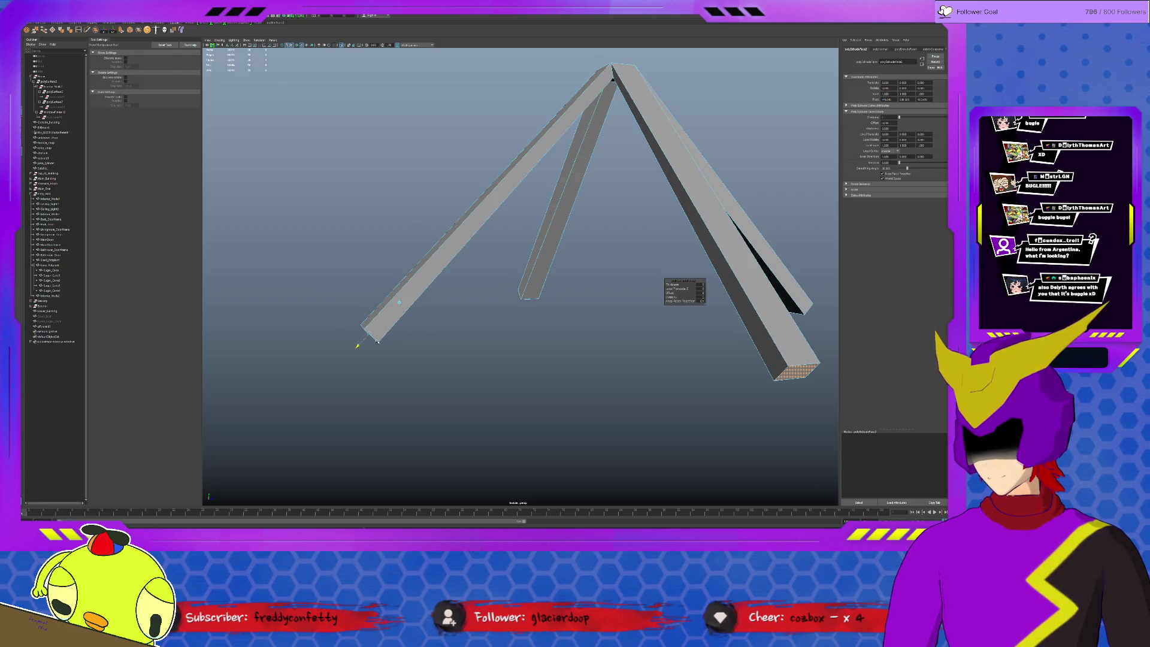
click(390, 340)
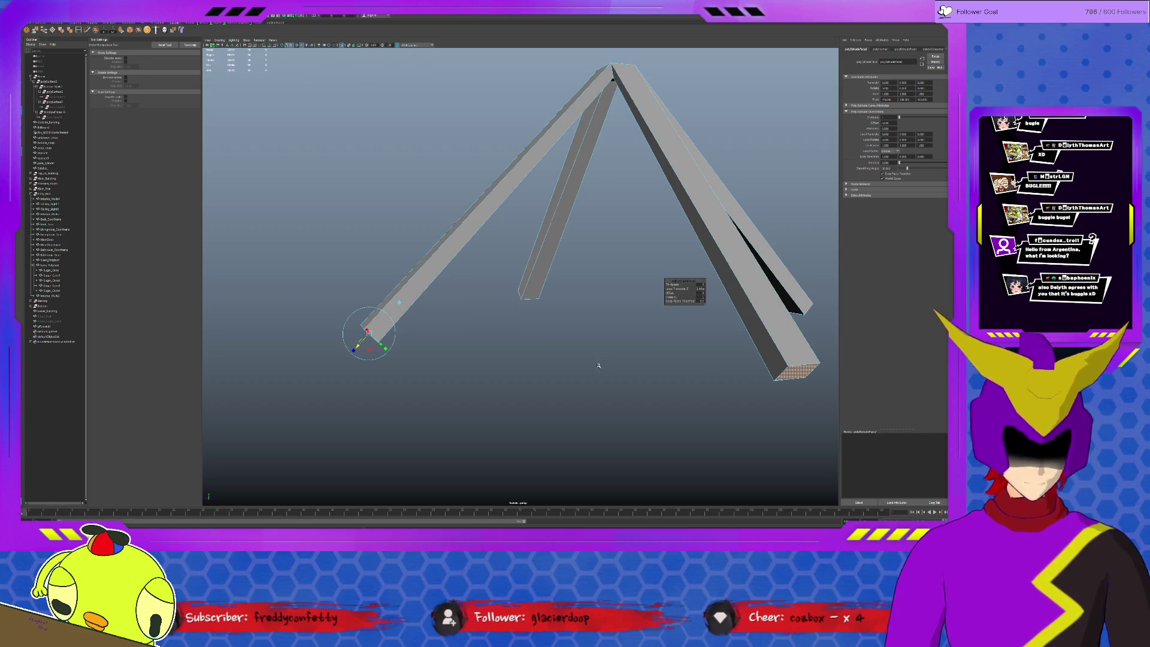
scroll(594, 376, down, 4)
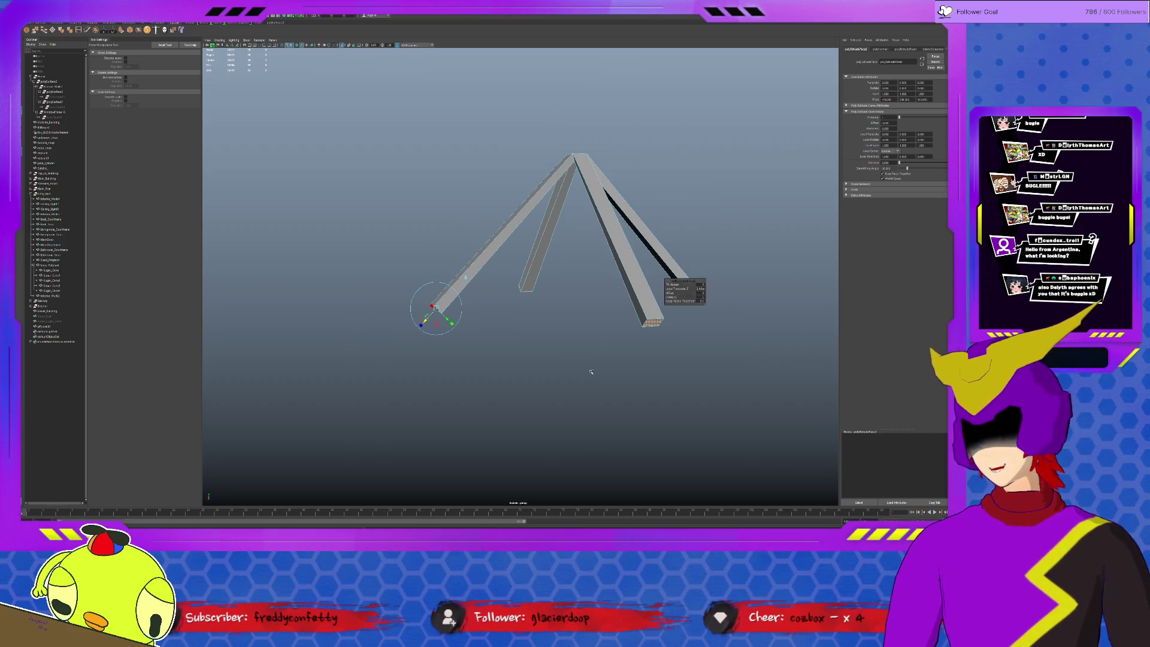
- Exit isolation and zoom in on the tripod beneath the rooftop dish
key(ctrl+1)
mouse_move(581, 375)
alt+mouse_down()
mouse_move(602, 374)
mouse_move(563, 394)
alt+mouse_up()
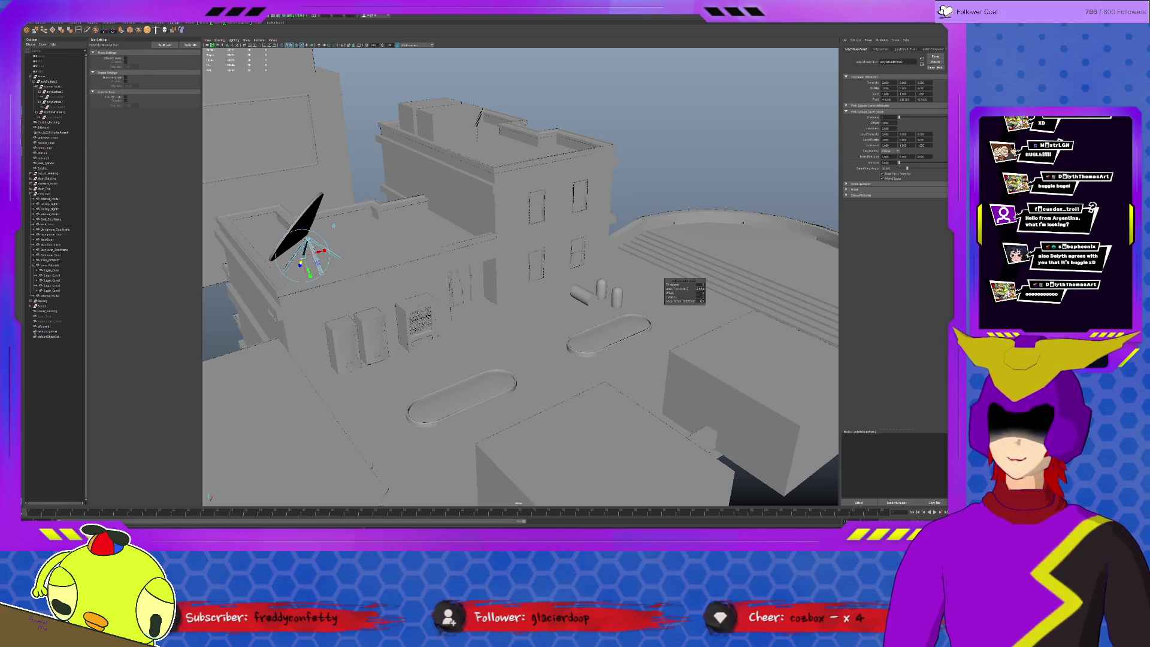
scroll(507, 319, up, 3)
alt+drag(455, 288, 507, 319)
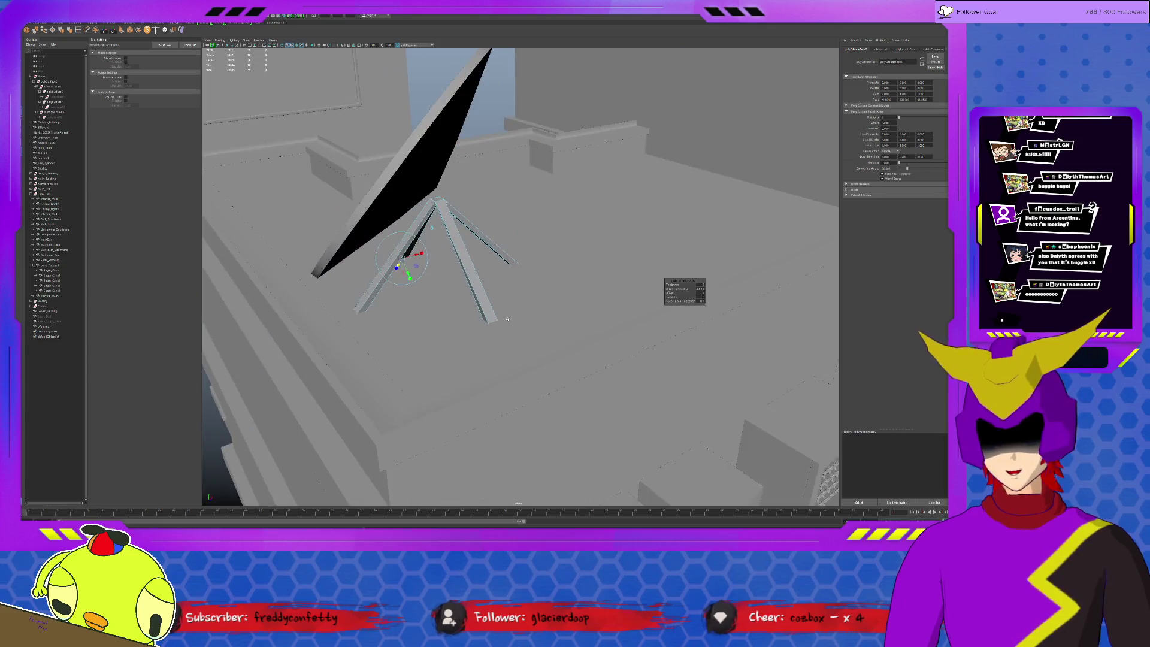
scroll(506, 318, up, 3)
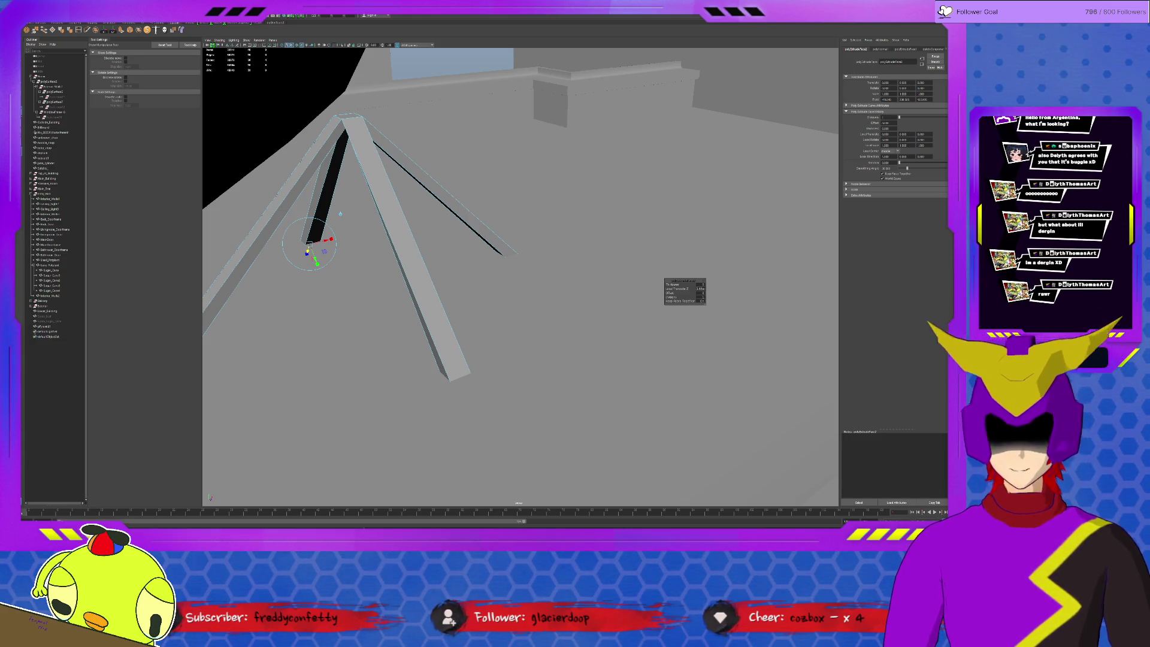
scroll(471, 293, up, 5)
scroll(471, 293, down, 5)
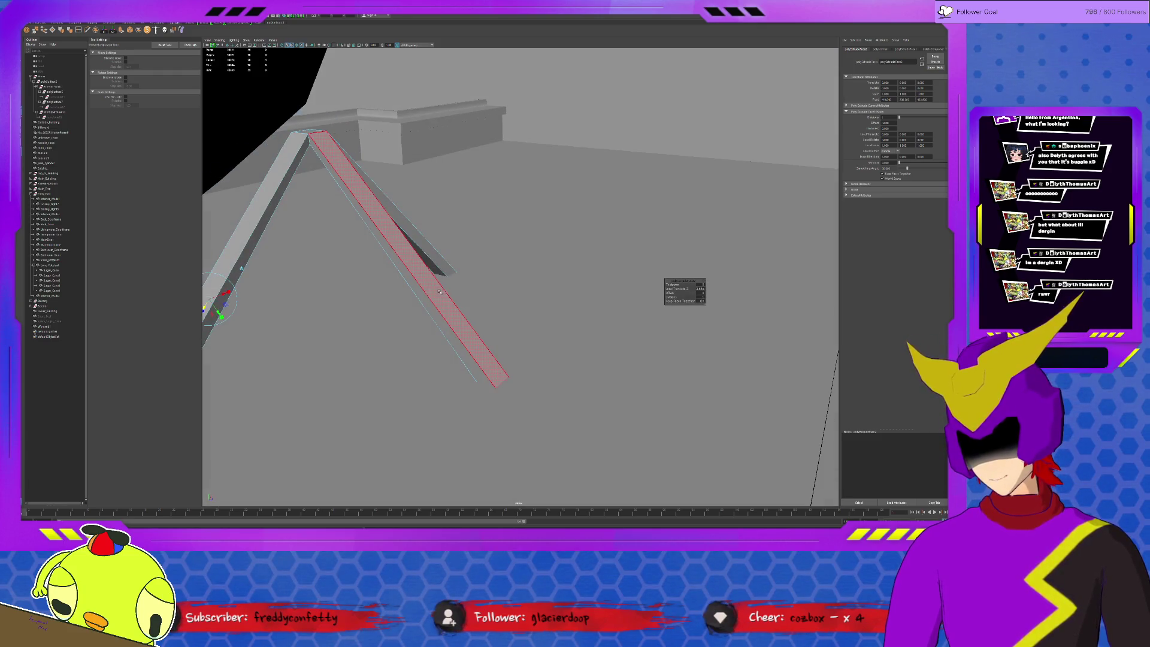
- Select a tripod beam and isolate it again, orbiting in closer
key(q)
click(456, 273)
key(ctrl+1)
mouse_move(482, 366)
alt+mouse_down()
mouse_move(495, 335)
mouse_move(521, 343)
mouse_move(538, 308)
alt+mouse_up()
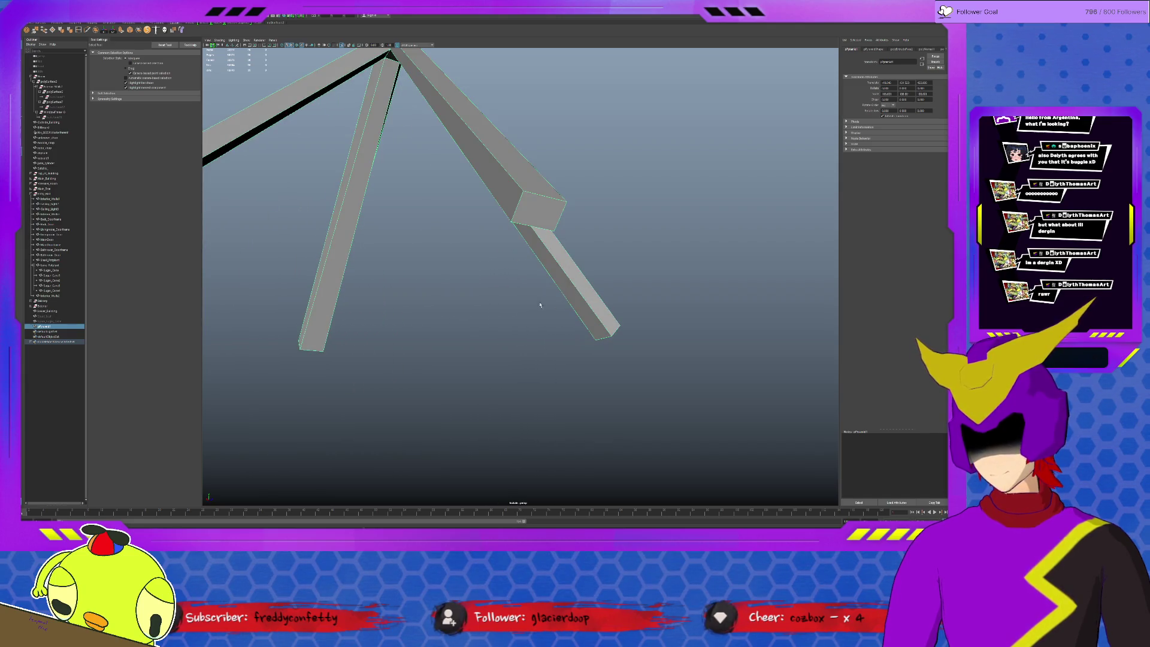
- Select the end face of a beam in face mode
key(F11)
click(539, 220)
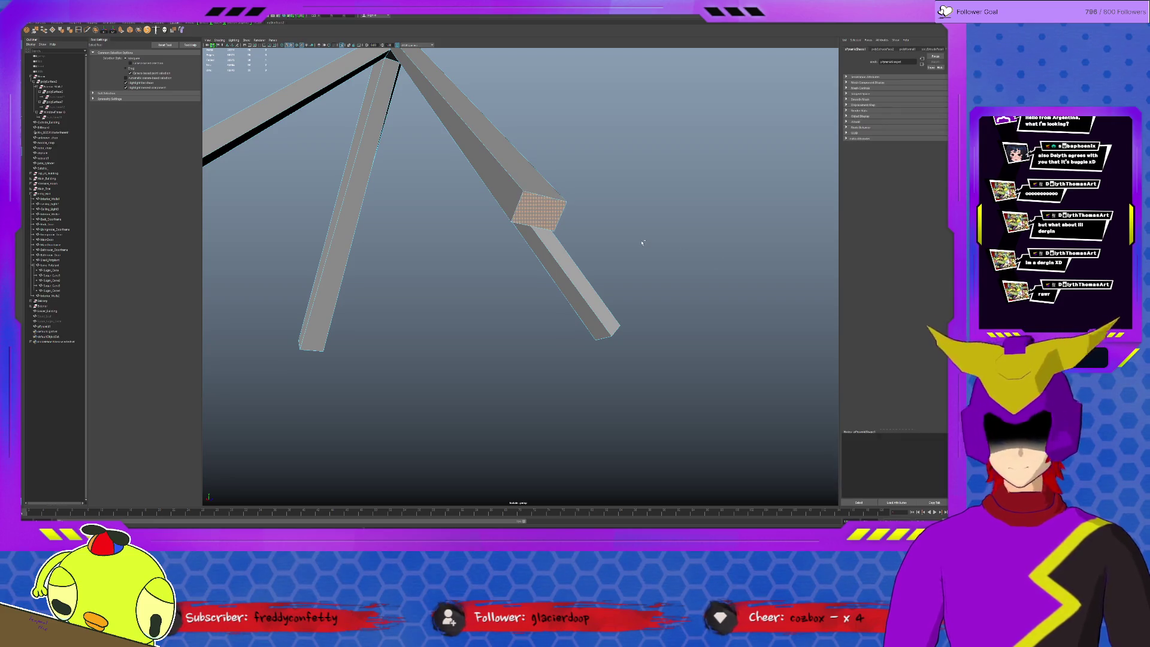
mouse_move(642, 243)
alt+mouse_down()
mouse_move(626, 262)
mouse_move(648, 278)
alt+mouse_up()
alt+middle_drag(647, 277, 621, 213)
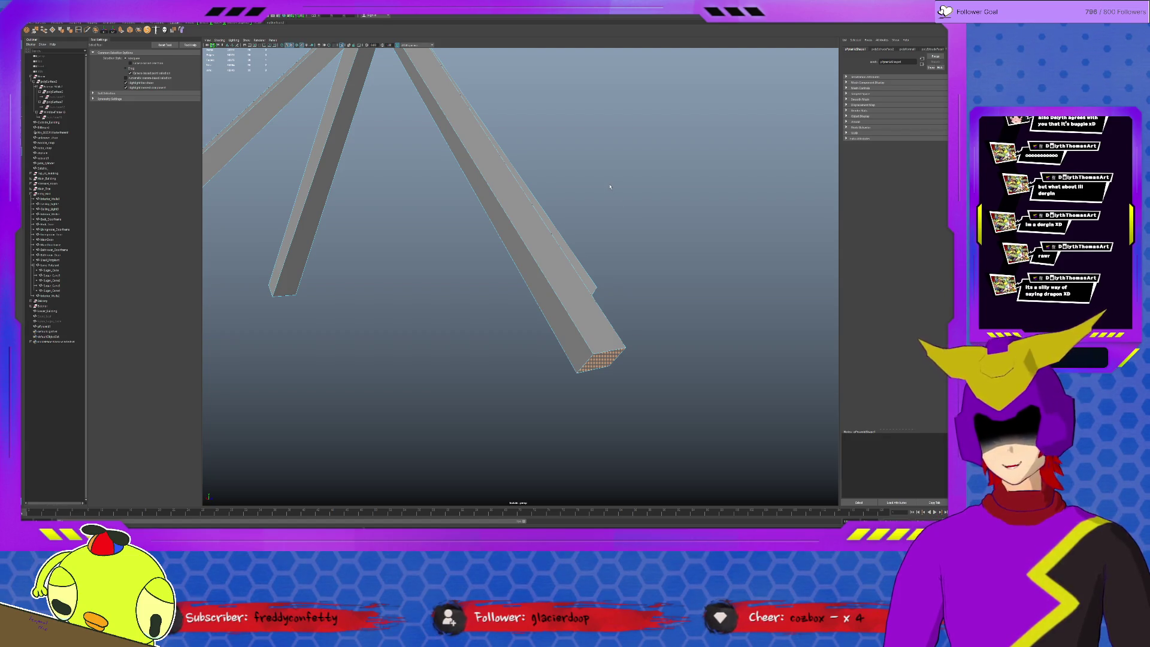
click(606, 362)
alt+drag(606, 363, 572, 366)
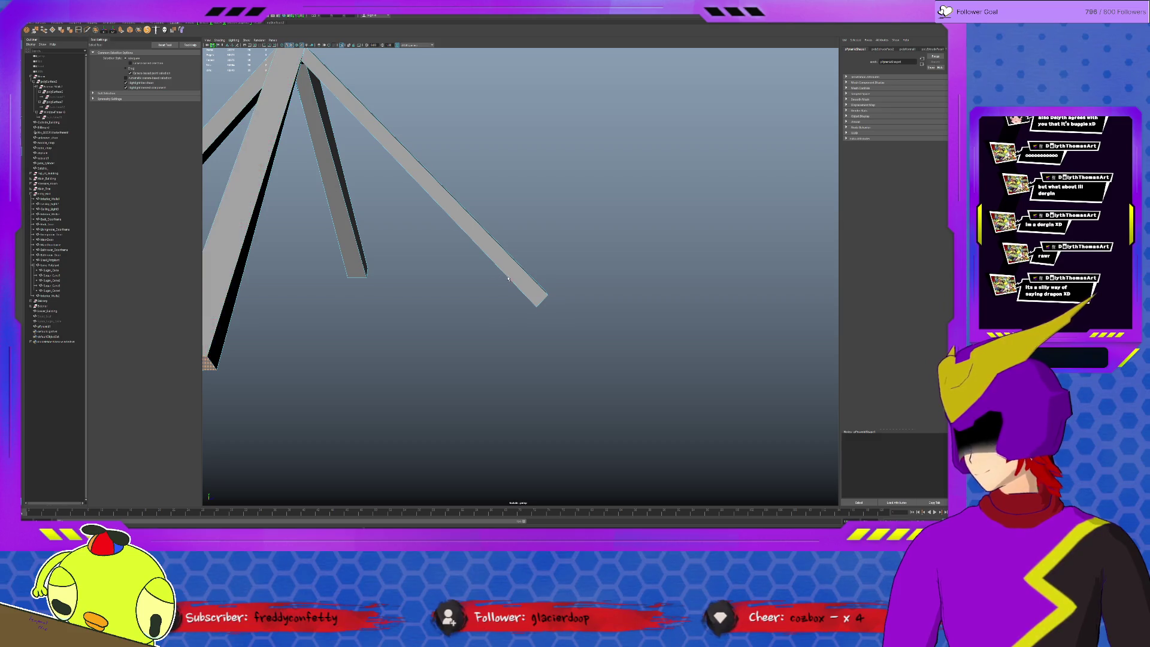
- Insert an edge loop near the beam's end at a relative distance from edge
shift+right_drag(532, 299, 555, 303)
scroll(555, 302, up, 5)
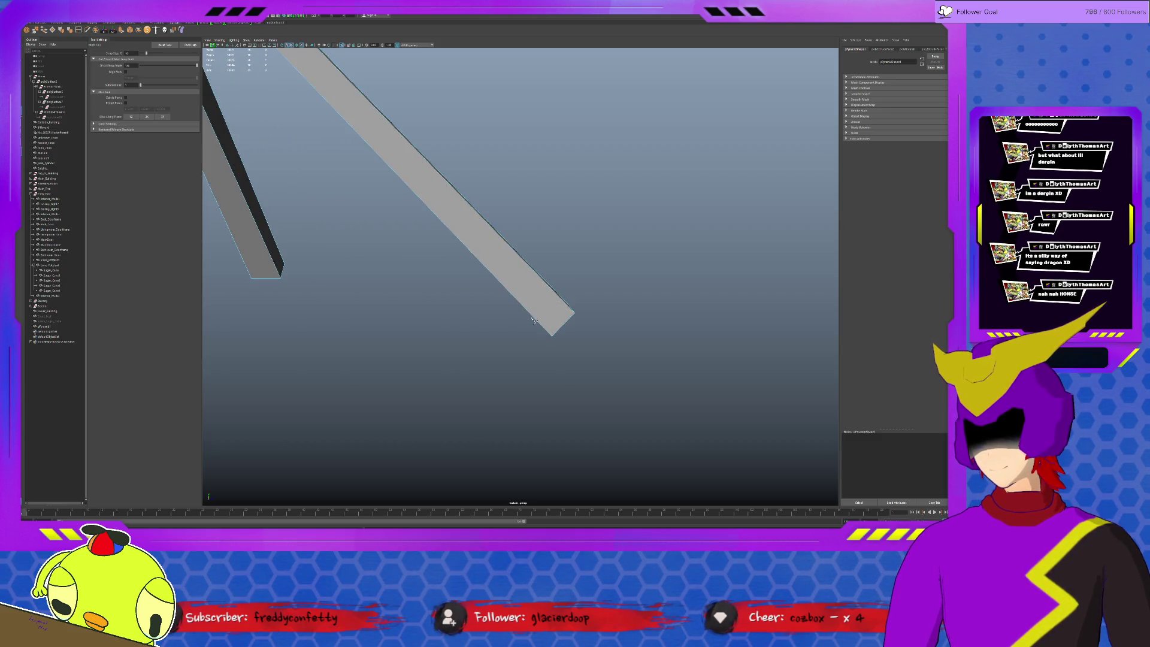
key(g)
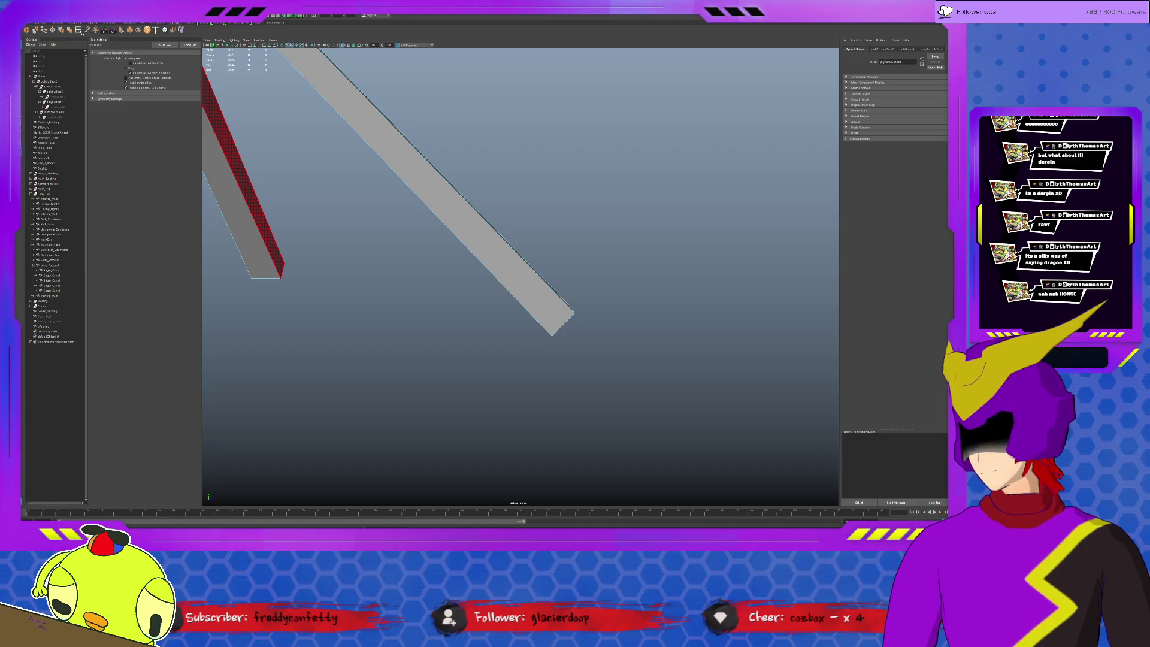
click(139, 73)
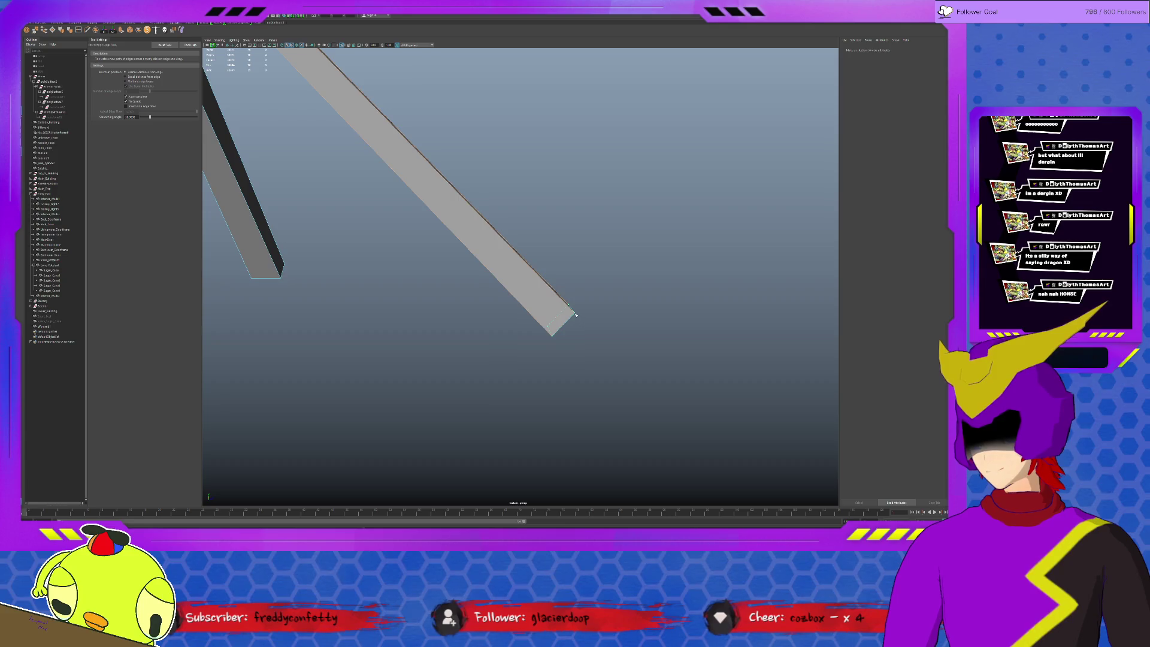
click(536, 319)
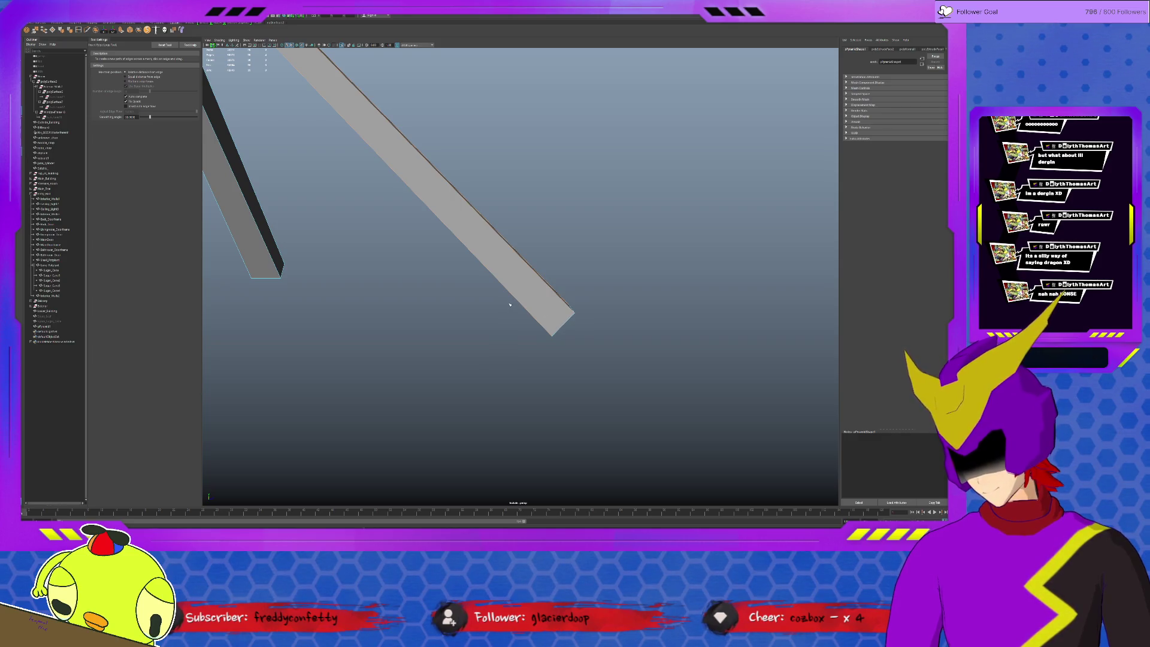
scroll(455, 267, down, 10)
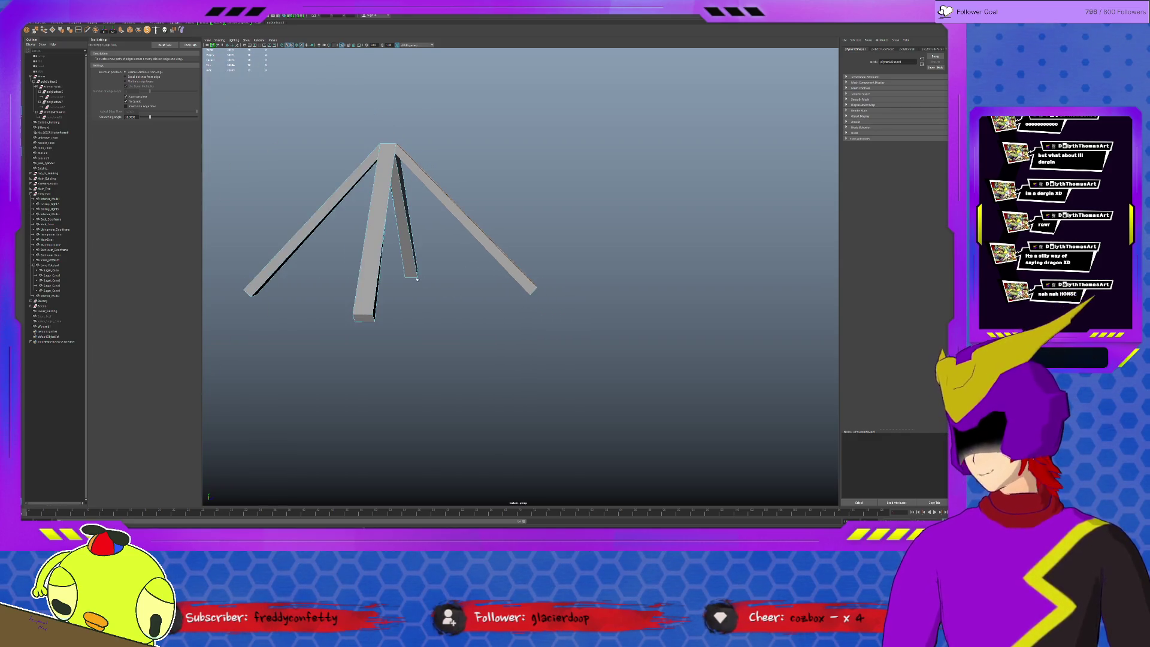
key(q)
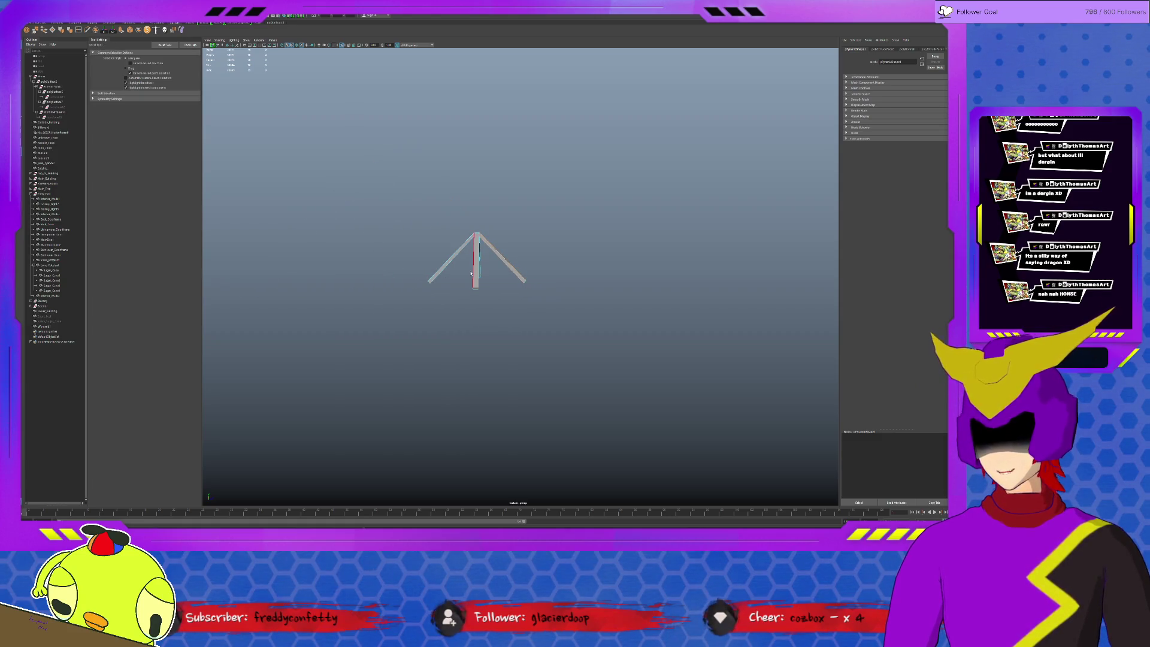
click(479, 265)
- Create a cube, scale it, and move it down beneath the tripod
click(58, 23)
click(35, 30)
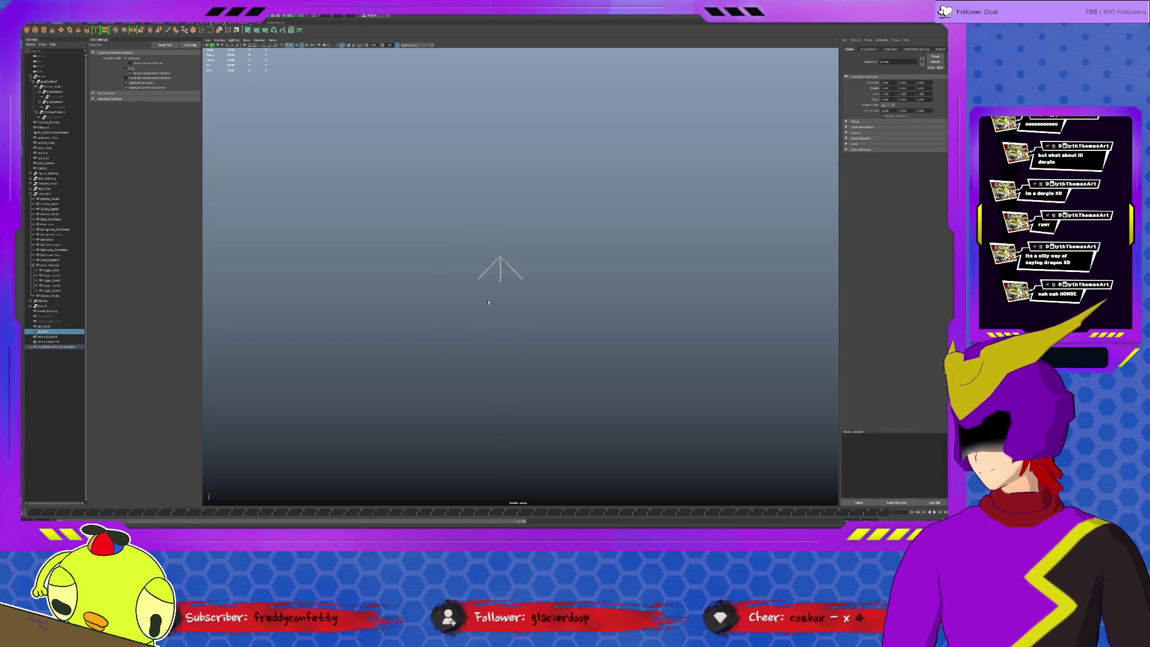
key(r)
drag(425, 331, 461, 297)
drag(425, 331, 371, 356)
mouse_move(502, 297)
alt+mouse_down()
mouse_move(461, 306)
mouse_move(479, 286)
alt+mouse_up()
key(w)
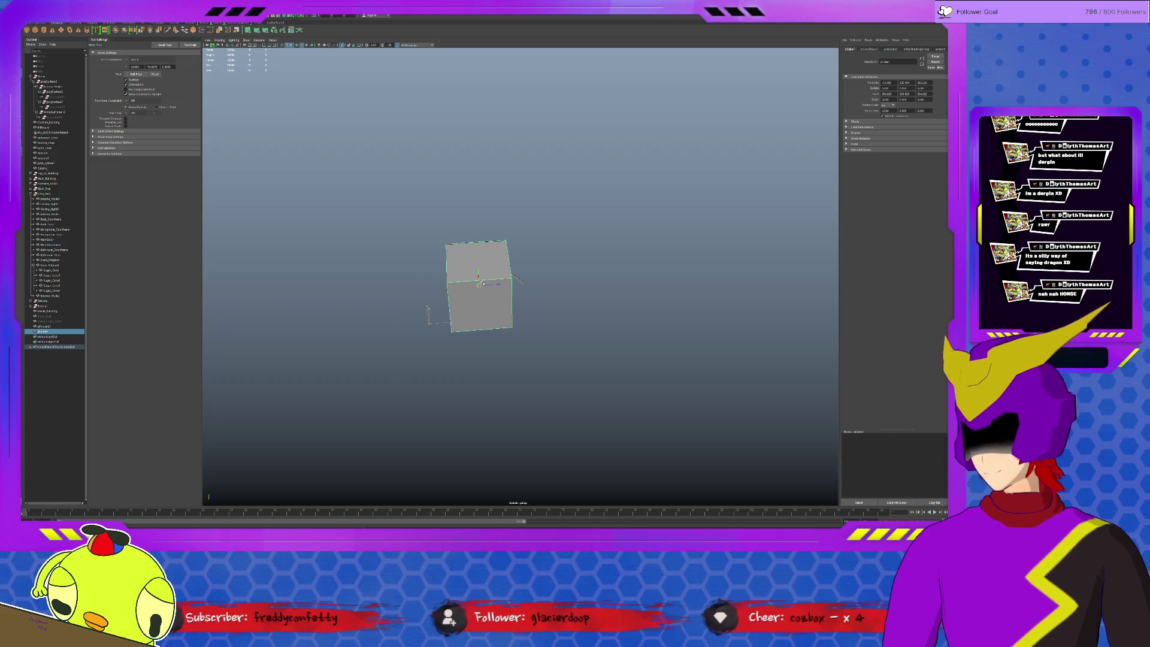
key(F11)
key(F8)
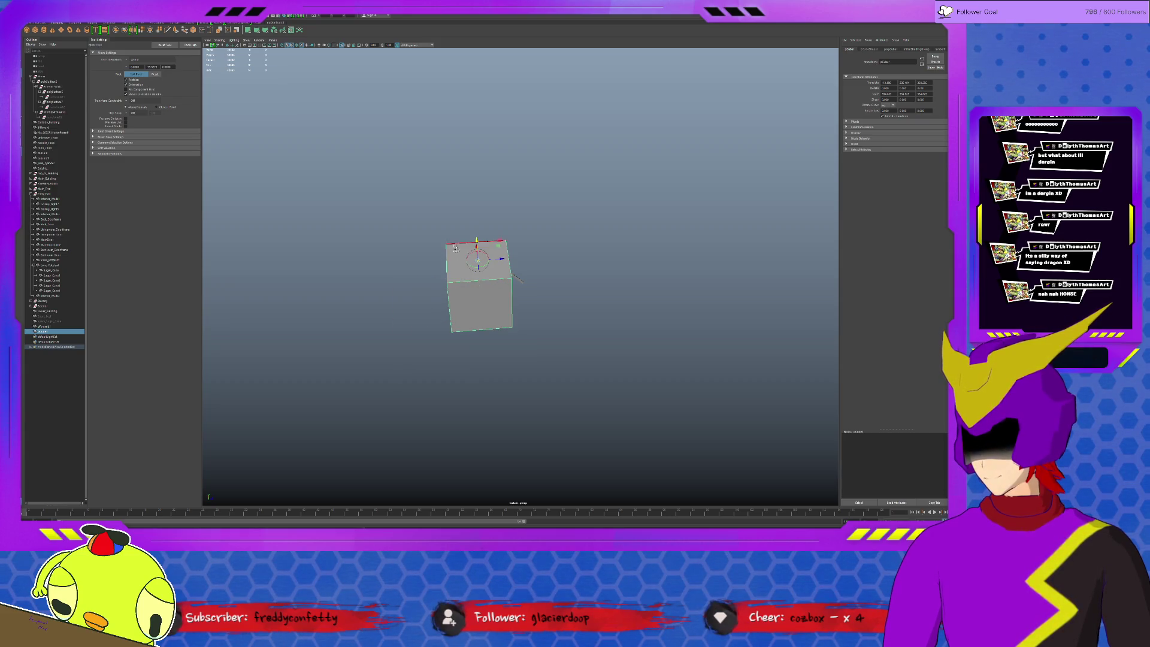
mouse_move(476, 264)
mouse_down()
mouse_move(476, 288)
mouse_move(450, 300)
mouse_move(518, 274)
mouse_up()
scroll(476, 288, up, 5)
- Select tripod and cube and apply a boolean Difference, undoing an empty intersection first
click(463, 258)
click(460, 352)
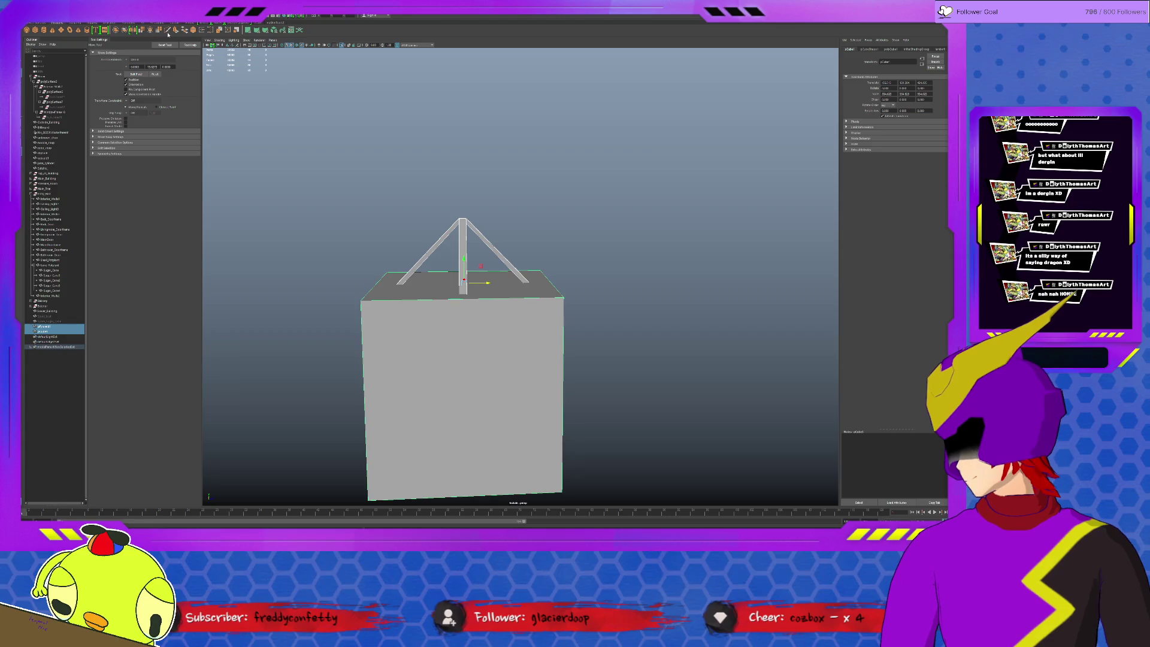
key(g)
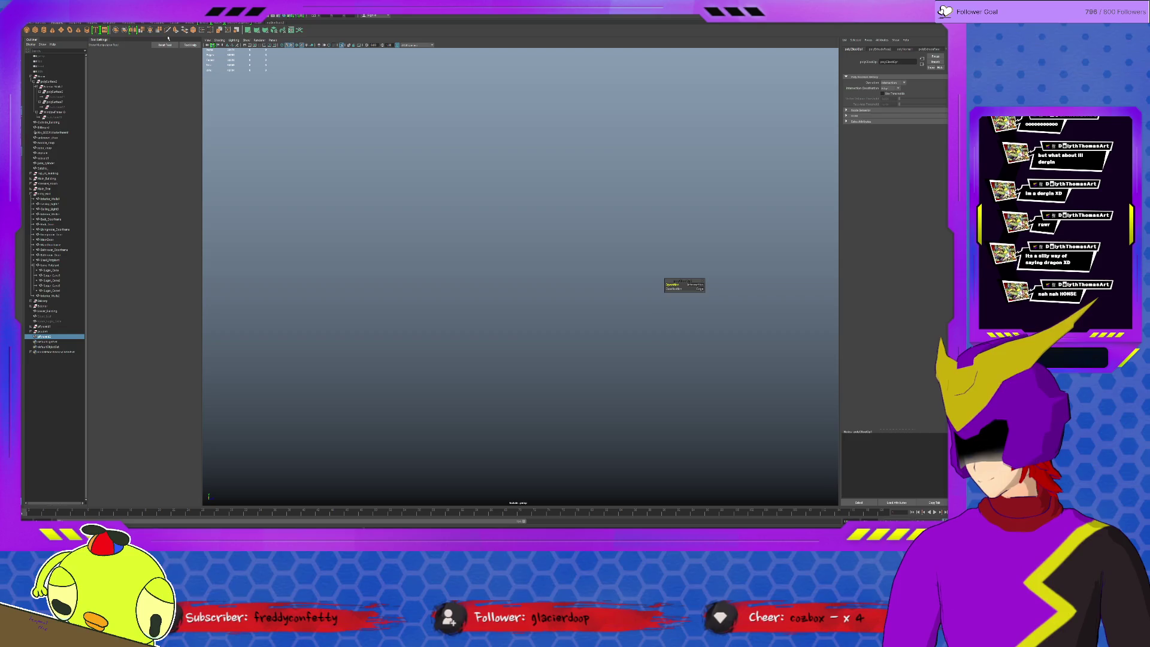
key(ctrl+z)
key(ctrl+z)
mouse_move(494, 272)
alt+mouse_down()
mouse_move(476, 279)
mouse_move(479, 251)
mouse_move(422, 281)
mouse_move(628, 225)
mouse_move(550, 297)
alt+mouse_up()
key(g)
- Isolate the tripod legs and orbit around them, selecting individual leg pieces
key(q)
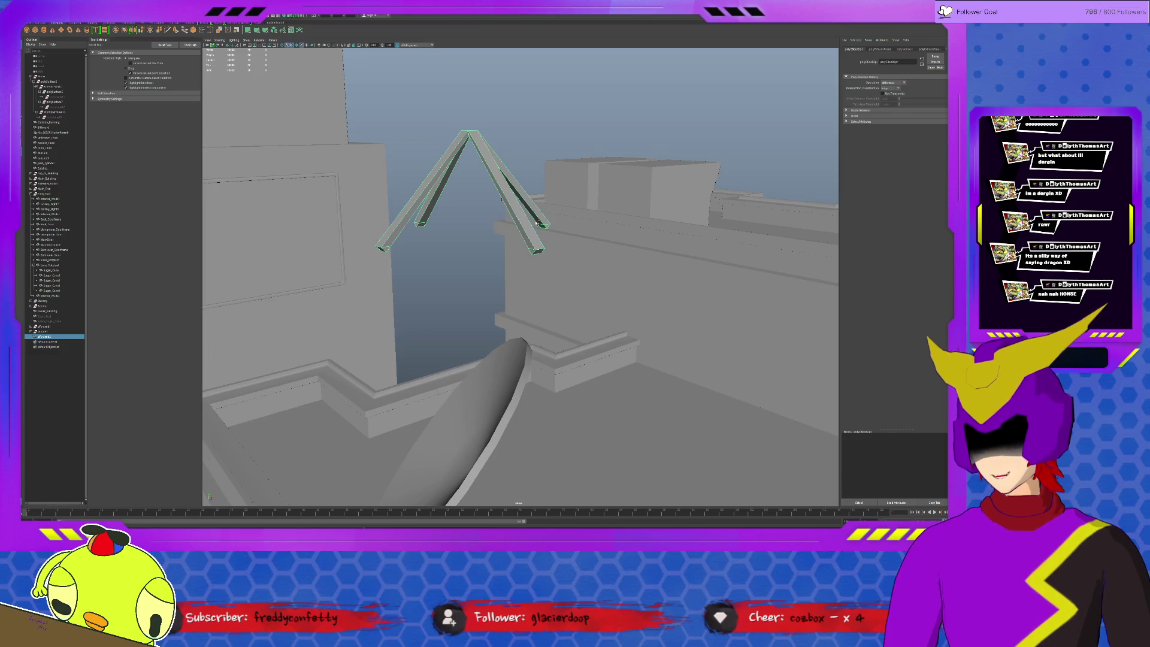
key(ctrl+1)
click(538, 259)
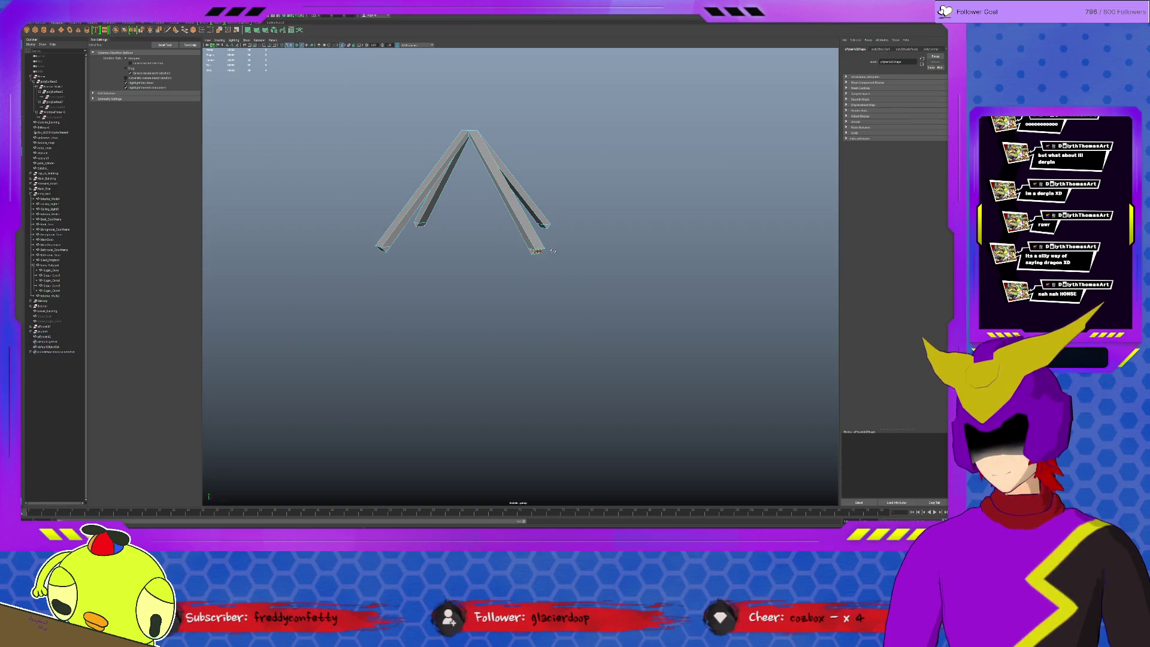
alt+drag(537, 259, 431, 234)
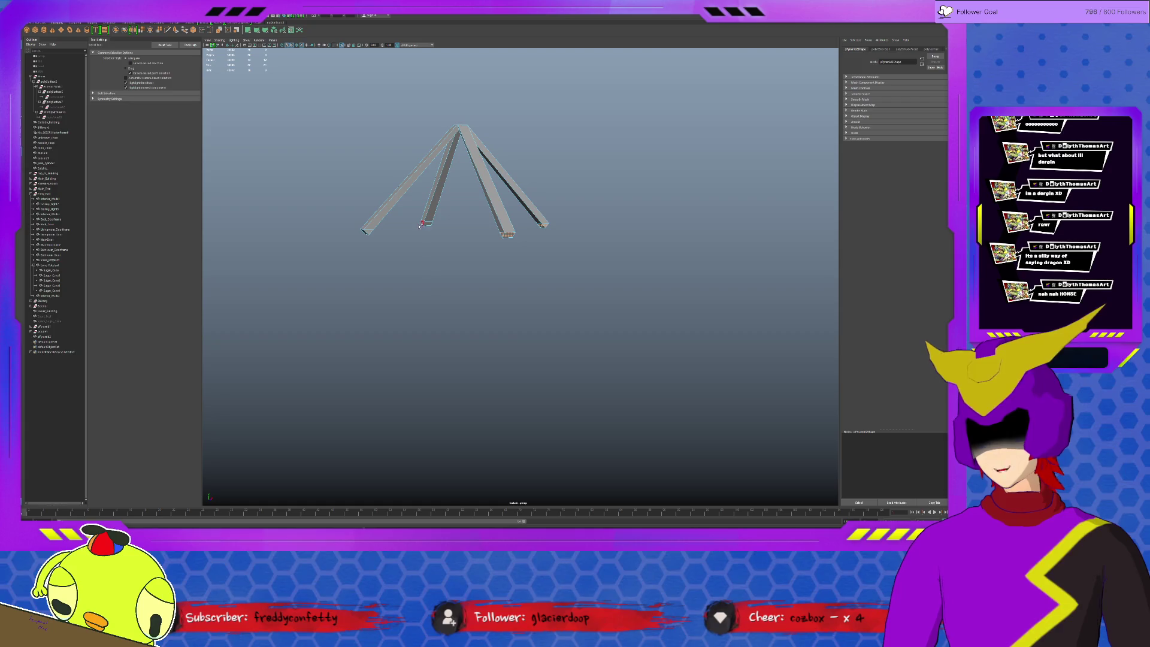
click(373, 239)
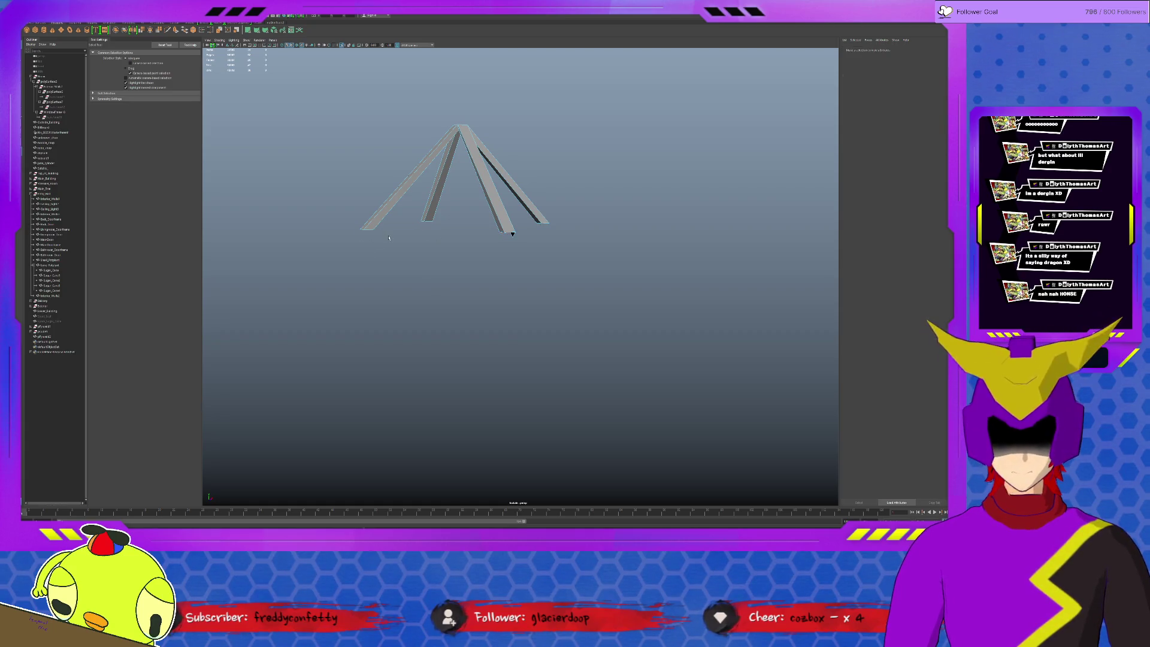
scroll(419, 233, up, 2)
click(510, 222)
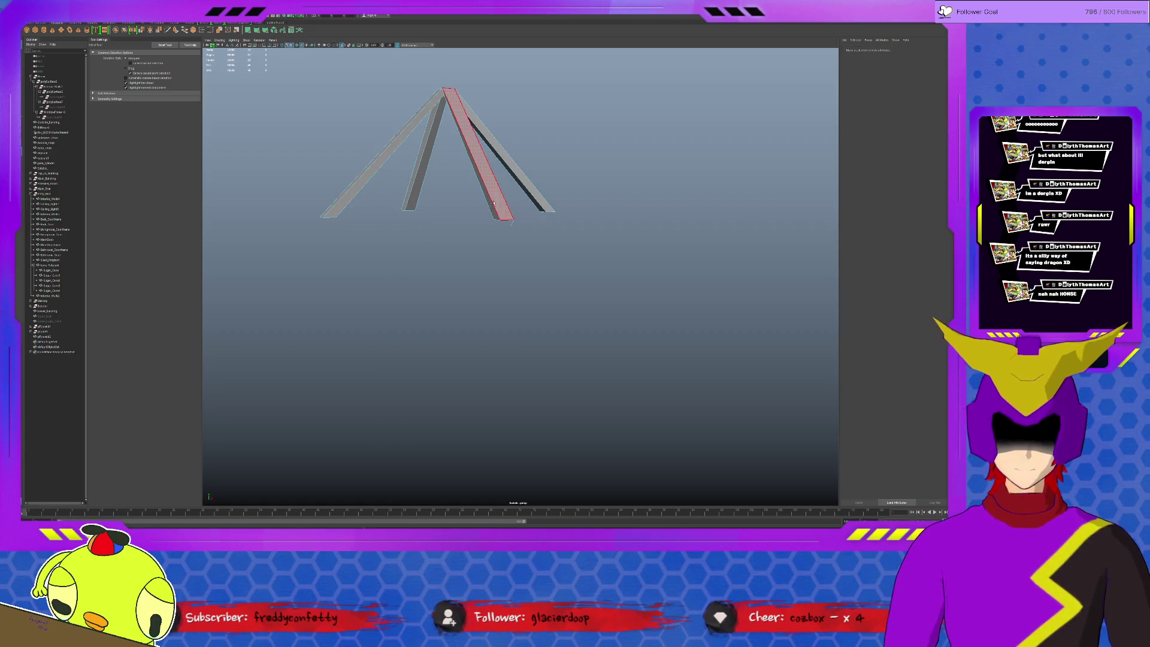
click(519, 233)
- Frame the edge at a beam's end and check the beam mesh up close
alt+drag(519, 232, 494, 198)
scroll(518, 264, up, 3)
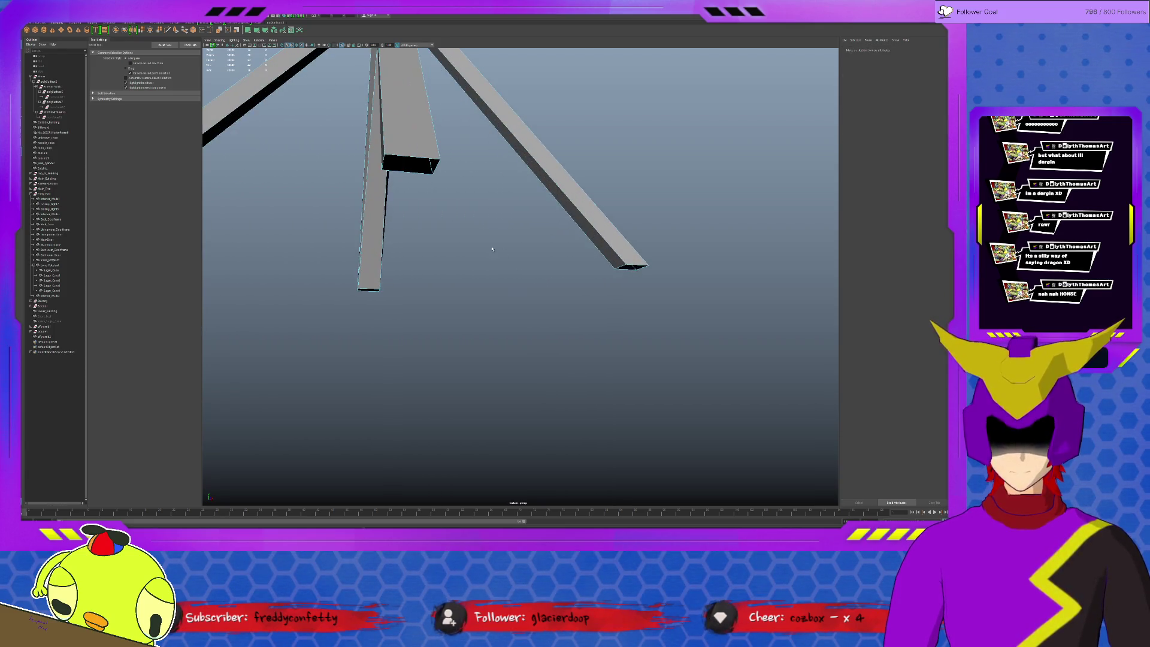
click(415, 153)
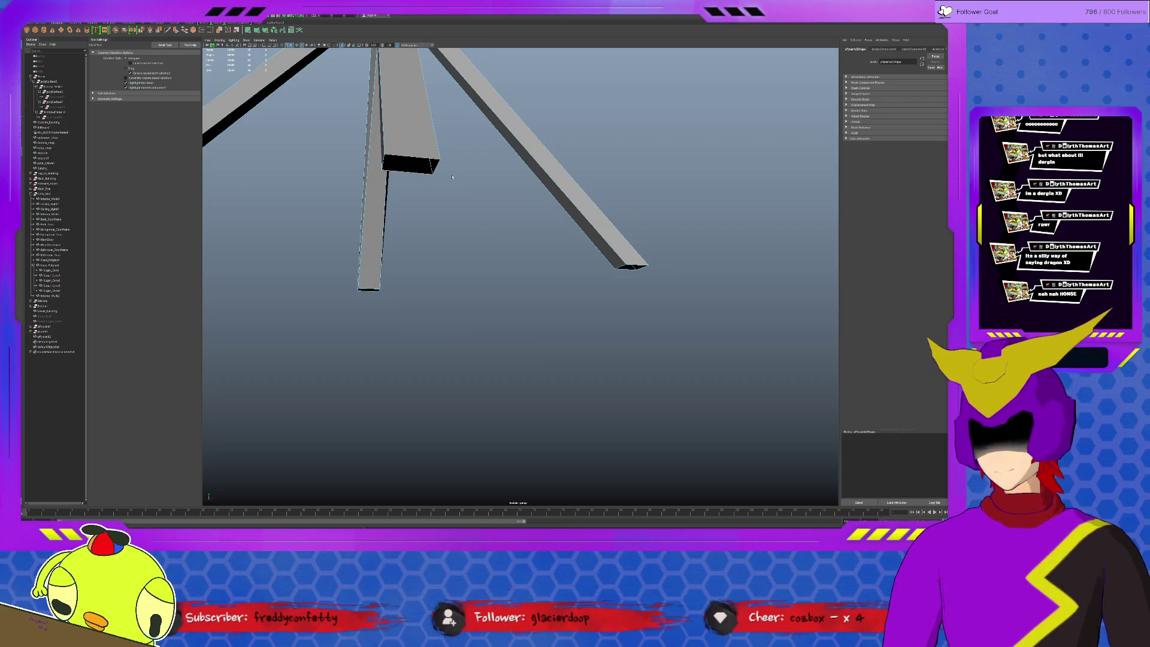
alt+drag(452, 177, 557, 190)
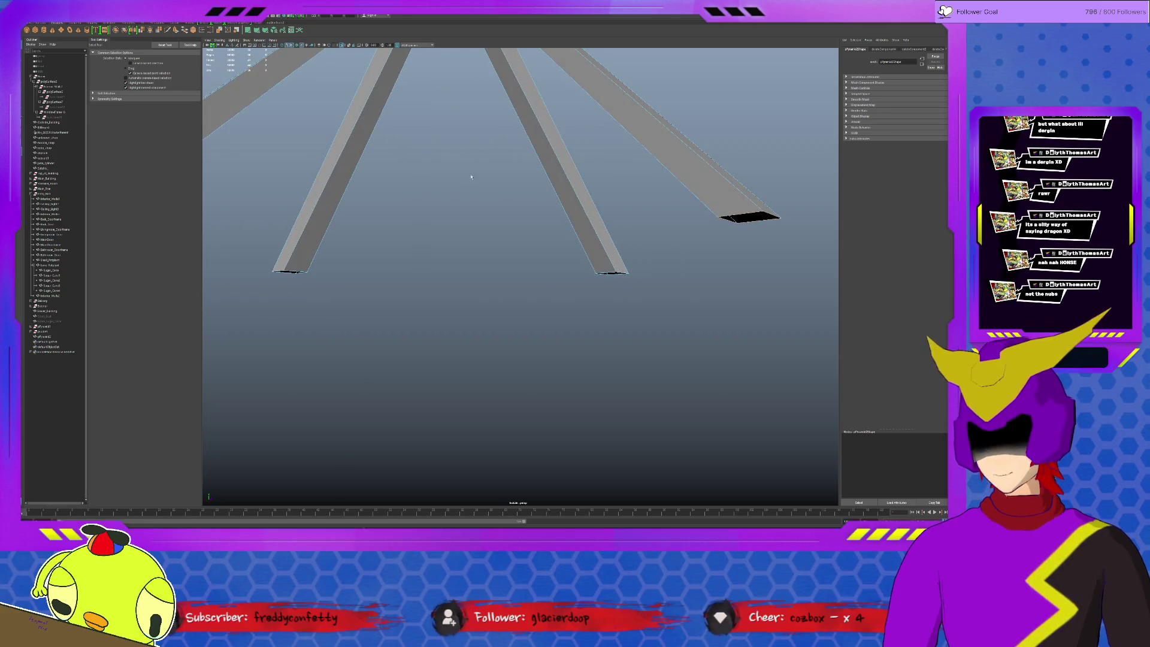
key(f)
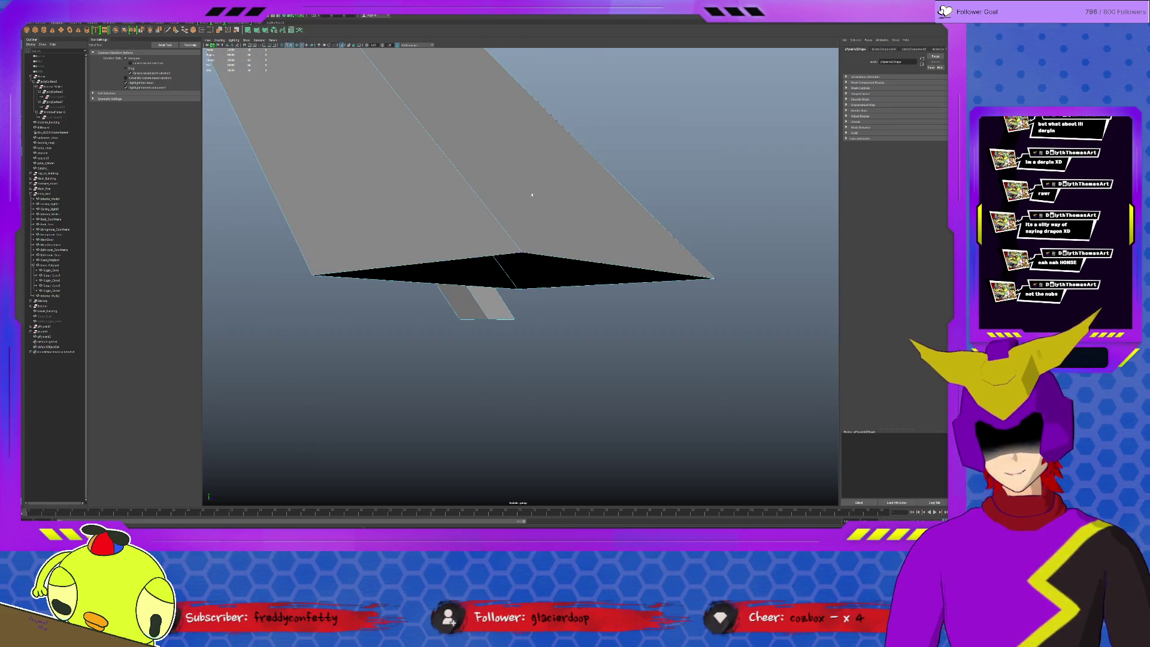
click(533, 207)
alt+drag(561, 222, 578, 222)
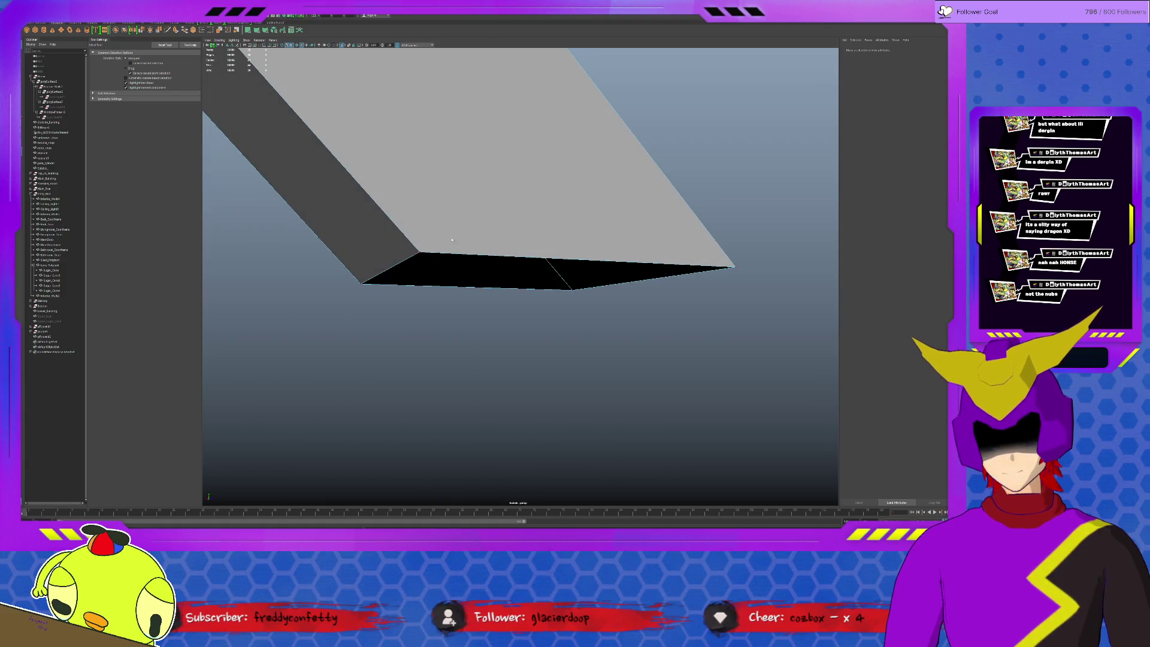
click(404, 275)
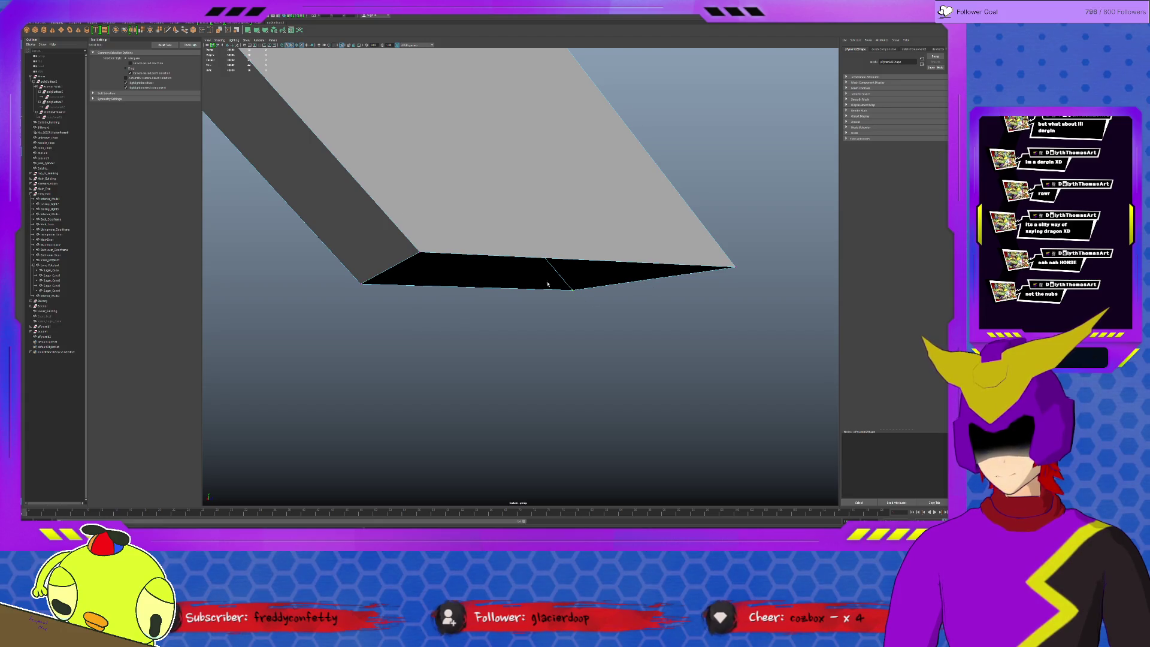
- Orbit back out to the whole tripod, reselect its beams and turn Isolate Select off
click(177, 23)
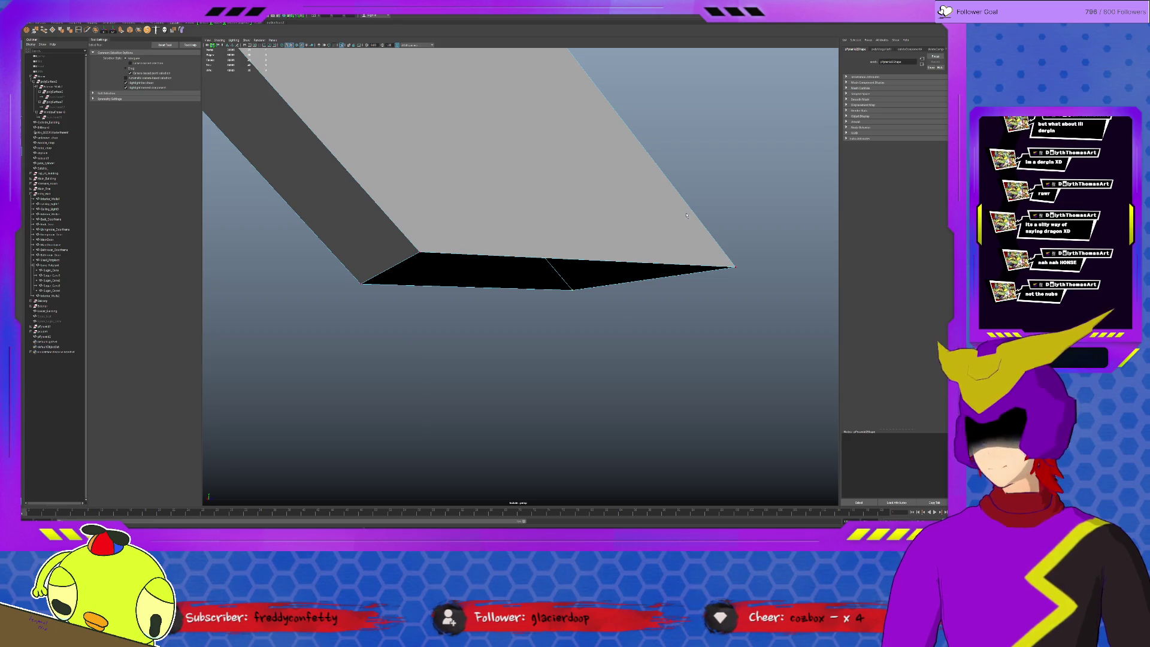
mouse_move(695, 327)
alt+mouse_down()
mouse_move(459, 300)
mouse_move(376, 319)
mouse_move(286, 247)
alt+mouse_up()
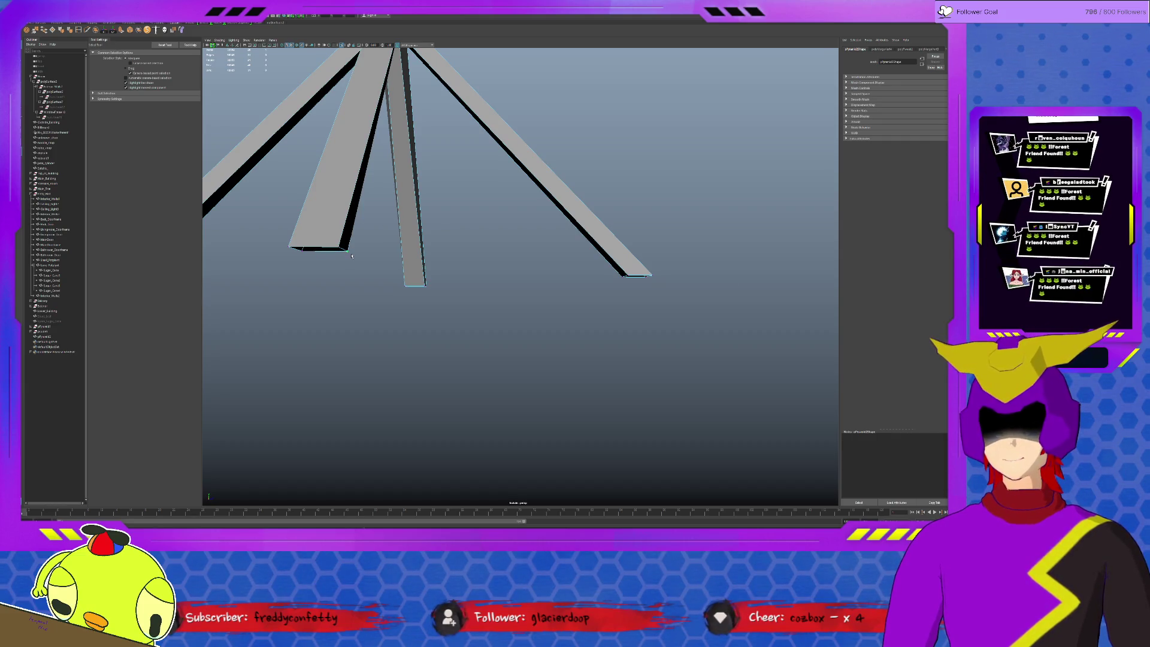
alt+drag(296, 261, 426, 246)
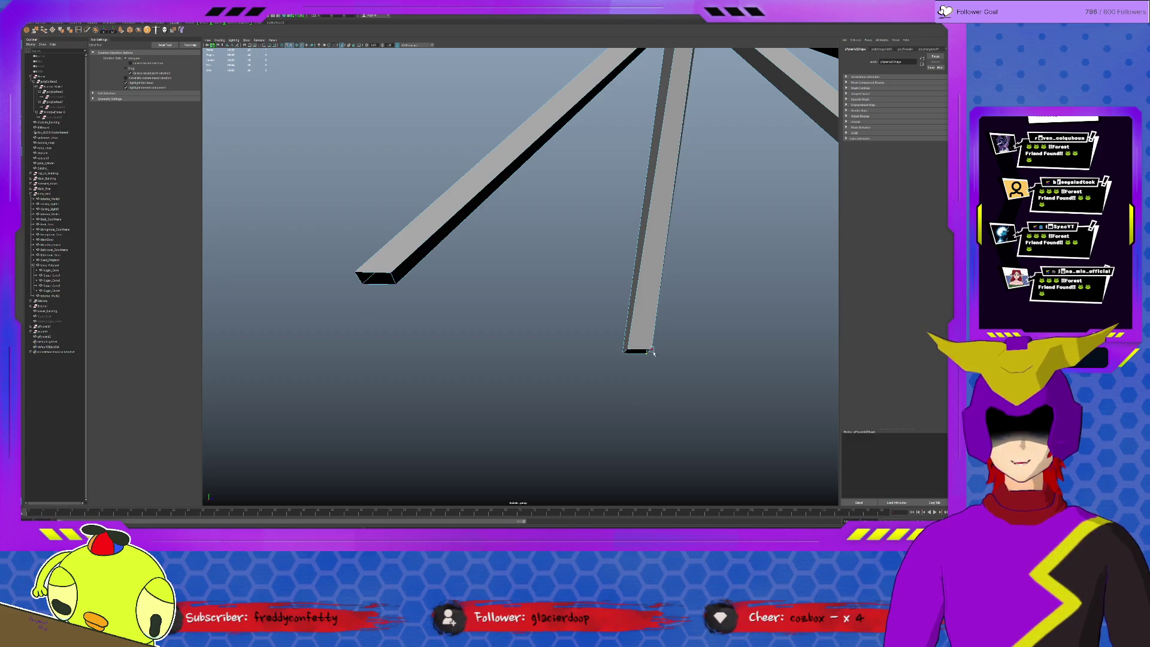
alt+drag(629, 352, 630, 285)
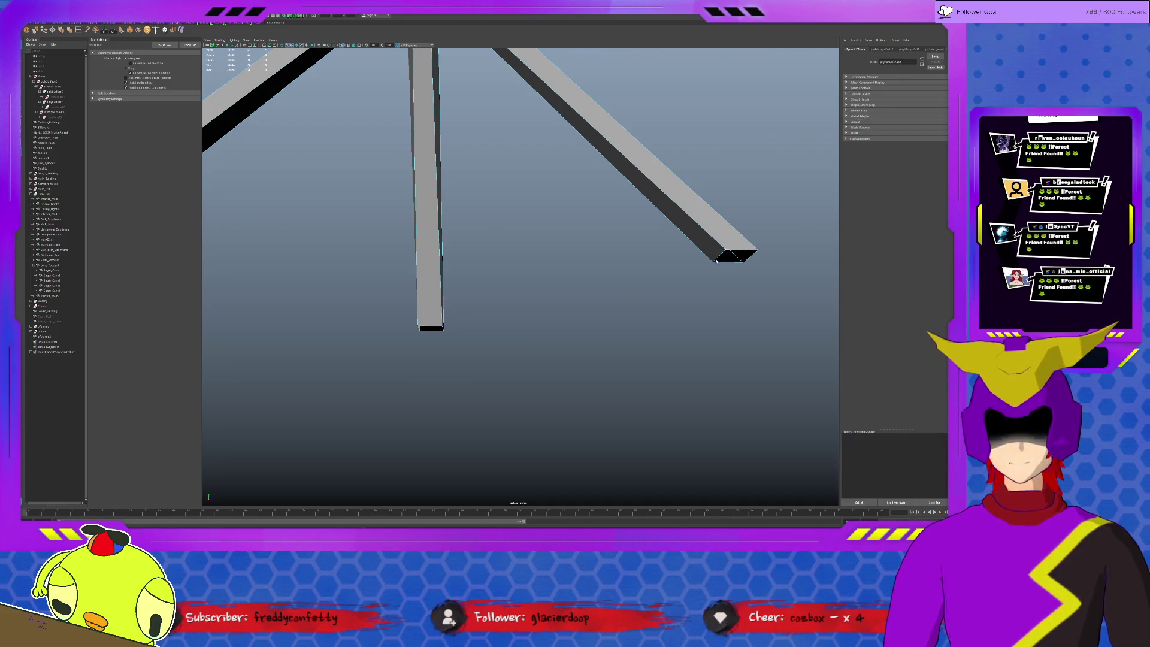
alt+right_drag(708, 281, 564, 238)
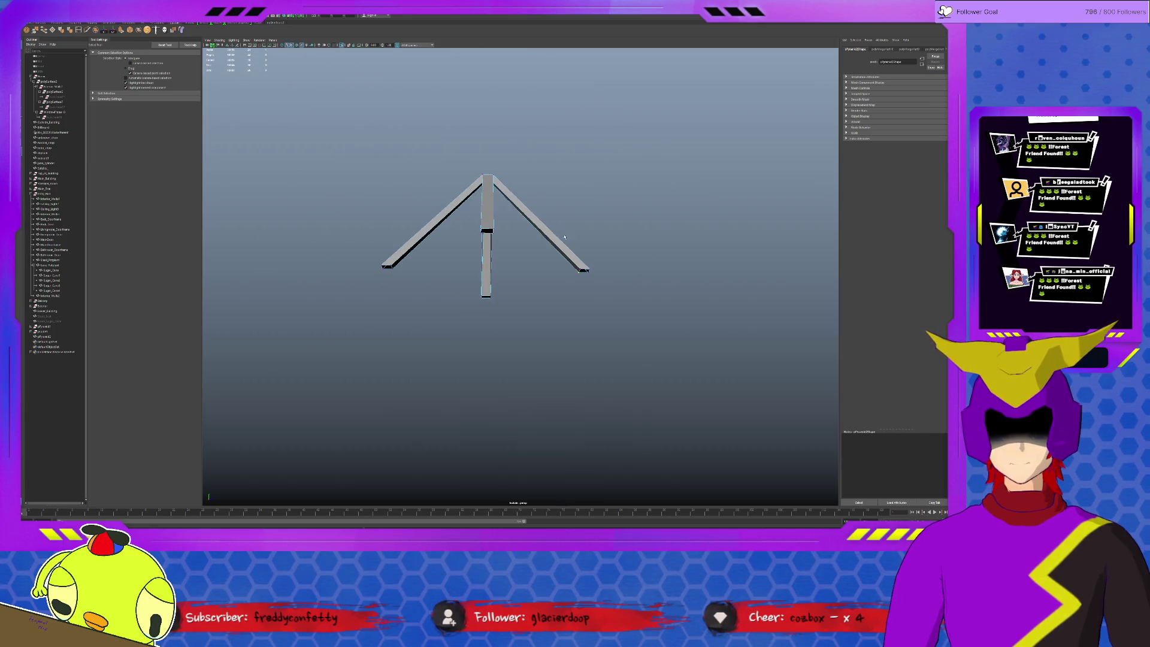
click(490, 204)
key(ctrl+1)
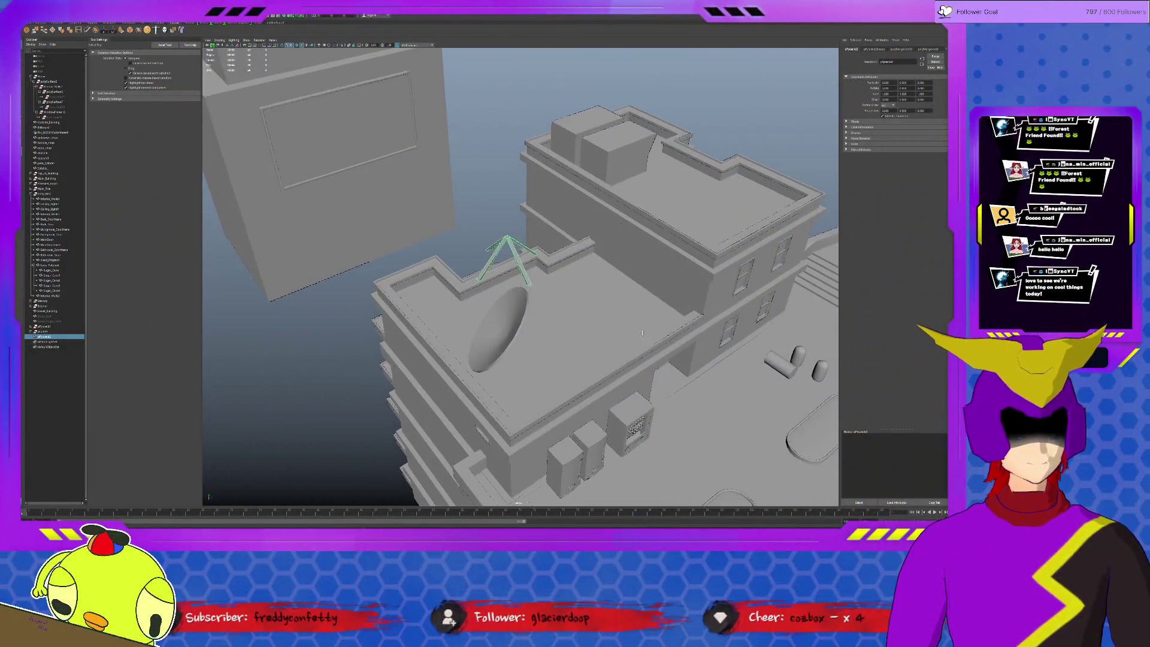
alt+drag(642, 333, 564, 259)
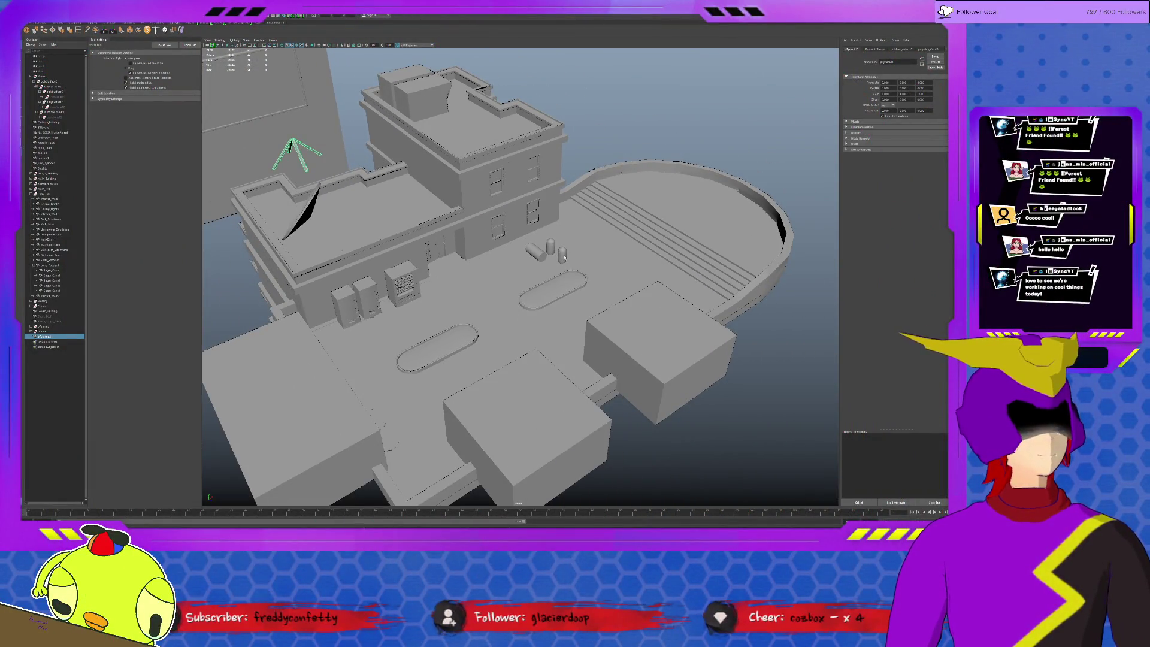
- Move in close along the building's side and ledges and select the Main_Building
mouse_move(399, 323)
alt+mouse_down()
mouse_move(594, 257)
mouse_move(656, 276)
alt+mouse_up()
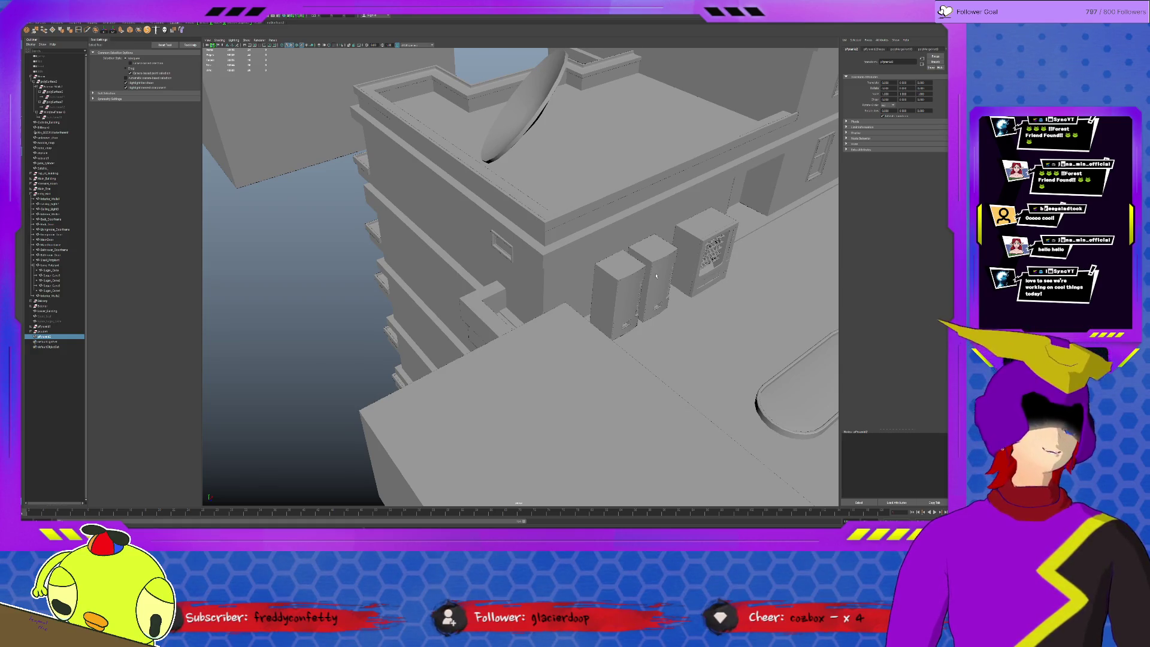
scroll(445, 310, up, 3)
mouse_move(445, 310)
alt+mouse_down()
mouse_move(579, 246)
mouse_move(539, 221)
alt+mouse_up()
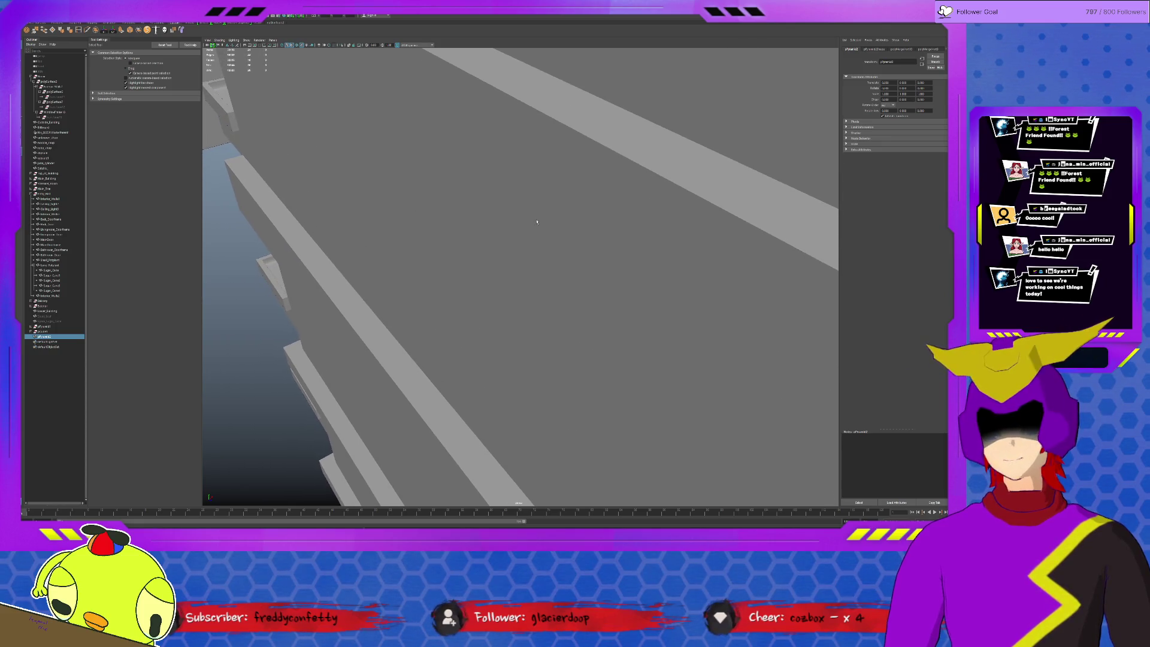
click(526, 220)
- Zoom into the bedroom interior, checking the picture frame on the left wall and the floor
scroll(528, 219, up, 3)
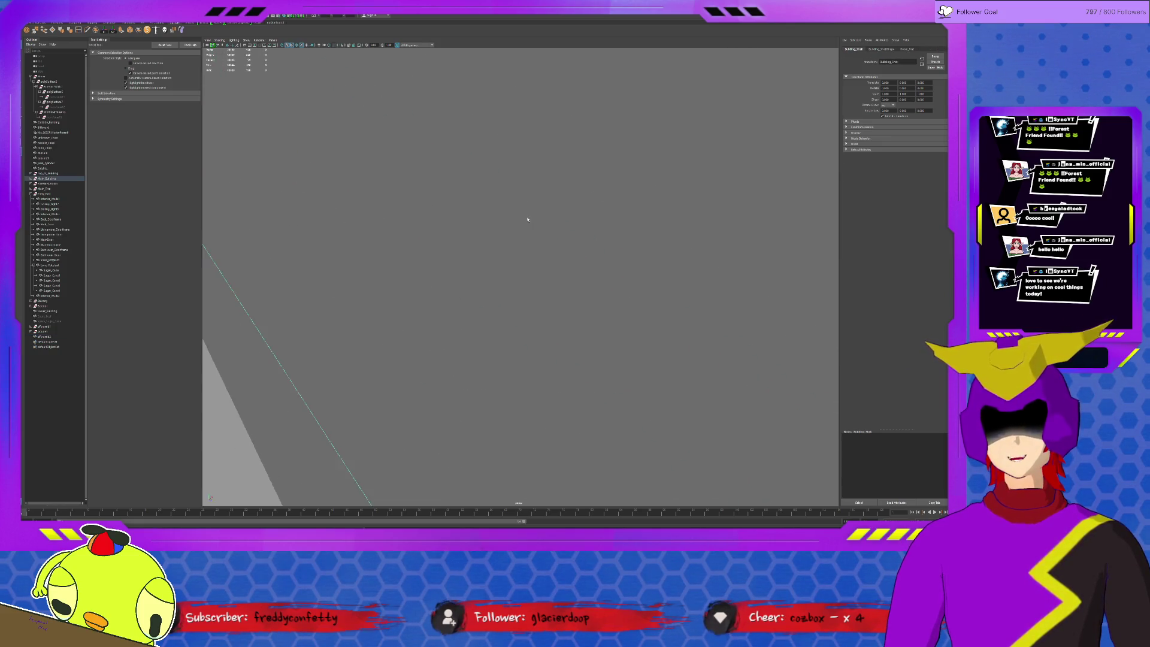
scroll(528, 219, up, 5)
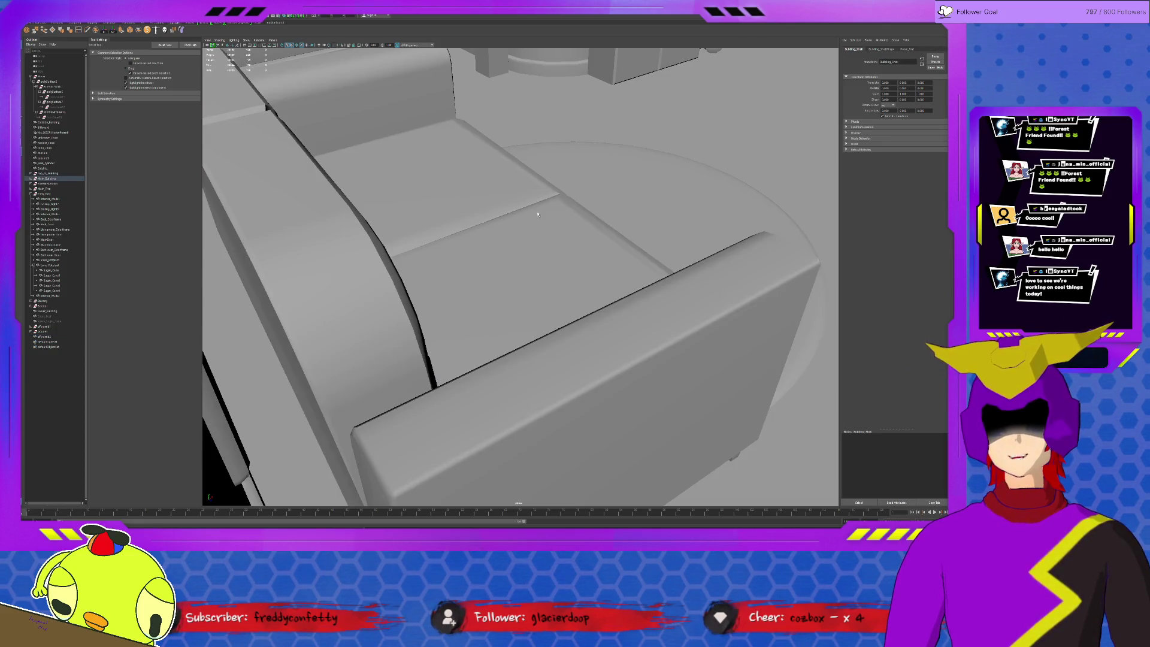
mouse_move(521, 245)
alt+mouse_down()
mouse_move(682, 314)
mouse_move(582, 311)
alt+mouse_up()
click(473, 228)
mouse_move(473, 227)
alt+mouse_down()
mouse_move(628, 304)
mouse_move(713, 260)
alt+mouse_up()
click(719, 258)
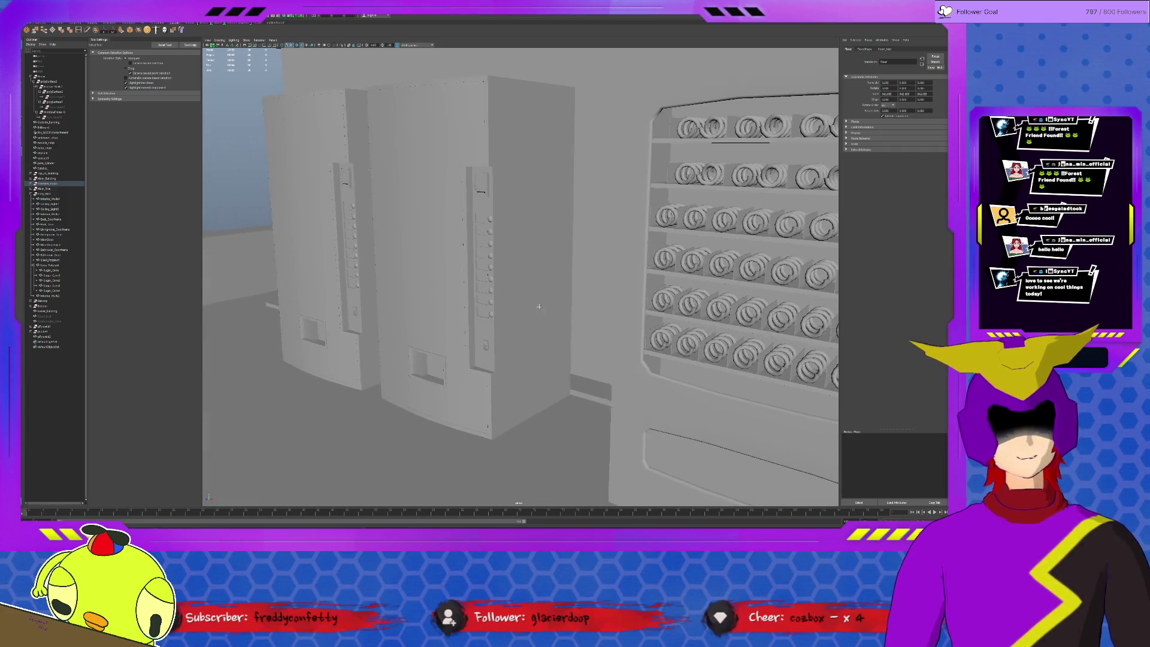
- Expand the Exterior group, select the middle drink vending machine and isolate it
click(493, 304)
click(539, 326)
click(48, 307)
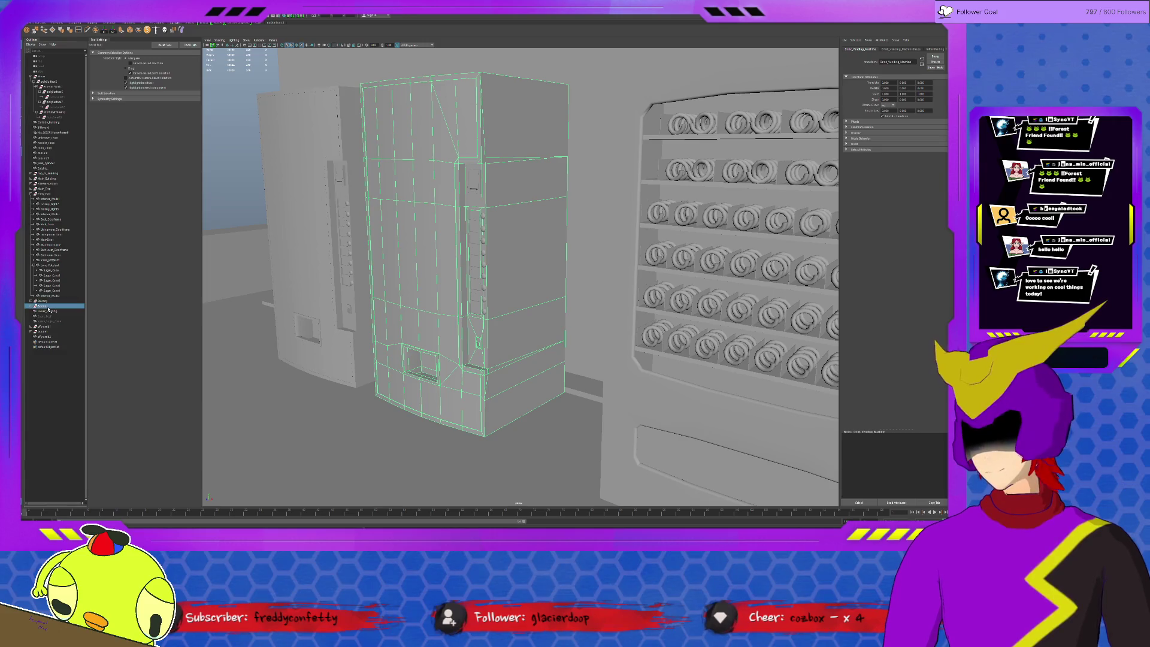
click(31, 307)
click(57, 352)
click(60, 356)
click(67, 361)
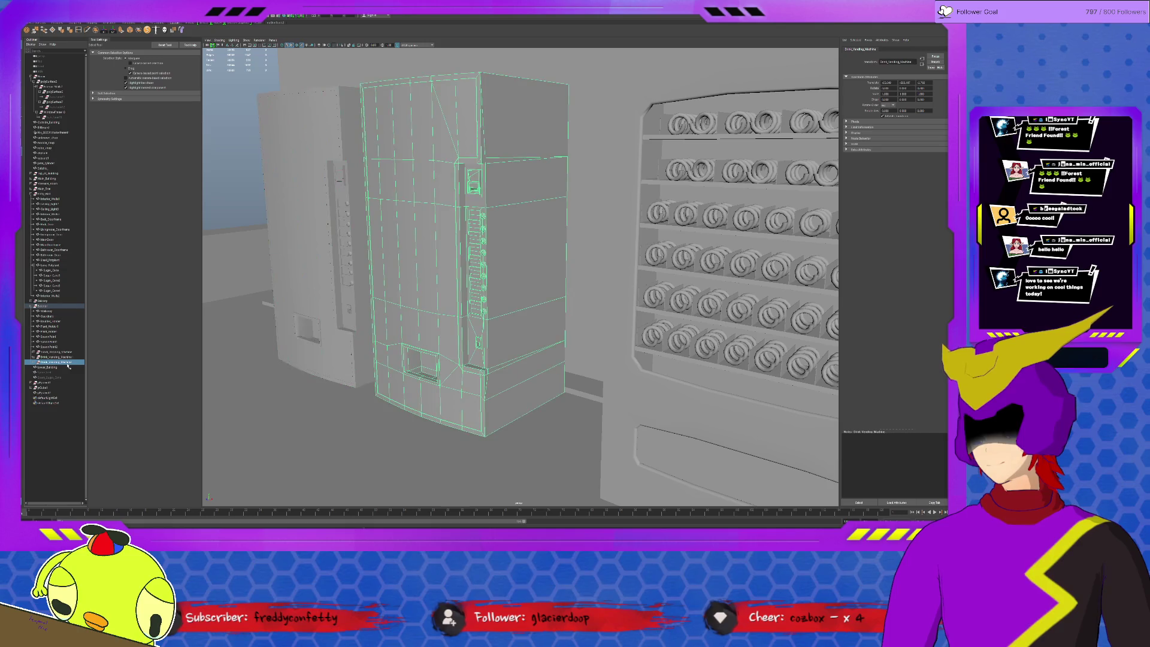
key(ctrl+1)
- Frame the drink machine's payment panel, then inspect its button column, side, coin slot and top
click(605, 269)
scroll(580, 307, up, 5)
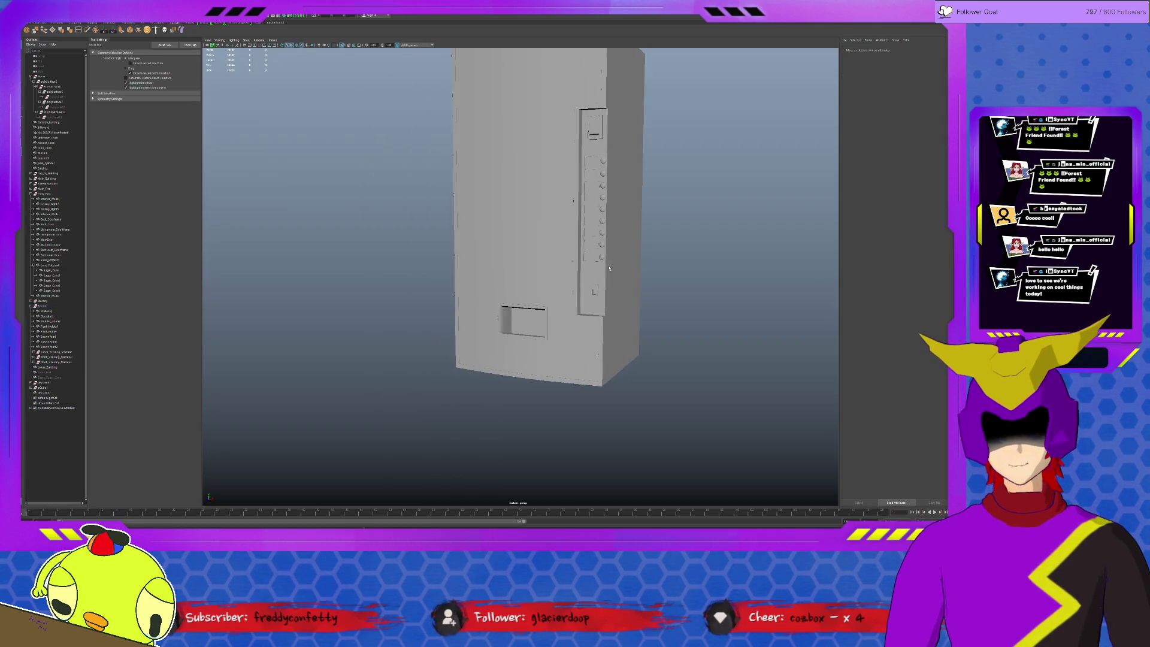
click(543, 128)
key(f)
mouse_move(557, 239)
alt+mouse_down()
mouse_move(628, 276)
mouse_move(682, 329)
alt+mouse_up()
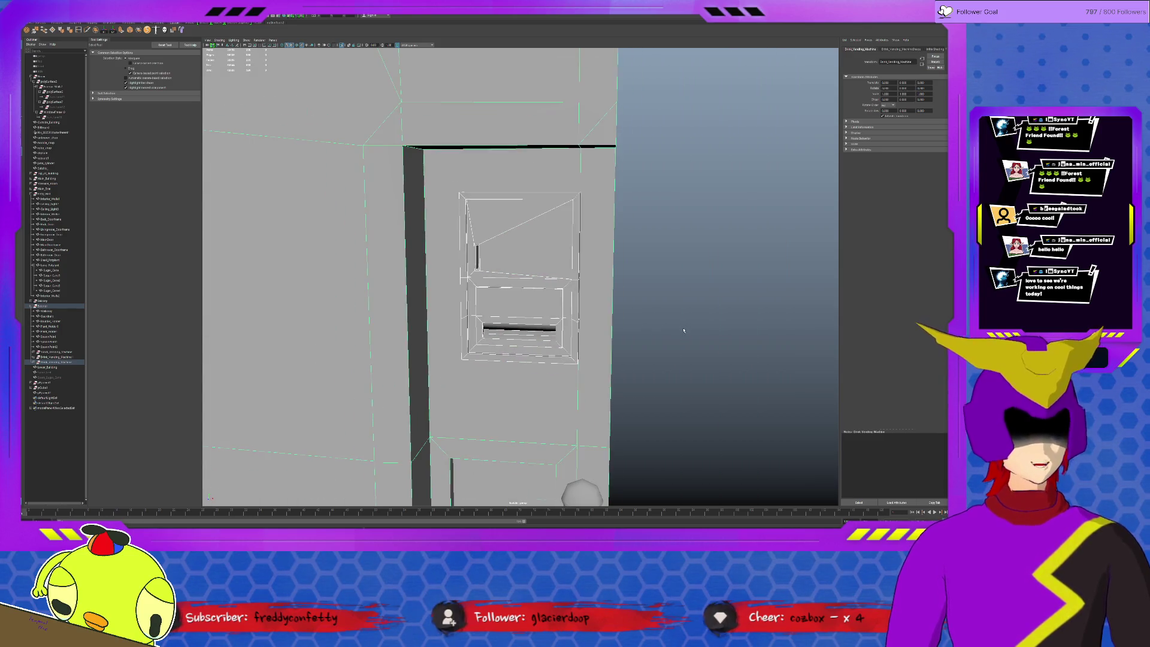
click(683, 328)
alt+middle_drag(516, 399, 557, 251)
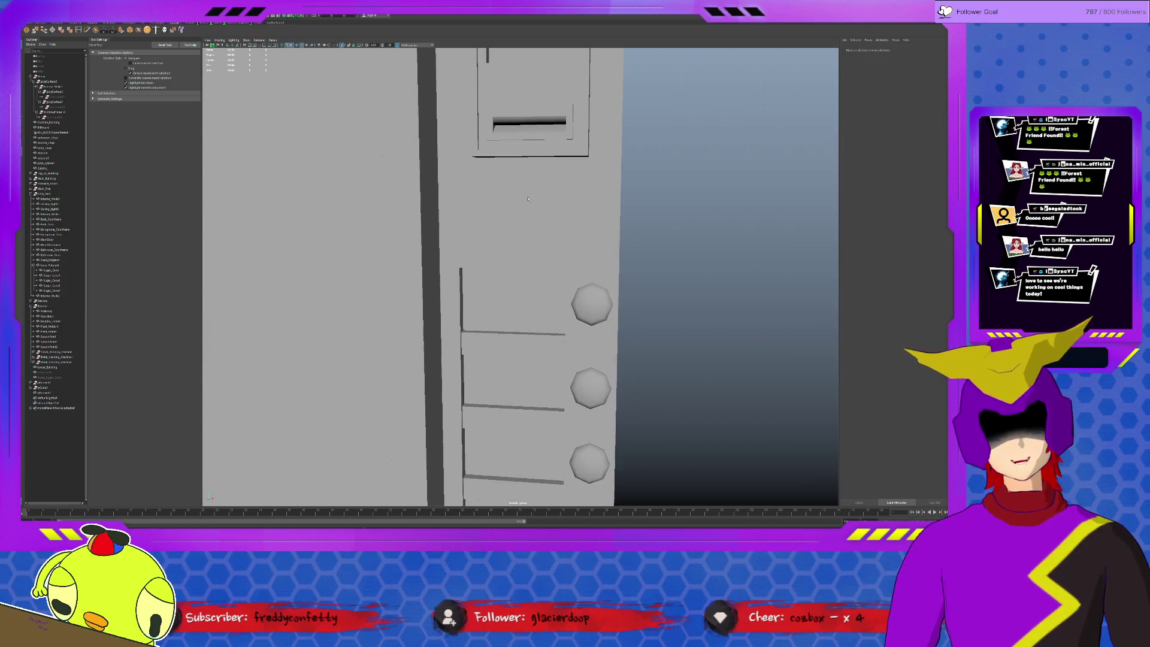
scroll(557, 252, down, 3)
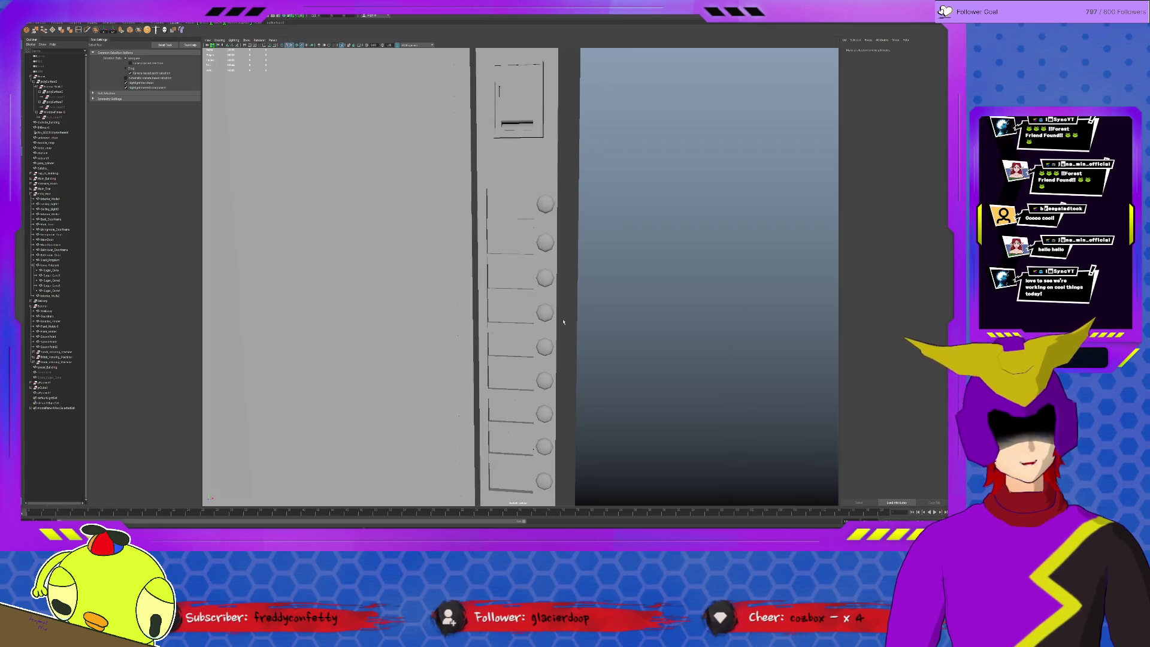
mouse_move(563, 321)
alt+mouse_down()
mouse_move(609, 367)
mouse_move(641, 315)
mouse_move(587, 371)
mouse_move(562, 273)
mouse_move(599, 286)
mouse_move(497, 312)
alt+mouse_up()
click(542, 275)
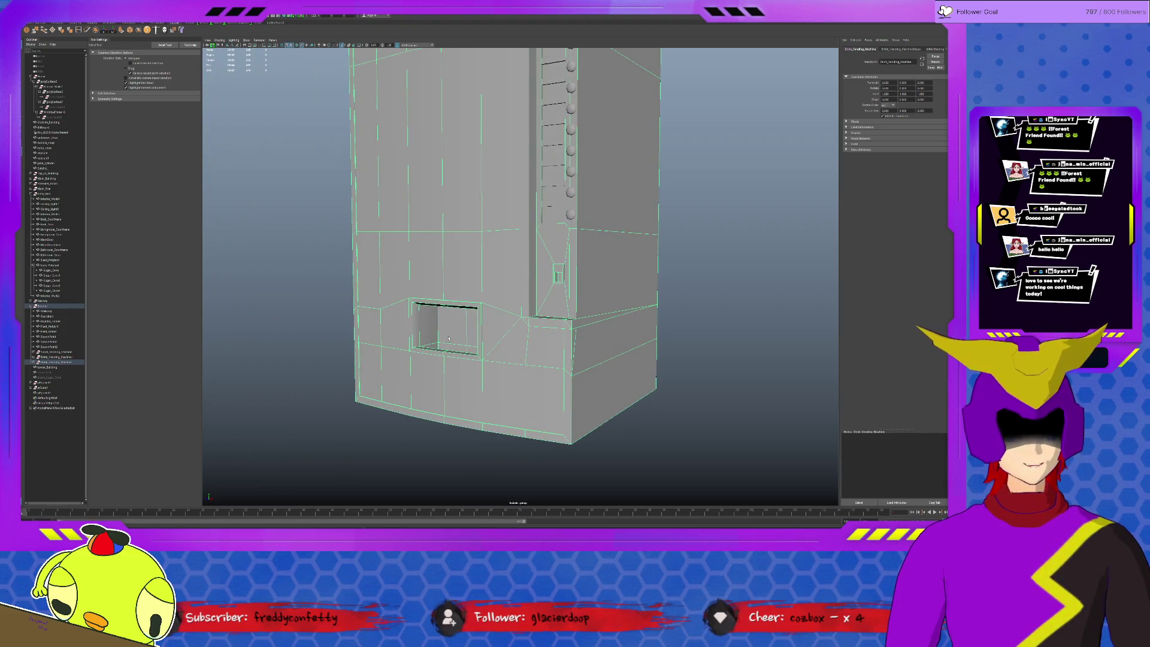
scroll(449, 338, down, 3)
alt+middle_drag(536, 295, 479, 345)
- Select and isolate the snack vending machine, orbiting to a frontal view
alt+middle_drag(626, 303, 82, 361)
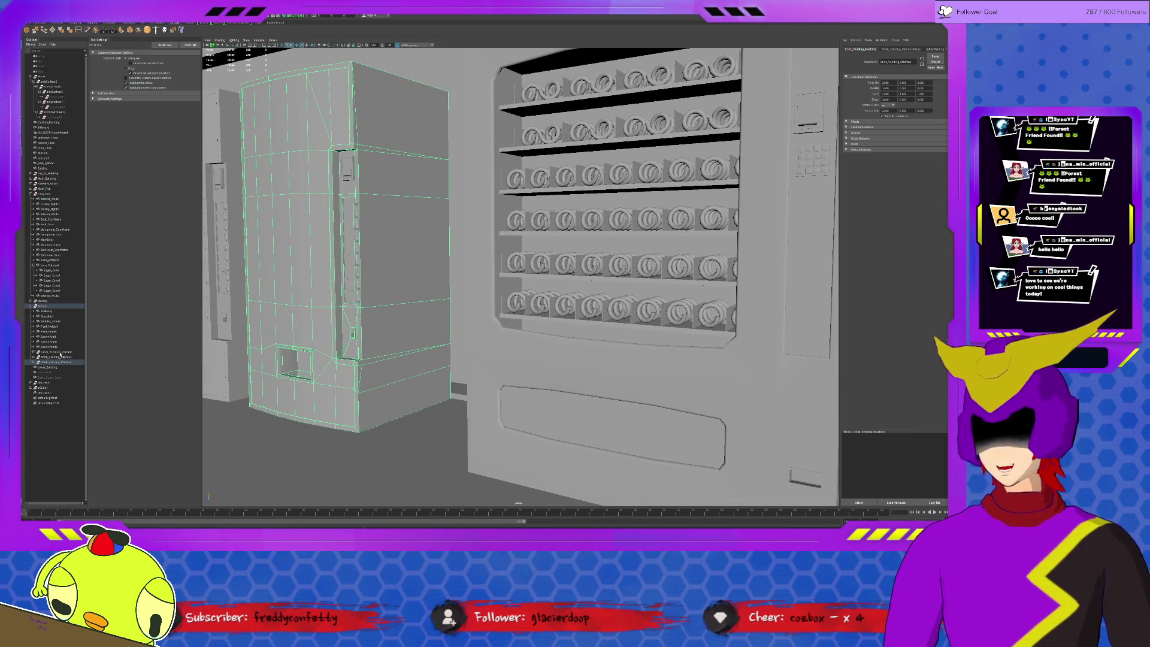
click(61, 353)
key(ctrl+1)
click(359, 335)
mouse_move(491, 336)
alt+mouse_down()
mouse_move(572, 324)
mouse_move(529, 373)
alt+mouse_up()
mouse_move(581, 254)
alt+mouse_down()
mouse_move(648, 323)
mouse_move(604, 345)
alt+mouse_up()
scroll(605, 344, up, 5)
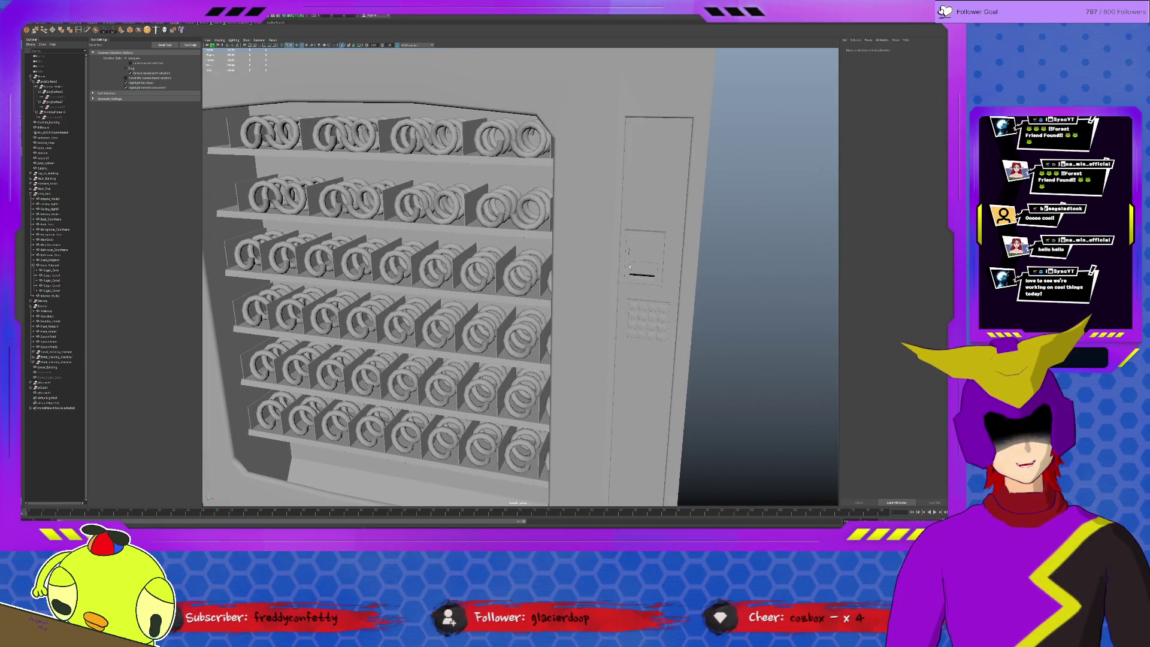
- Check the snack machine's coin-slot panel, then turn the view toward the doorway
click(629, 268)
mouse_move(628, 267)
alt+mouse_down()
mouse_move(552, 358)
mouse_move(518, 345)
alt+mouse_up()
scroll(598, 299, down, 3)
click(518, 345)
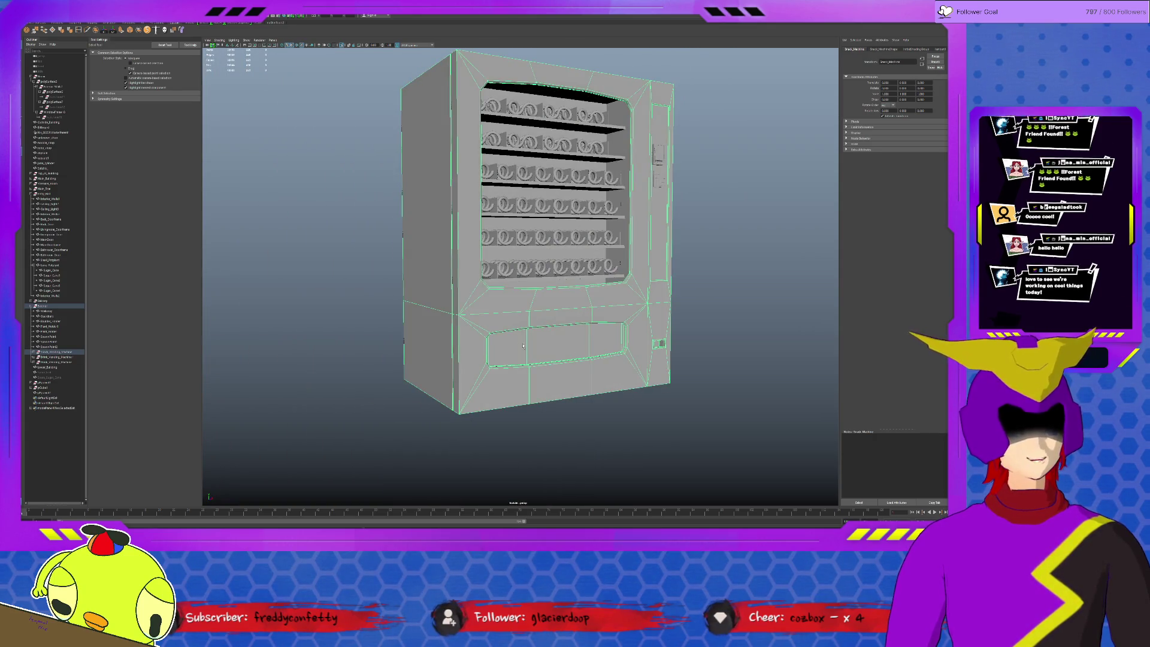
scroll(539, 380, up, 3)
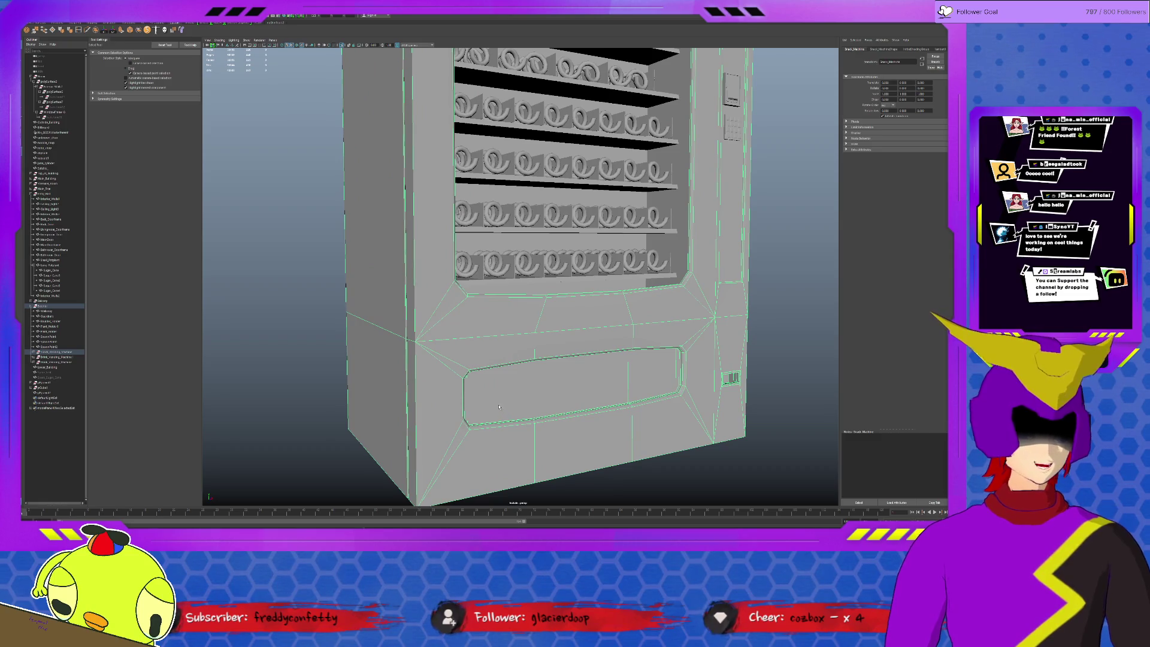
alt+drag(500, 407, 485, 389)
scroll(484, 388, down, 10)
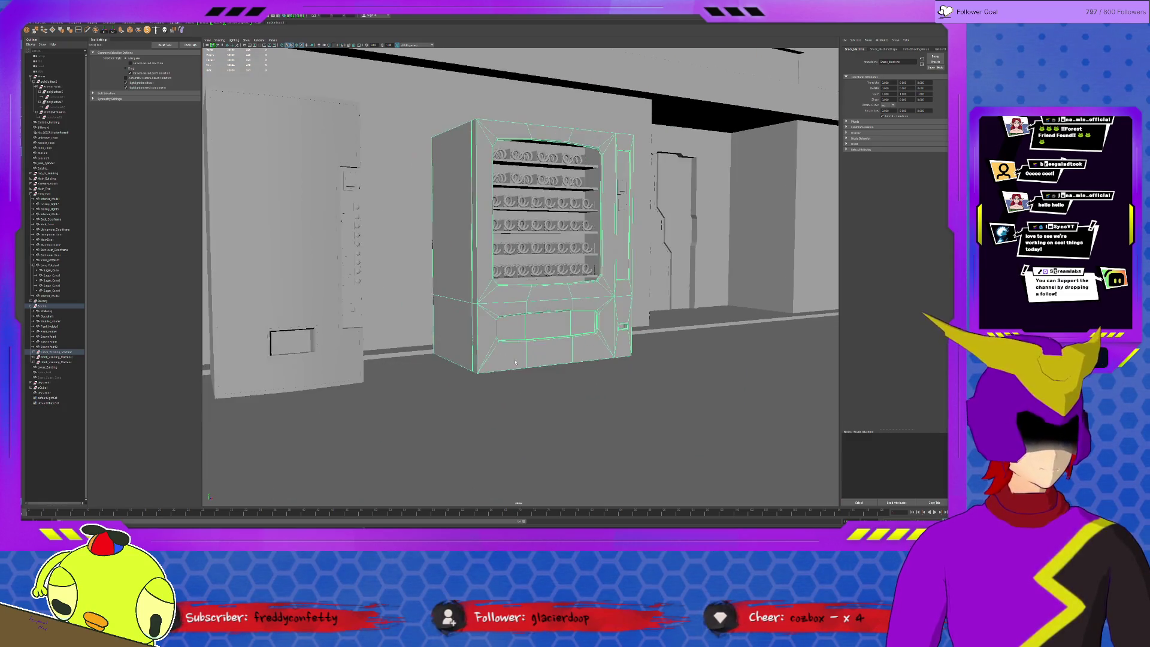
alt+drag(643, 315, 512, 211)
scroll(511, 211, up, 8)
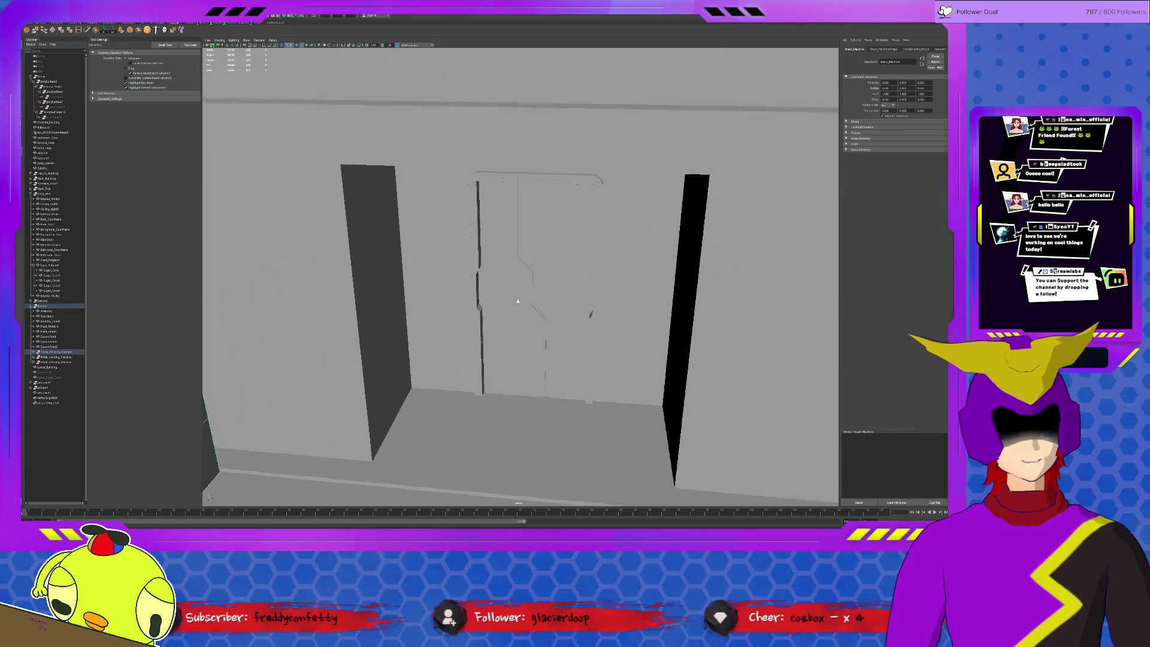
- Zoom in on the sugar cane planter, selecting a cane stalk and the wall behind it
scroll(511, 211, up, 10)
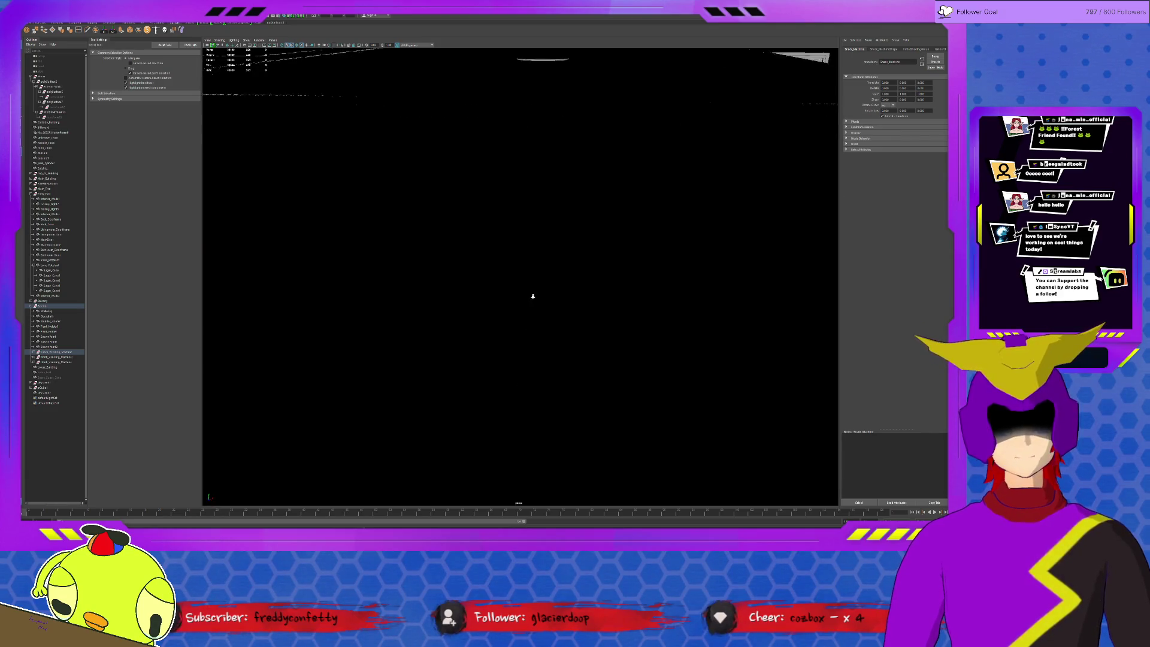
scroll(547, 324, up, 8)
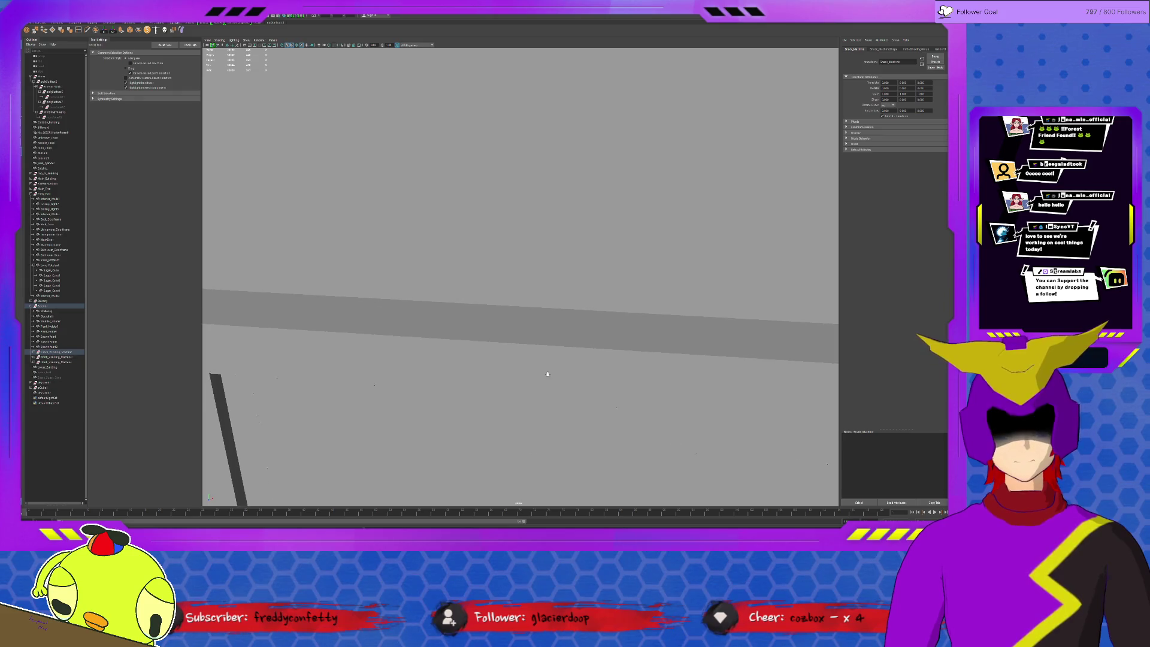
mouse_move(565, 286)
alt+mouse_down()
mouse_move(530, 325)
mouse_move(579, 405)
alt+mouse_up()
scroll(530, 325, up, 6)
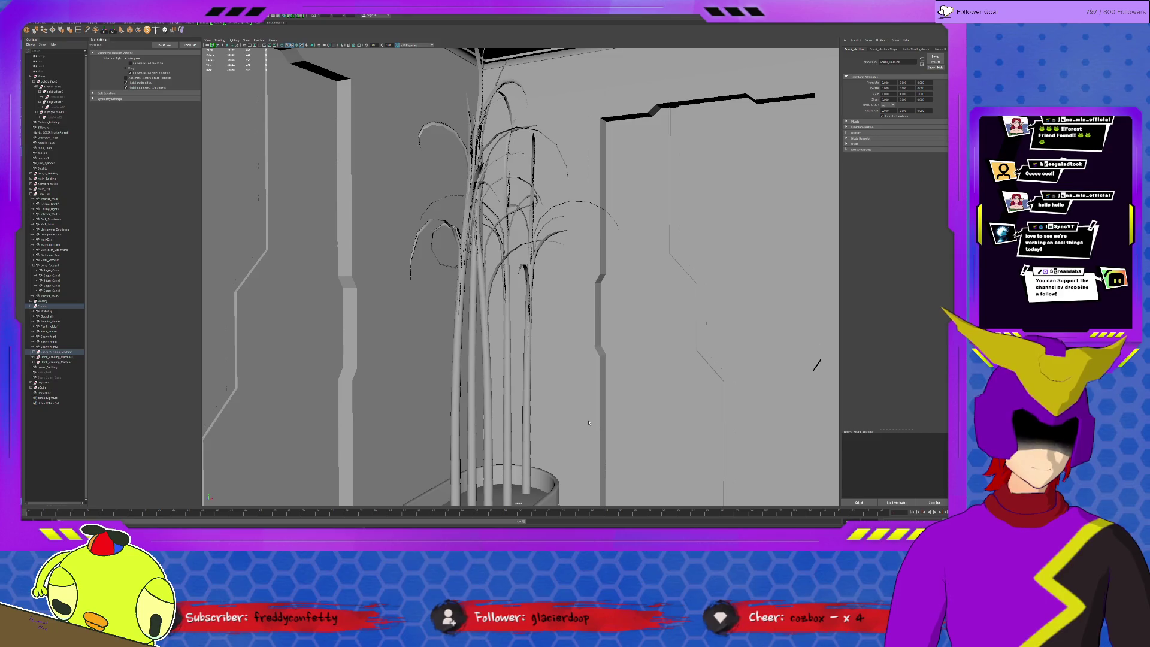
click(509, 415)
scroll(597, 376, up, 8)
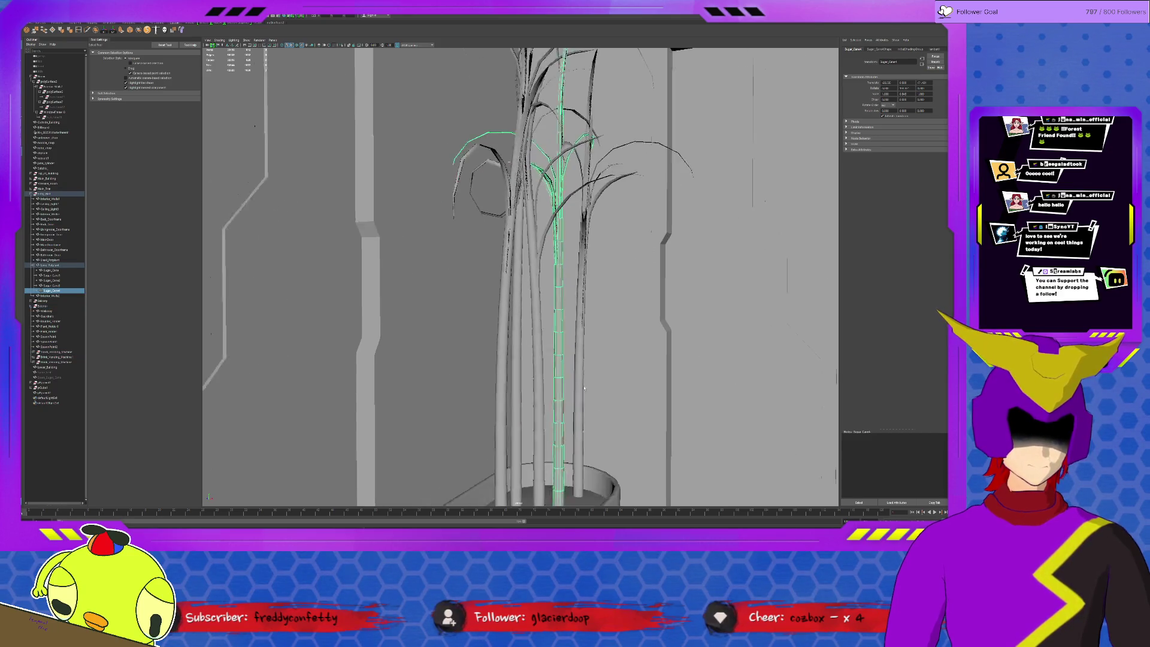
scroll(597, 376, down, 5)
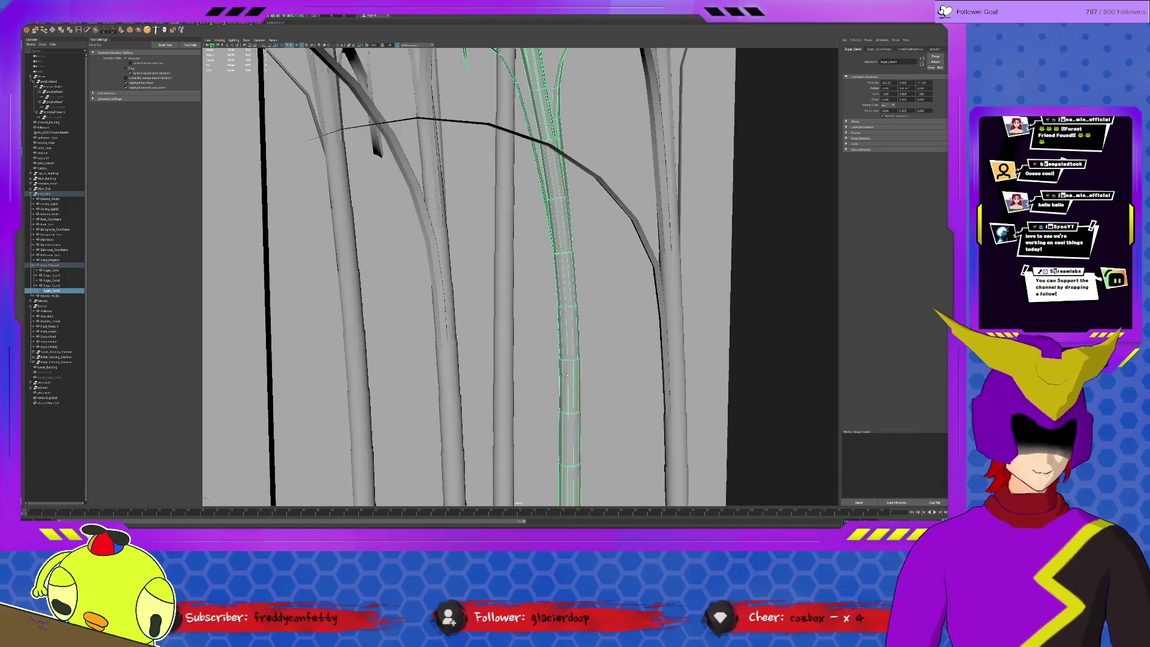
click(535, 374)
scroll(519, 398, up, 3)
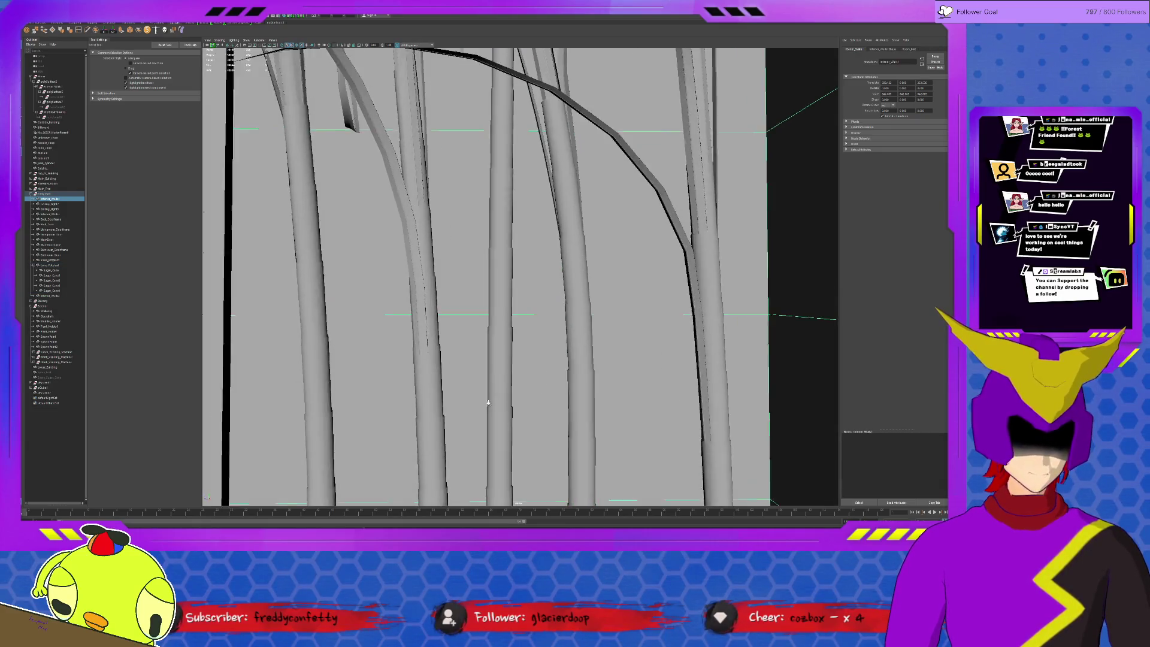
scroll(489, 402, down, 3)
scroll(489, 402, down, 5)
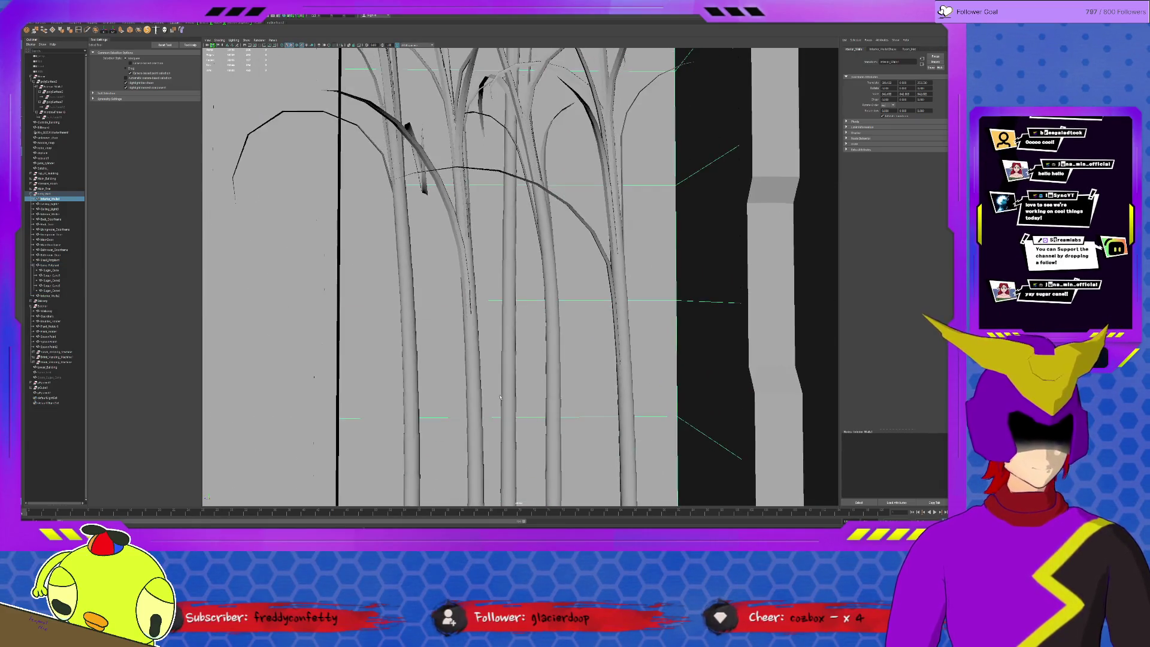
- Tumble around the cane and select the small pot plant, then pull out and select the rooftop tripod
alt+drag(489, 402, 534, 402)
mouse_move(656, 458)
alt+mouse_down()
mouse_move(576, 380)
mouse_move(578, 435)
alt+mouse_up()
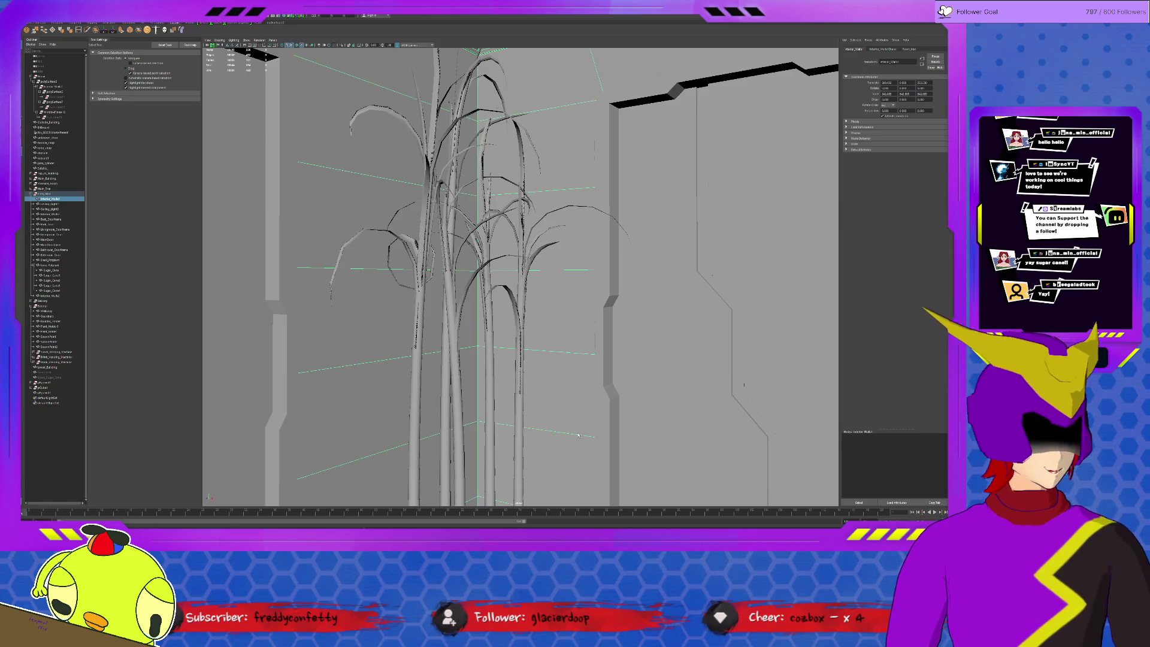
alt+drag(564, 423, 719, 439)
alt+drag(573, 339, 718, 371)
click(734, 414)
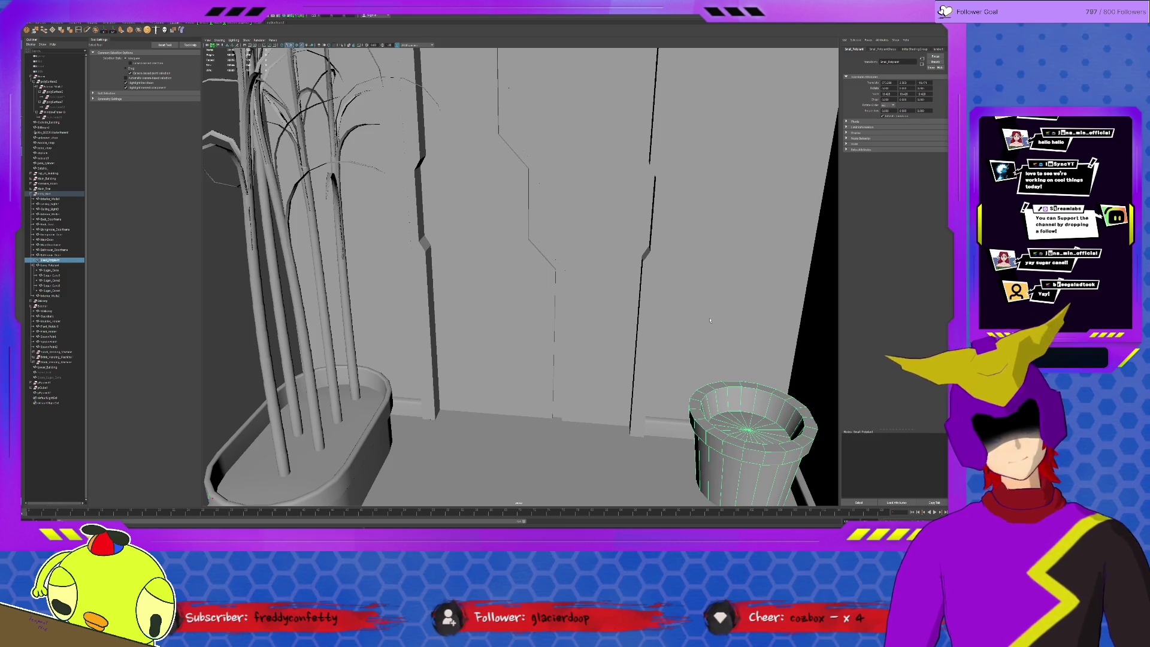
mouse_move(710, 319)
alt+right_down()
mouse_move(613, 336)
mouse_move(404, 265)
alt+right_up()
click(331, 117)
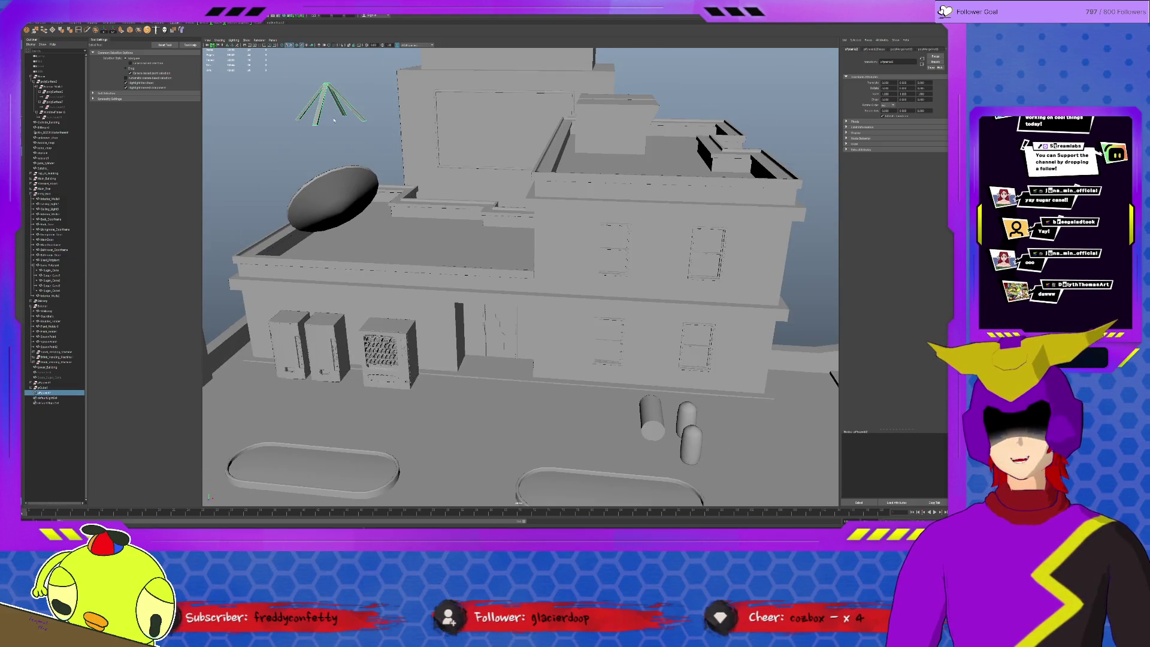
- Close the short leg's bottom border with Fill Hole, then select the vertex where the legs meet
key(w)
key(f)
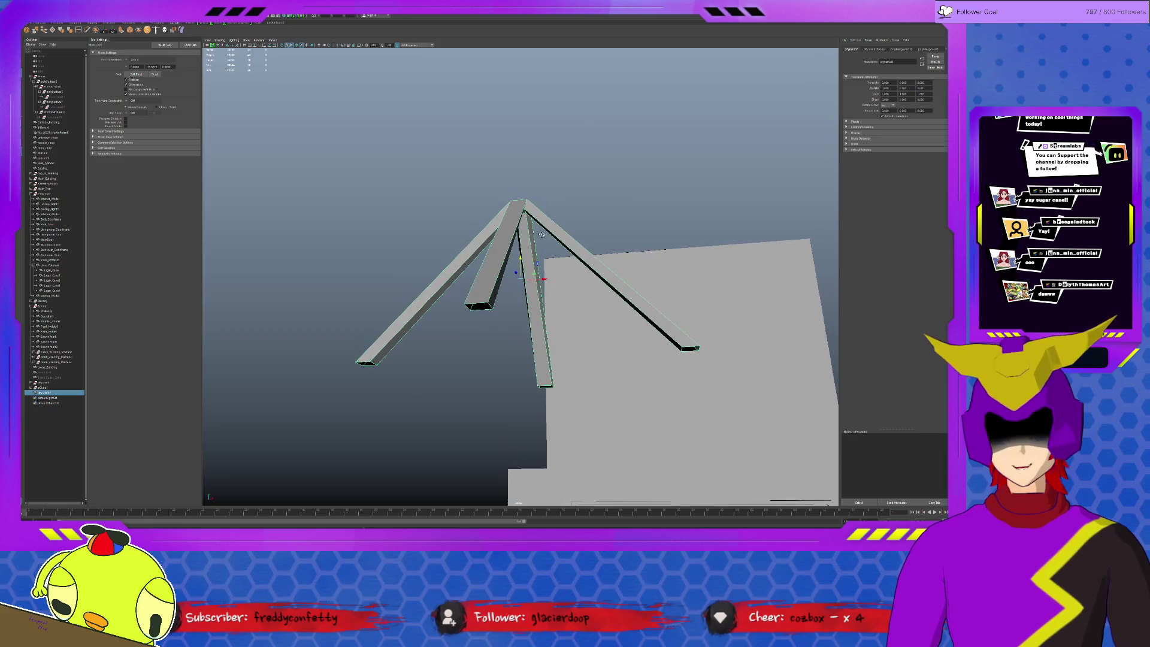
right_drag(504, 242, 473, 228)
drag(455, 293, 500, 315)
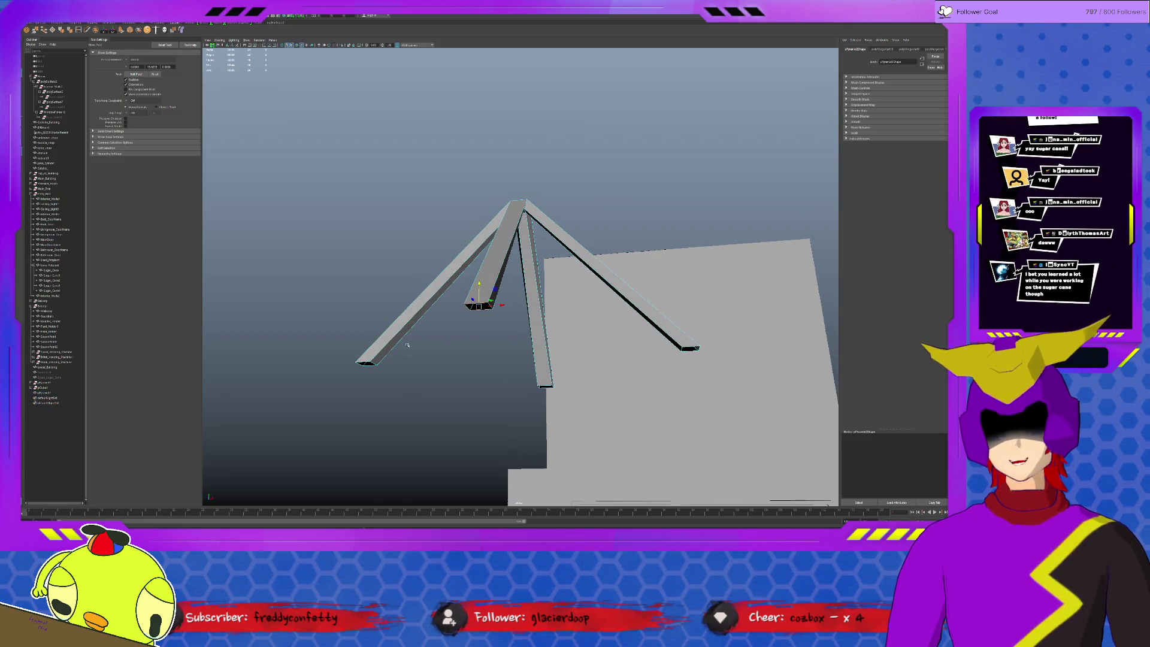
click(54, 30)
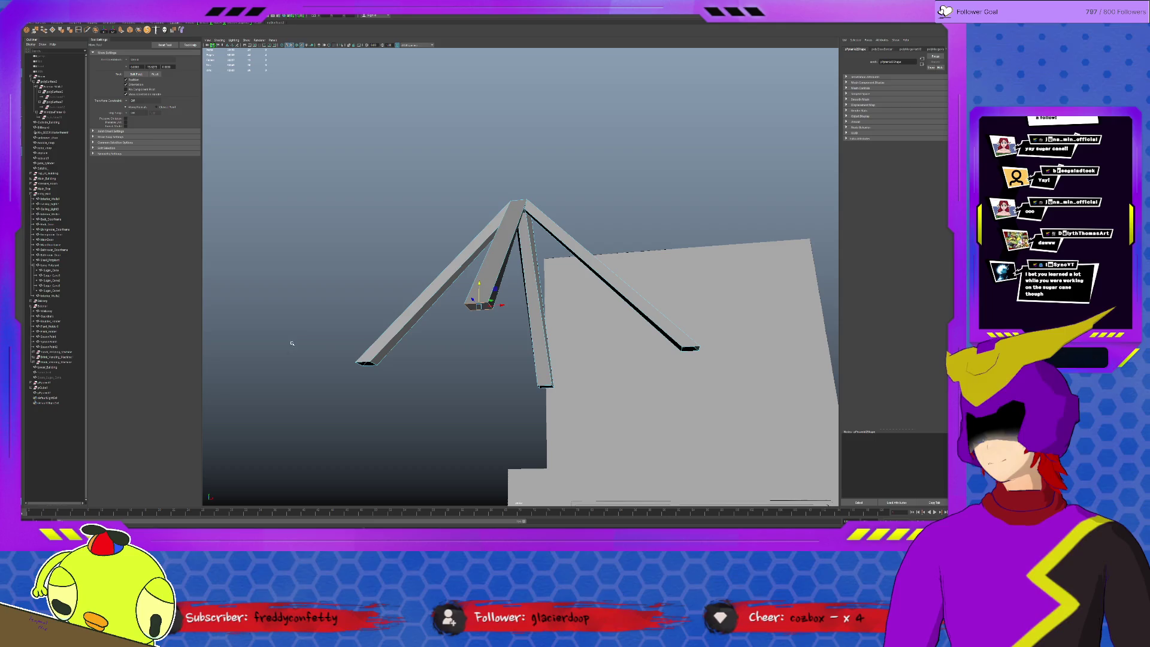
click(361, 360)
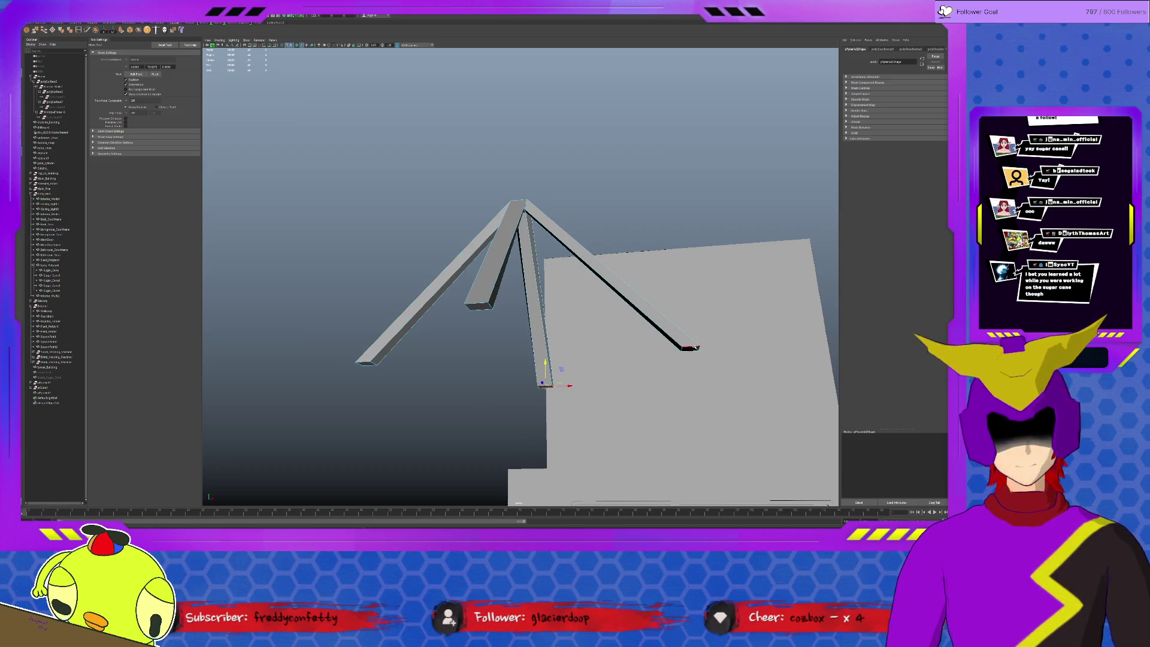
key(F8)
mouse_move(542, 263)
alt+mouse_down()
mouse_move(526, 263)
mouse_move(525, 233)
alt+mouse_up()
click(521, 232)
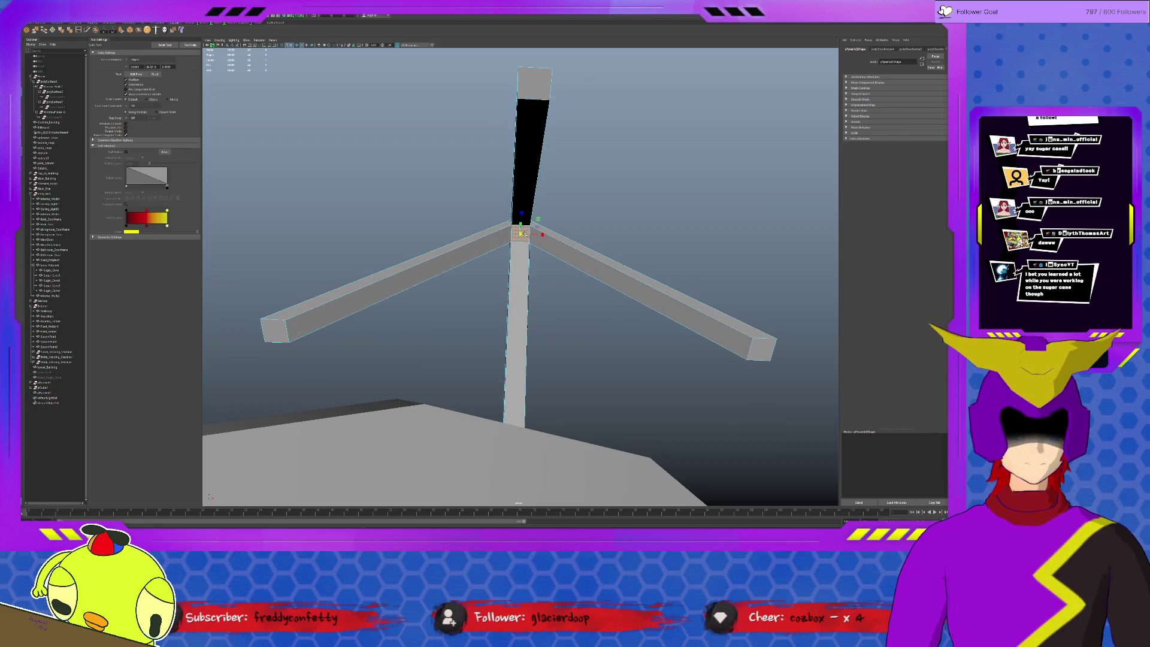
- At the apex, slide the vertical beam's edge slightly along X to meet the joint
scroll(527, 233, up, 5)
key(w)
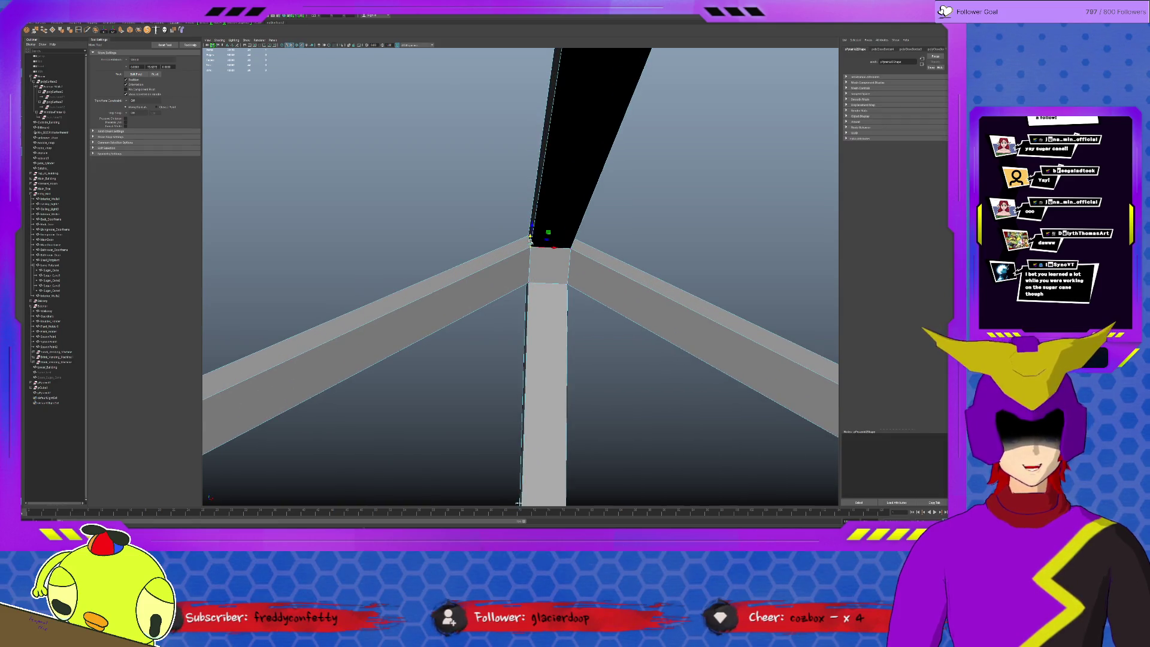
click(535, 242)
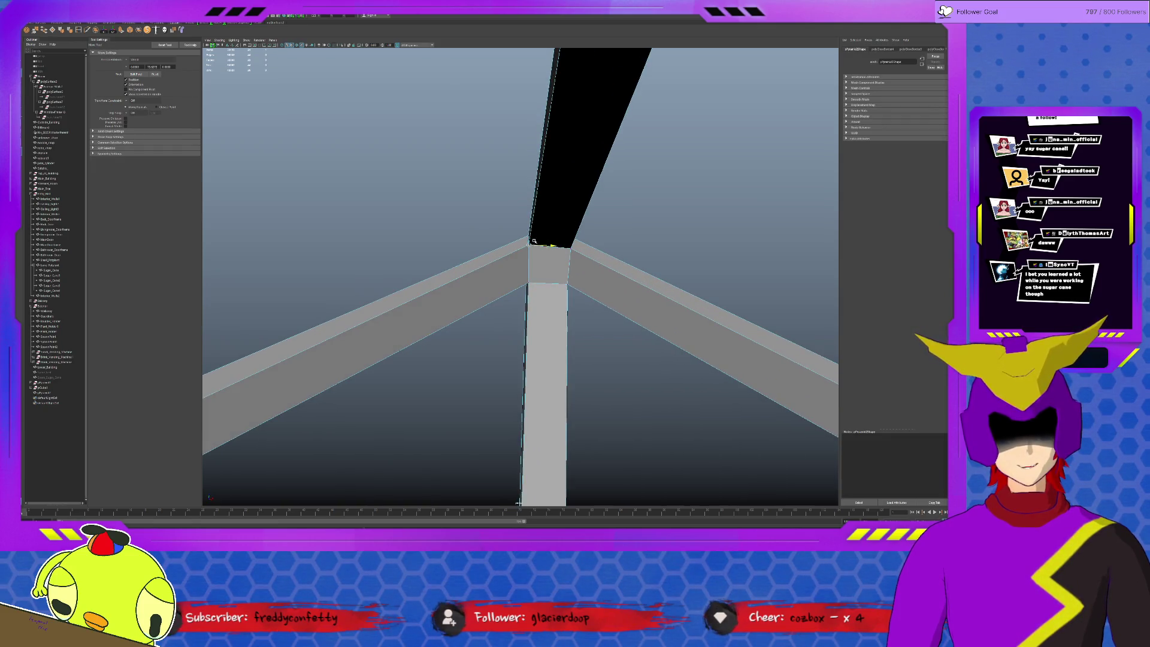
click(531, 271)
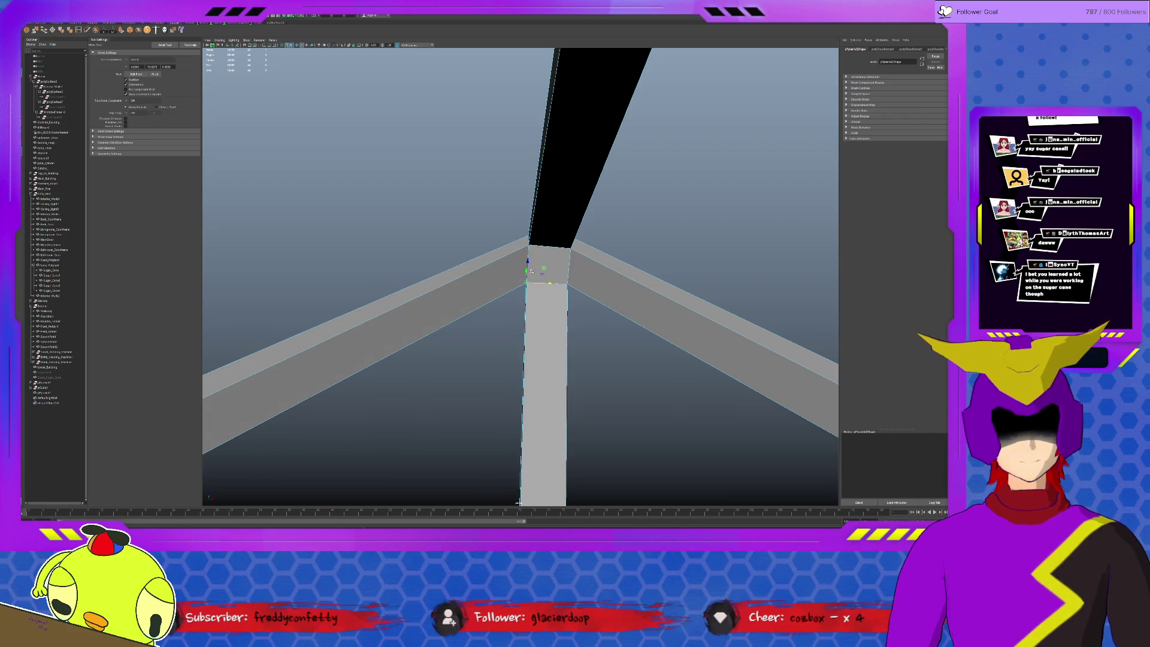
mouse_move(584, 283)
mouse_down()
mouse_move(598, 282)
mouse_move(573, 227)
mouse_move(553, 252)
mouse_move(608, 273)
mouse_move(656, 342)
mouse_up()
click(570, 247)
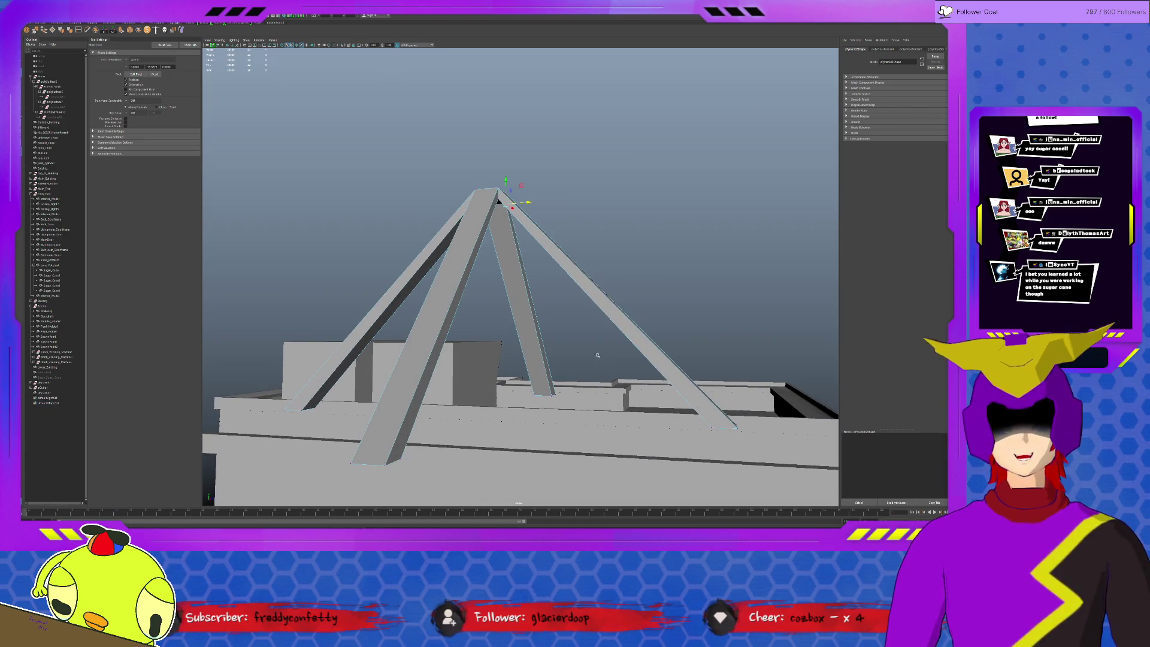
- Step back through earlier views and undo to restore the beam-top selection
alt+drag(704, 411, 565, 333)
key(bracketleft)
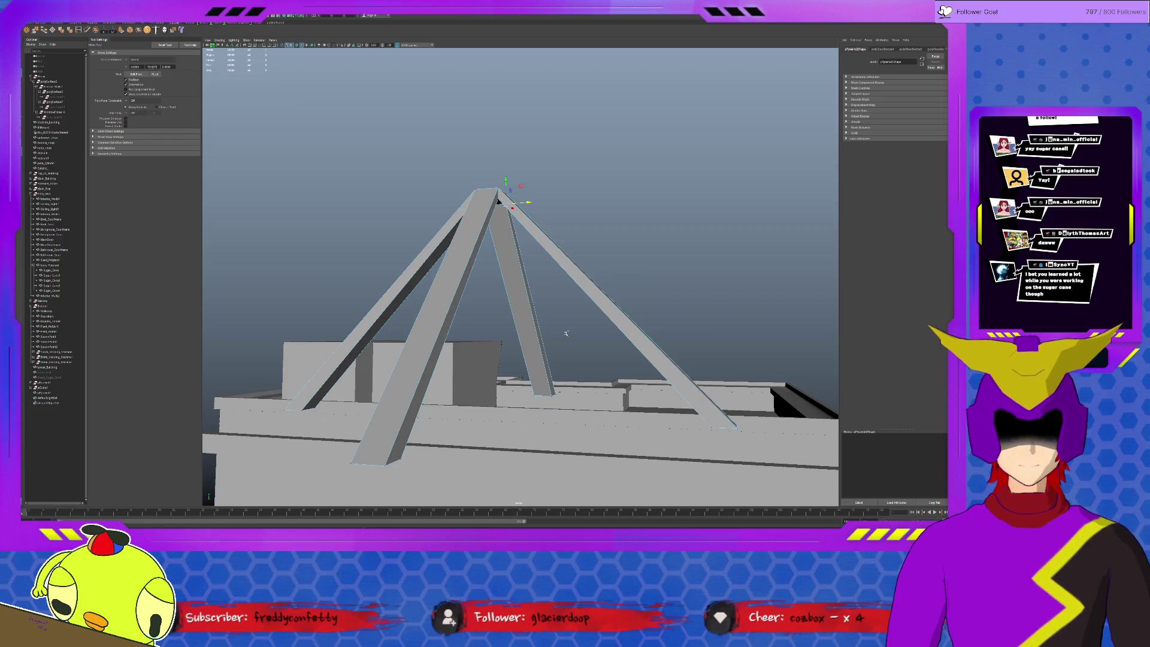
key(bracketleft)
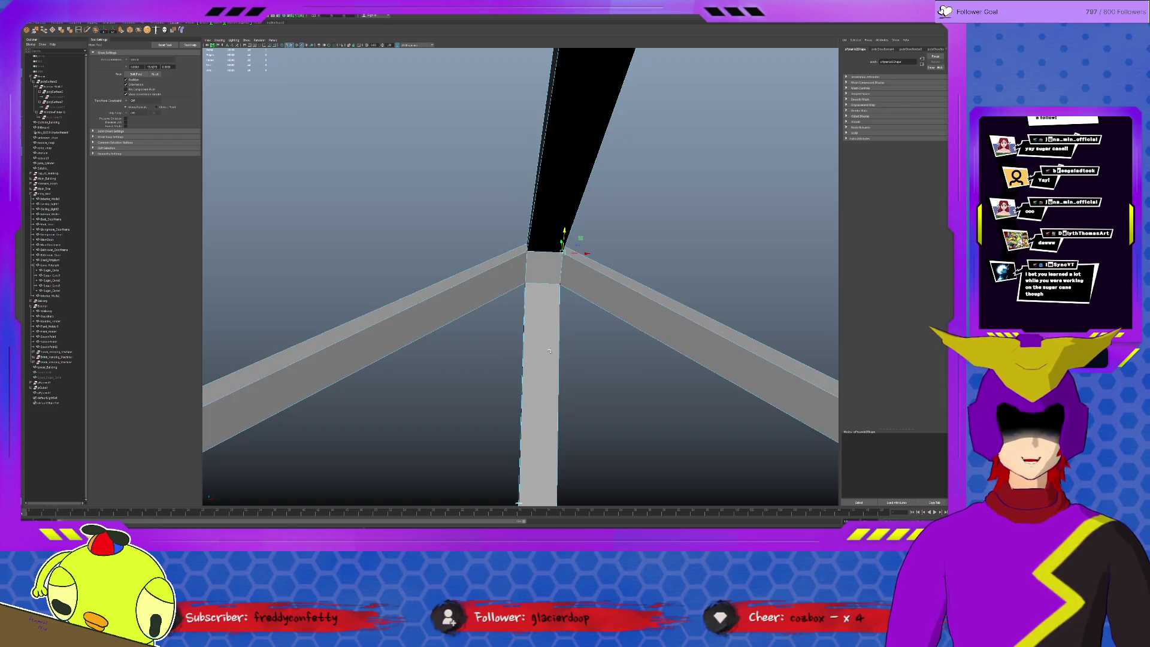
scroll(549, 351, up, 2)
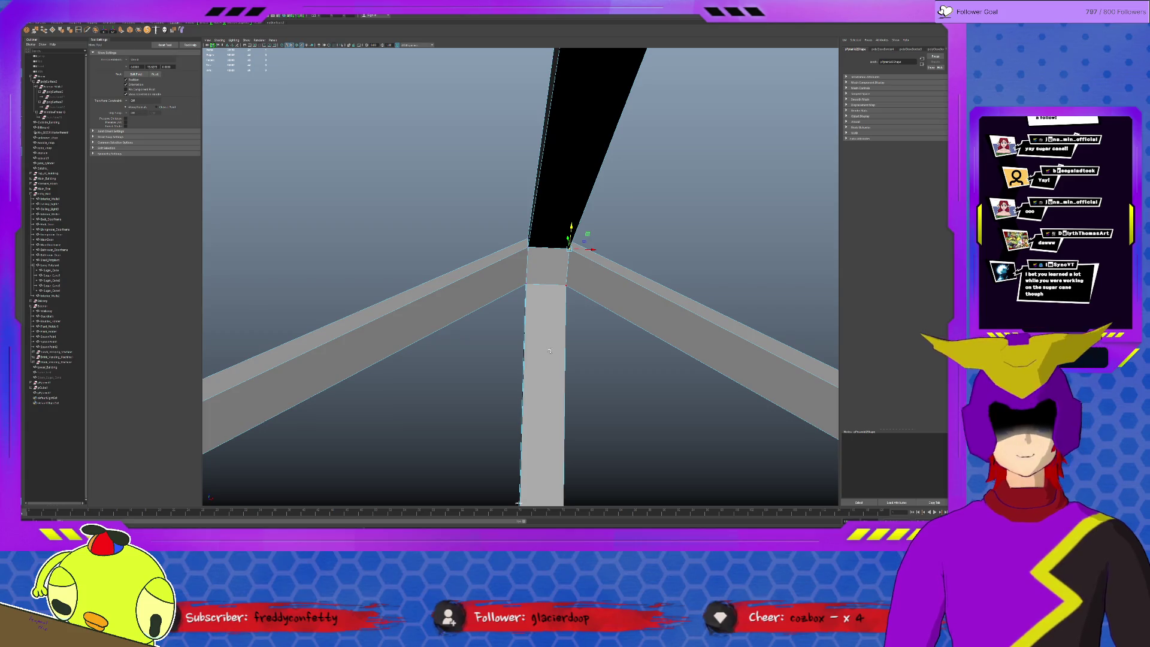
key(bracketleft)
click(549, 351)
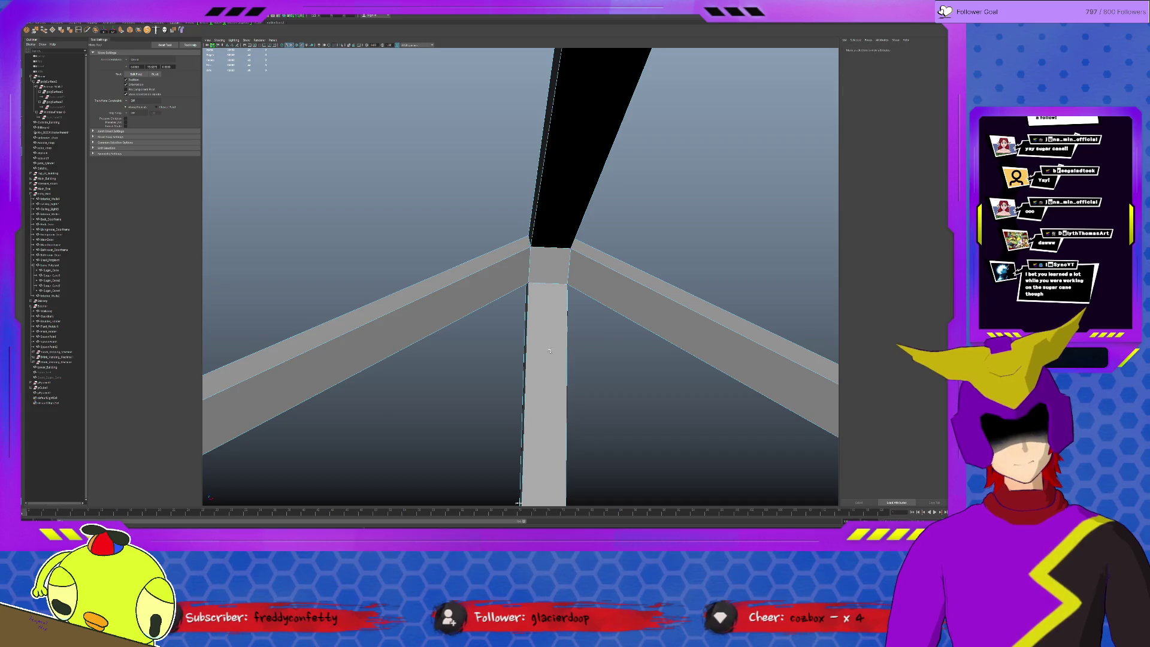
key(ctrl+z)
key(bracketleft)
scroll(549, 350, down, 8)
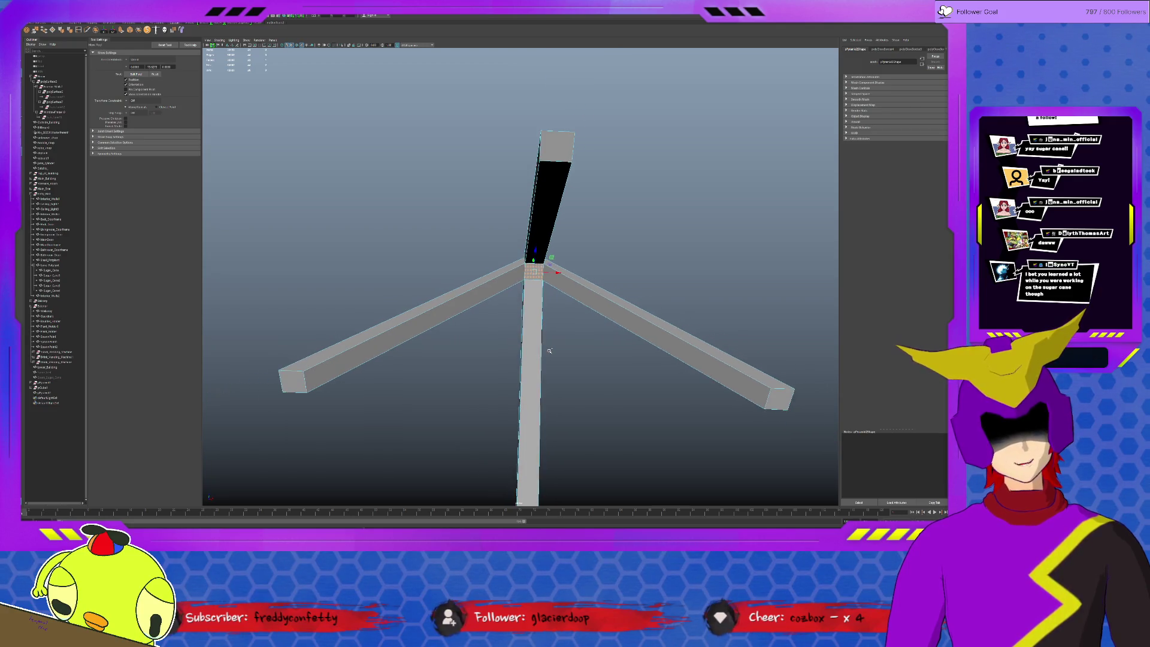
scroll(549, 351, down, 3)
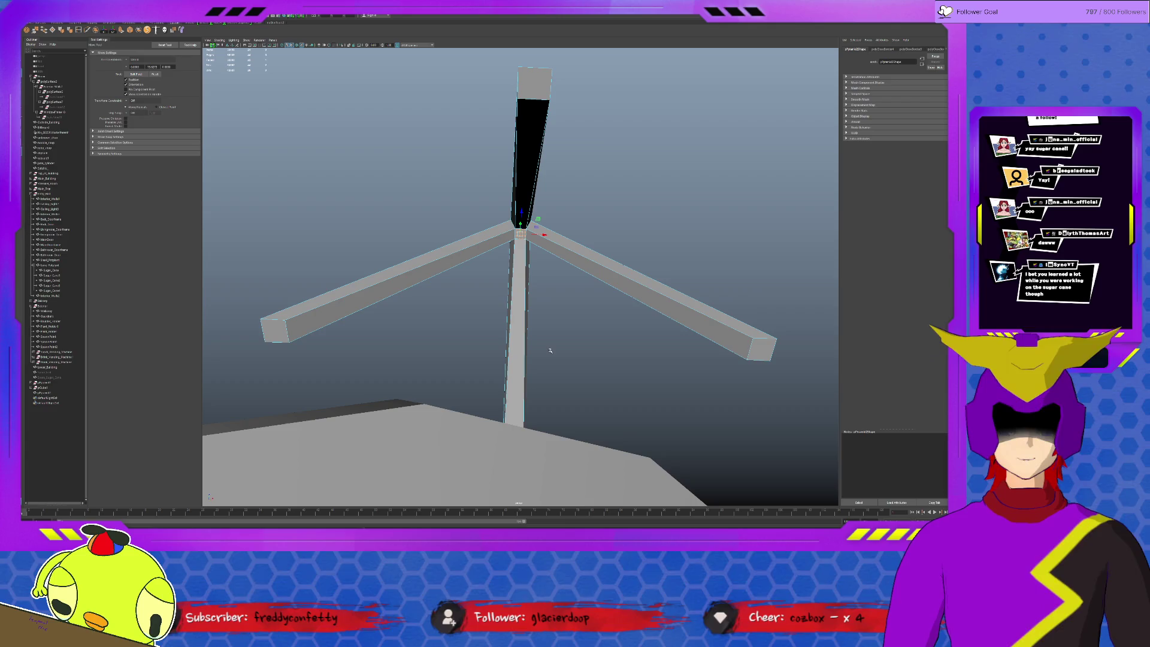
- Reselect the whole pyramid2 tripod and frame it in the view
mouse_move(549, 351)
alt+mouse_down()
mouse_move(579, 384)
mouse_move(637, 392)
mouse_move(523, 321)
mouse_move(620, 336)
mouse_move(596, 333)
alt+mouse_up()
scroll(558, 350, up, 10)
click(522, 321)
key(f)
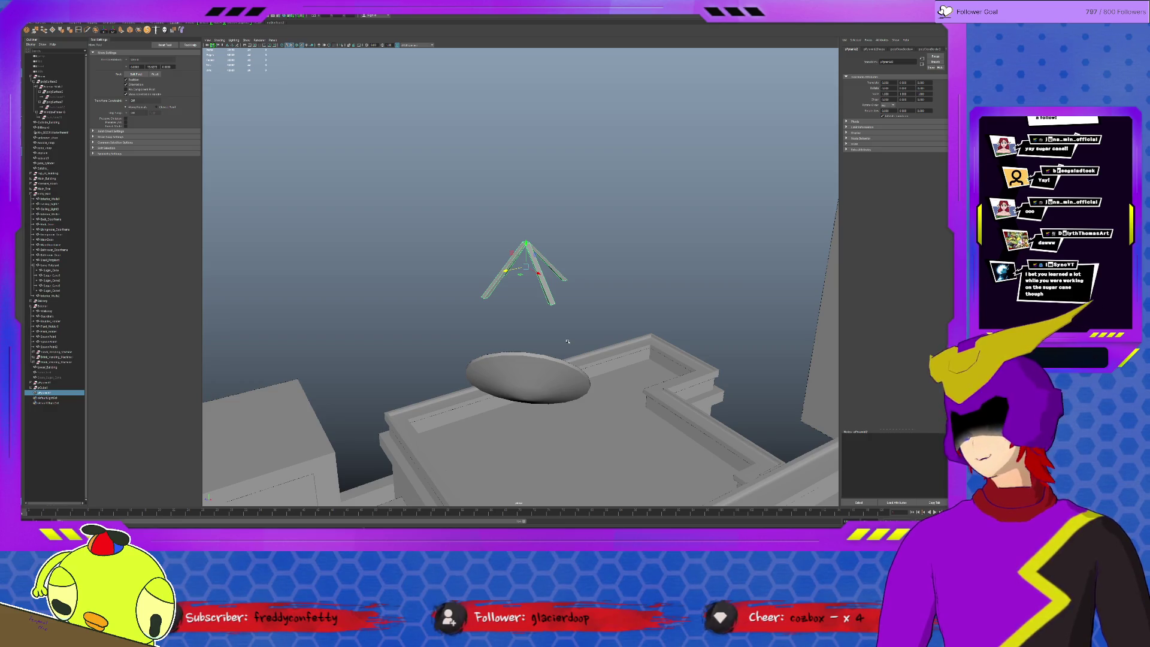
alt+drag(615, 433, 507, 324)
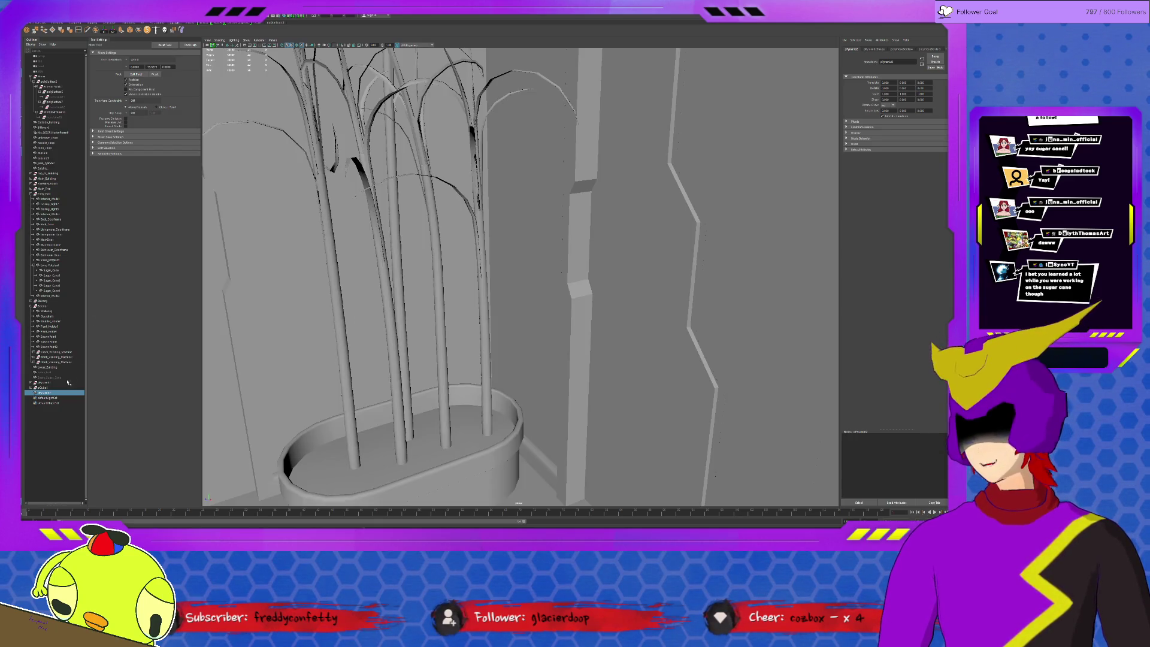
- Isolate the cane plant, hide the thin stray pole with Ctrl+H, and exit isolation
click(54, 372)
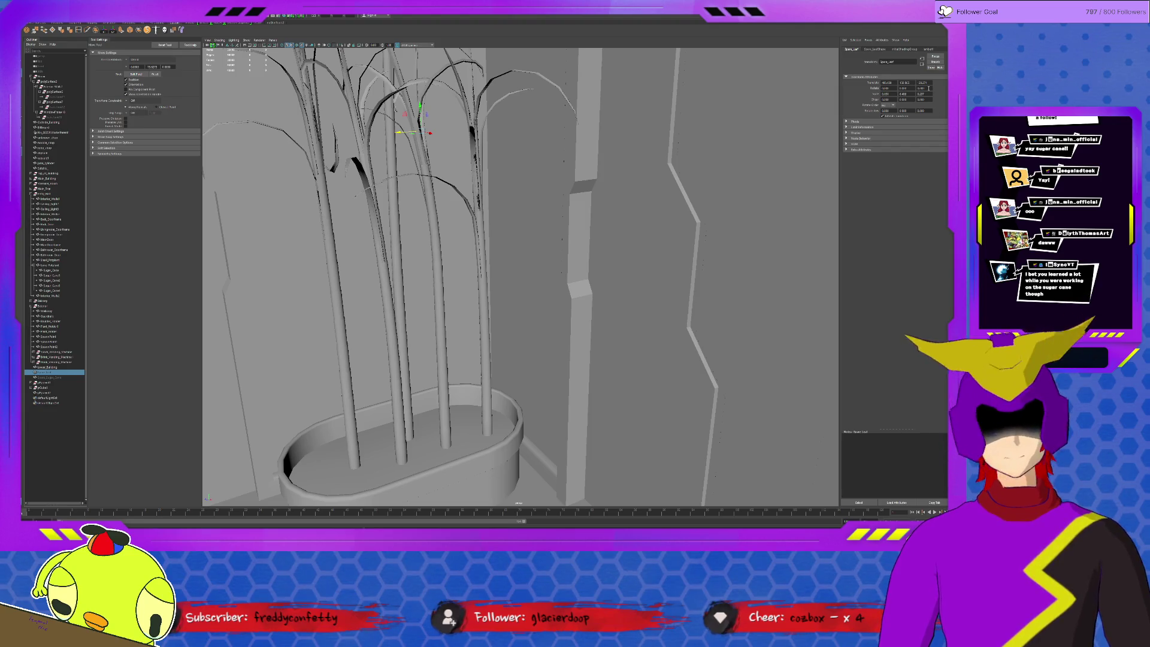
key(ctrl+a)
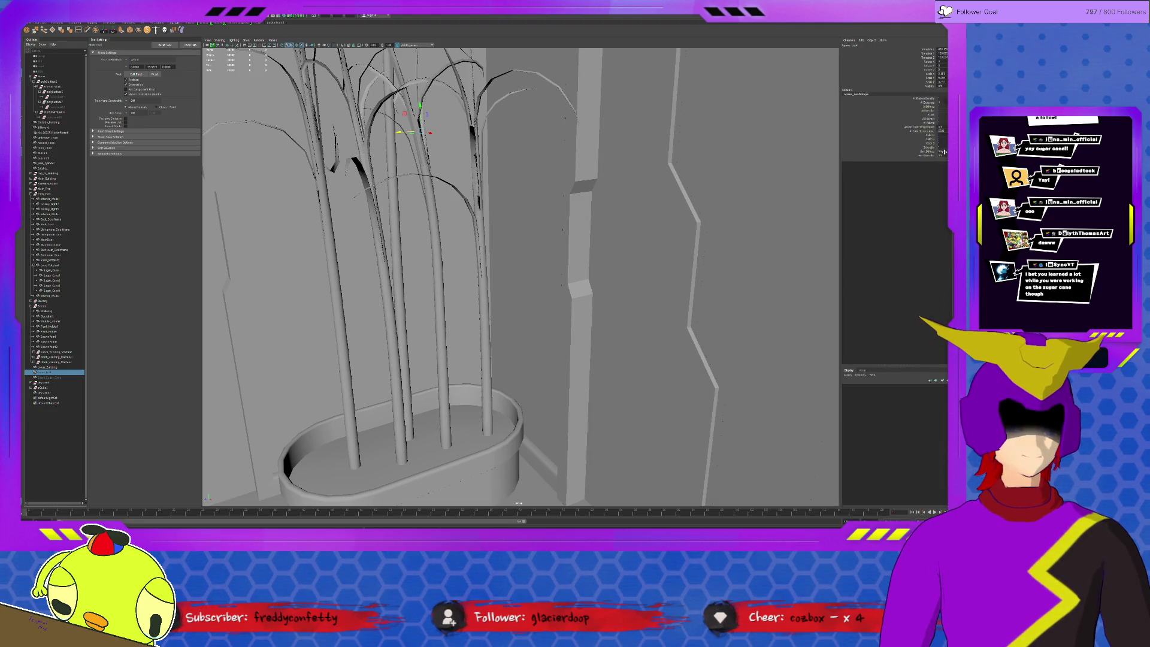
key(ctrl+1)
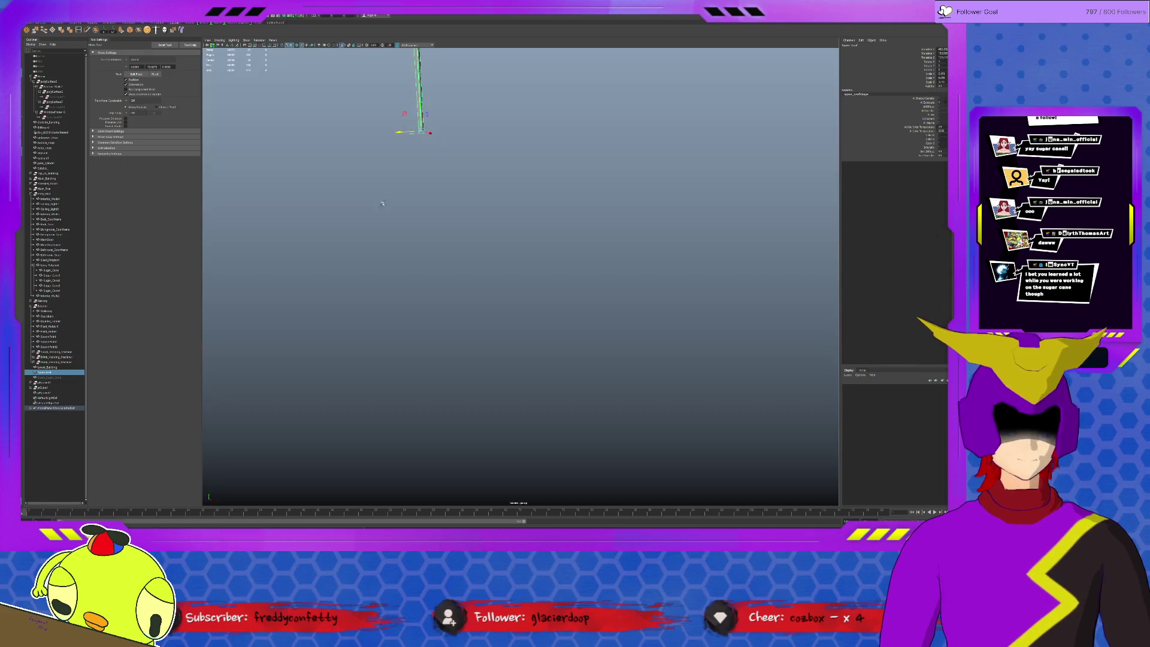
mouse_move(450, 168)
alt+middle_down()
mouse_move(464, 276)
mouse_move(530, 214)
mouse_move(489, 235)
mouse_move(475, 225)
mouse_move(487, 259)
alt+middle_up()
click(530, 214)
click(398, 214)
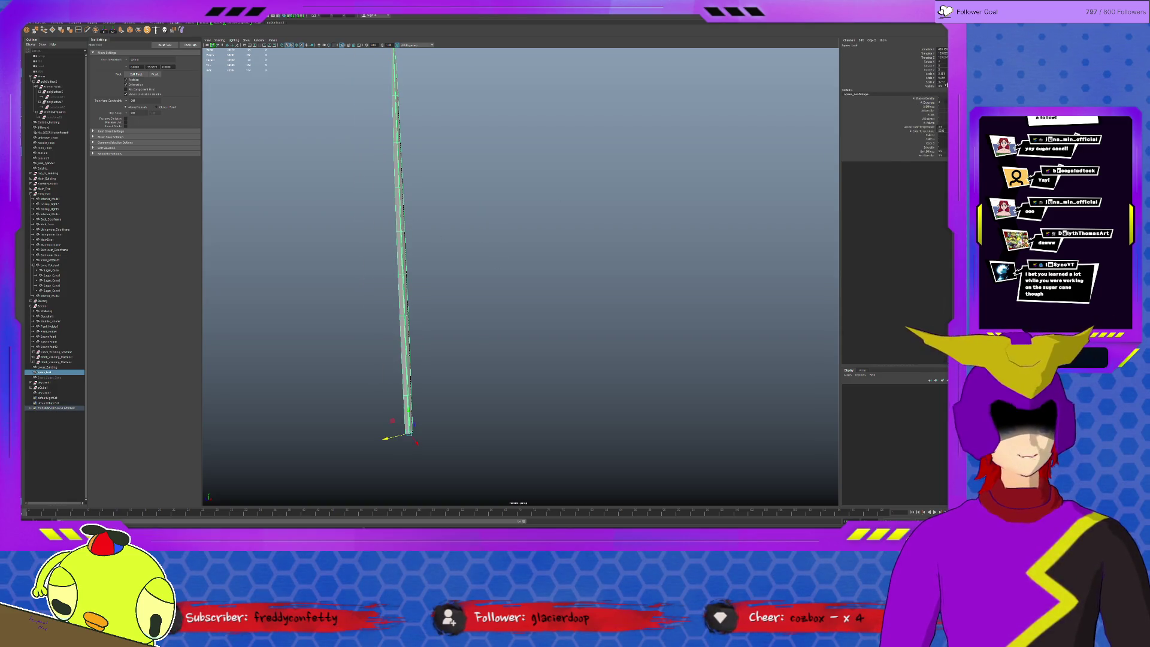
key(ctrl+h)
key(ctrl+1)
- Select the street-level vending machine and frame it
mouse_move(513, 225)
alt+mouse_down()
mouse_move(611, 248)
mouse_move(539, 258)
mouse_move(514, 281)
alt+mouse_up()
click(428, 267)
key(f)
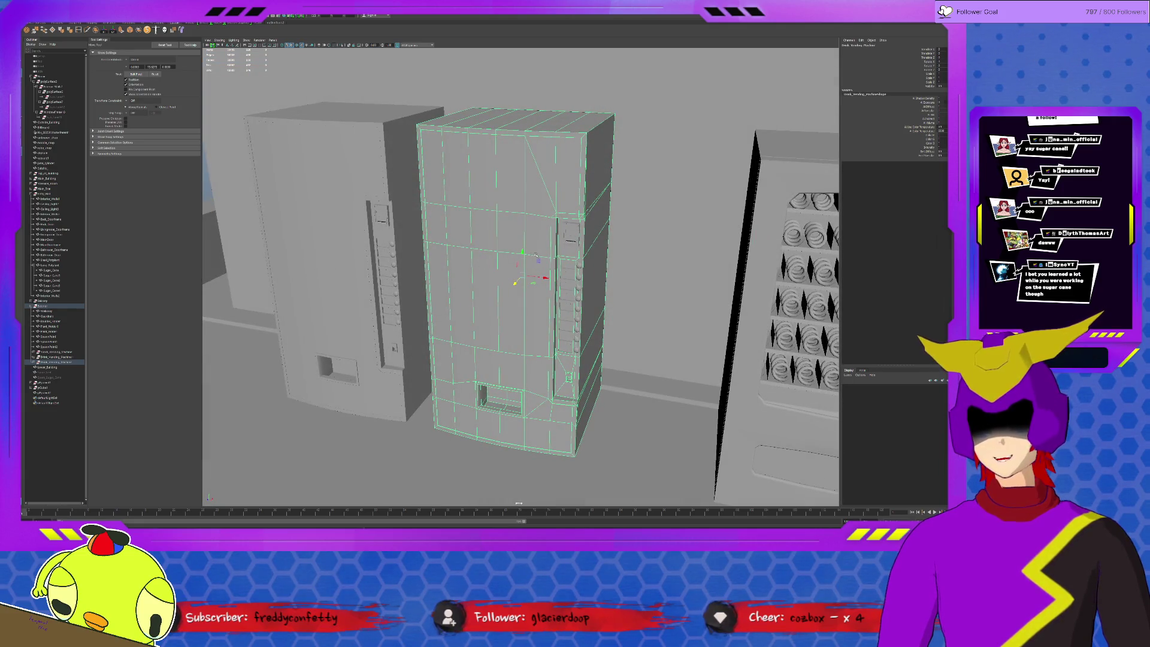
- Duplicate the drink vending machine, frame the copy and select its parts including Payment_Slot
key(f)
key(ctrl+d)
key(f)
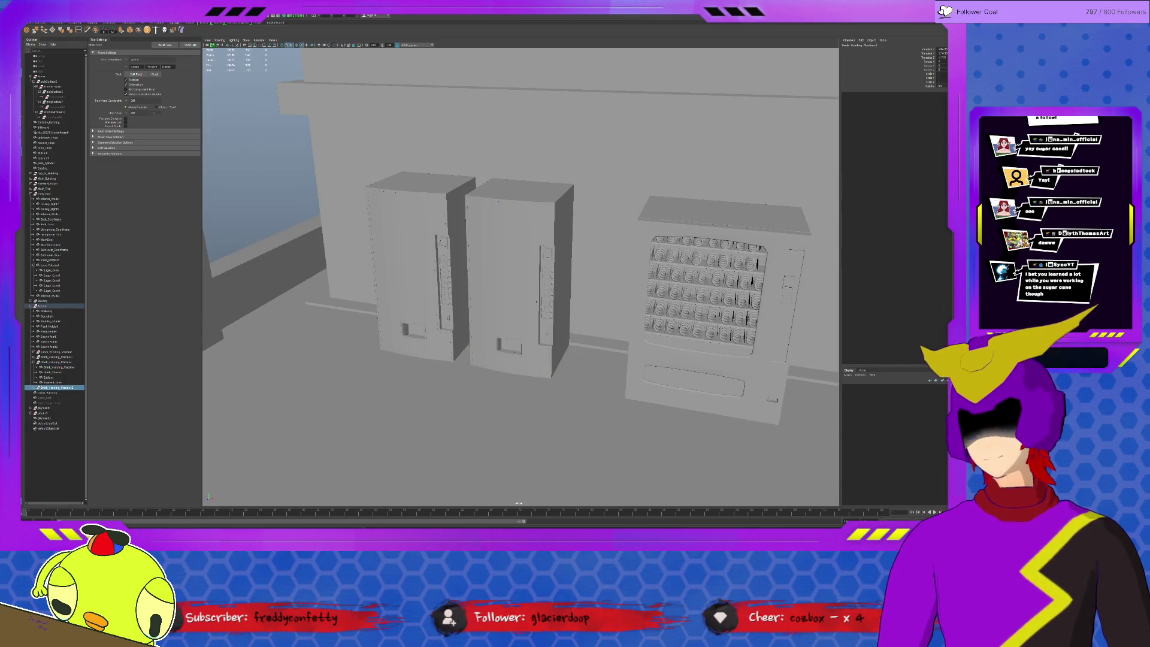
key(f)
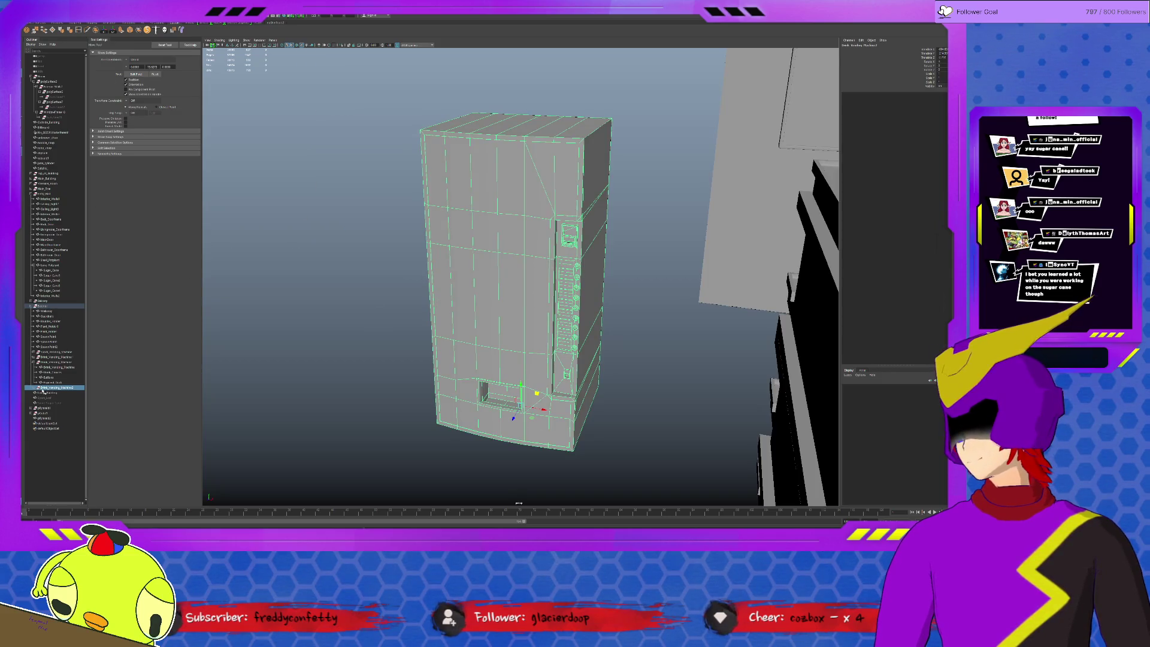
click(34, 388)
click(52, 408)
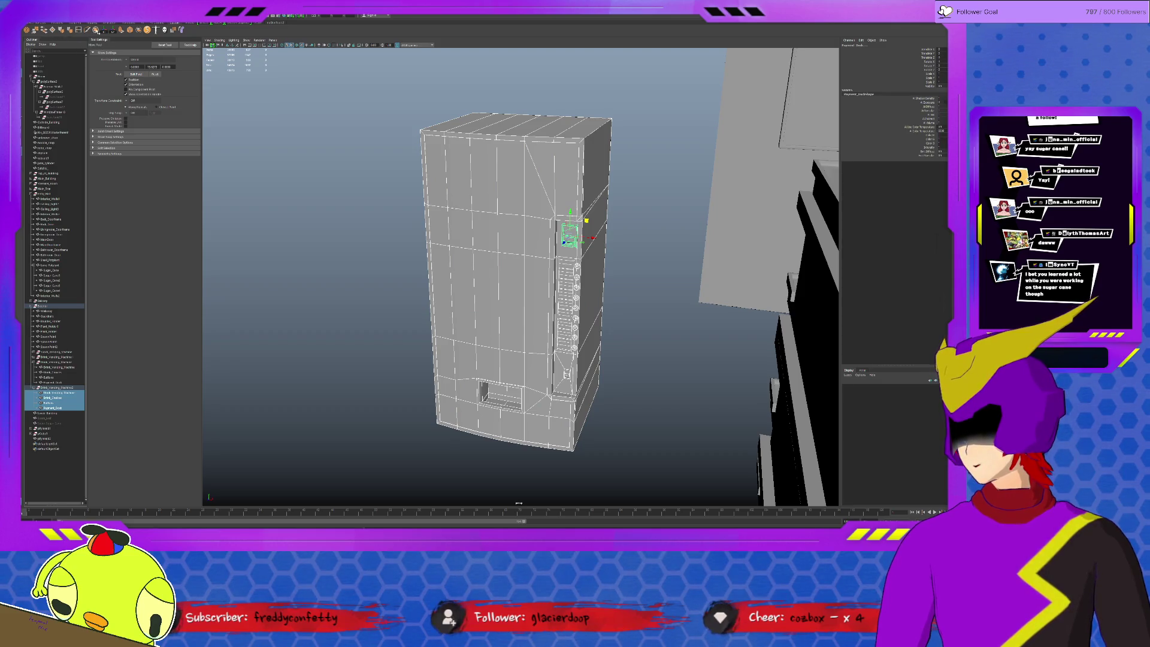
- Combine the copy's parts into one mesh and add a Nonlinear Bend deformer
click(96, 31)
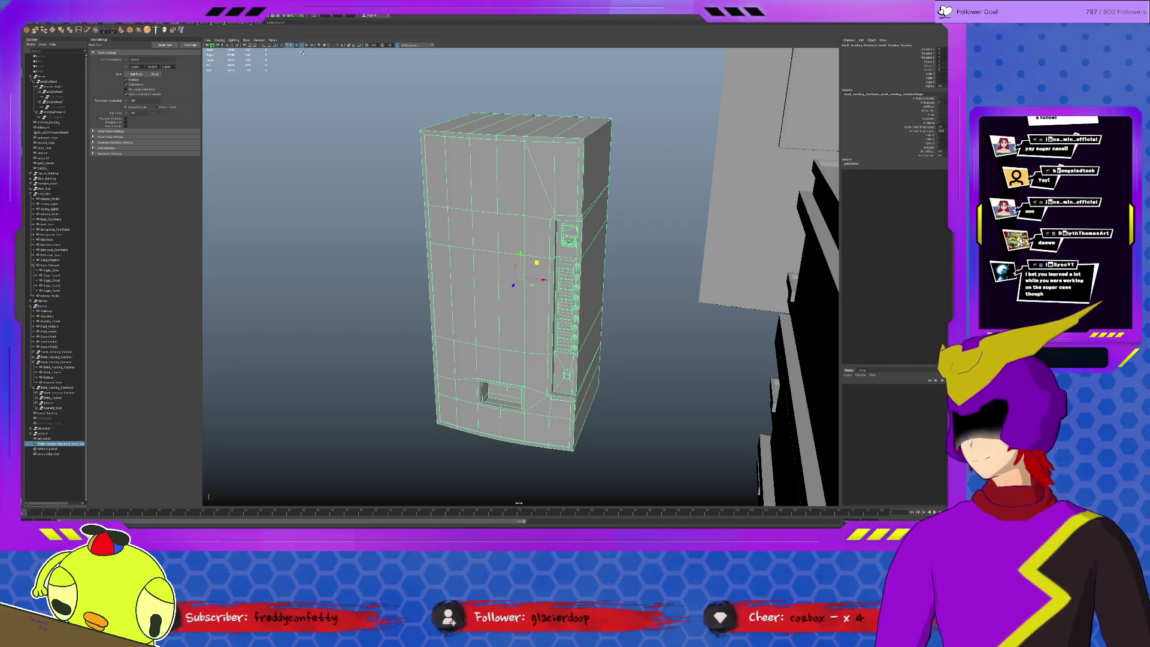
click(178, 30)
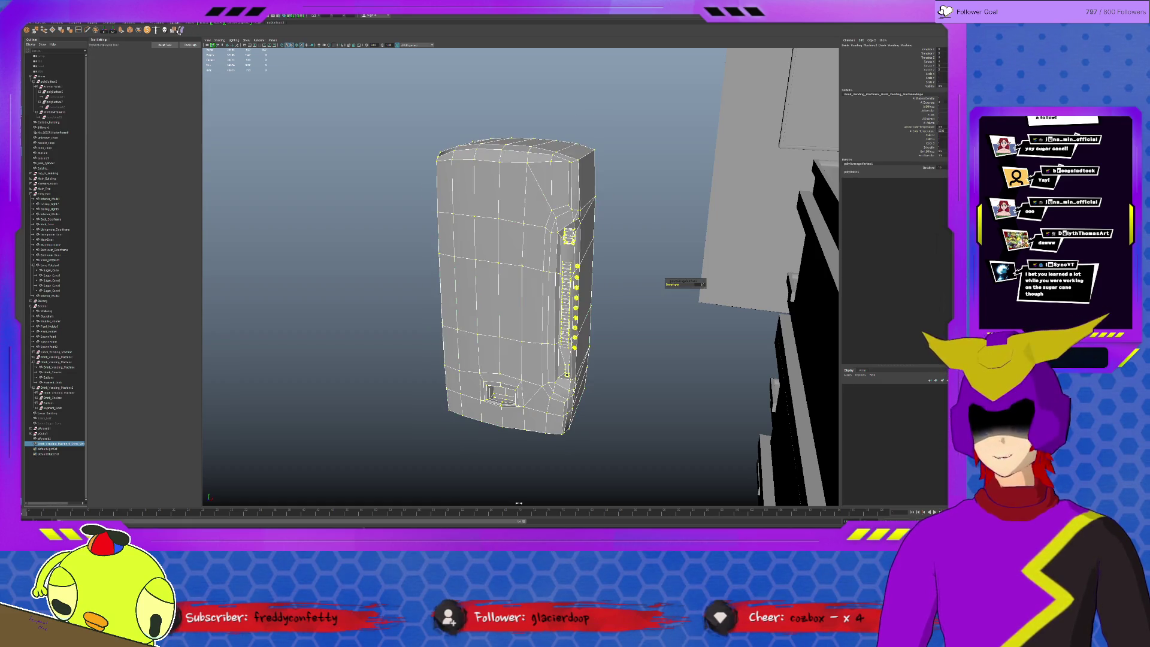
key(ctrl+z)
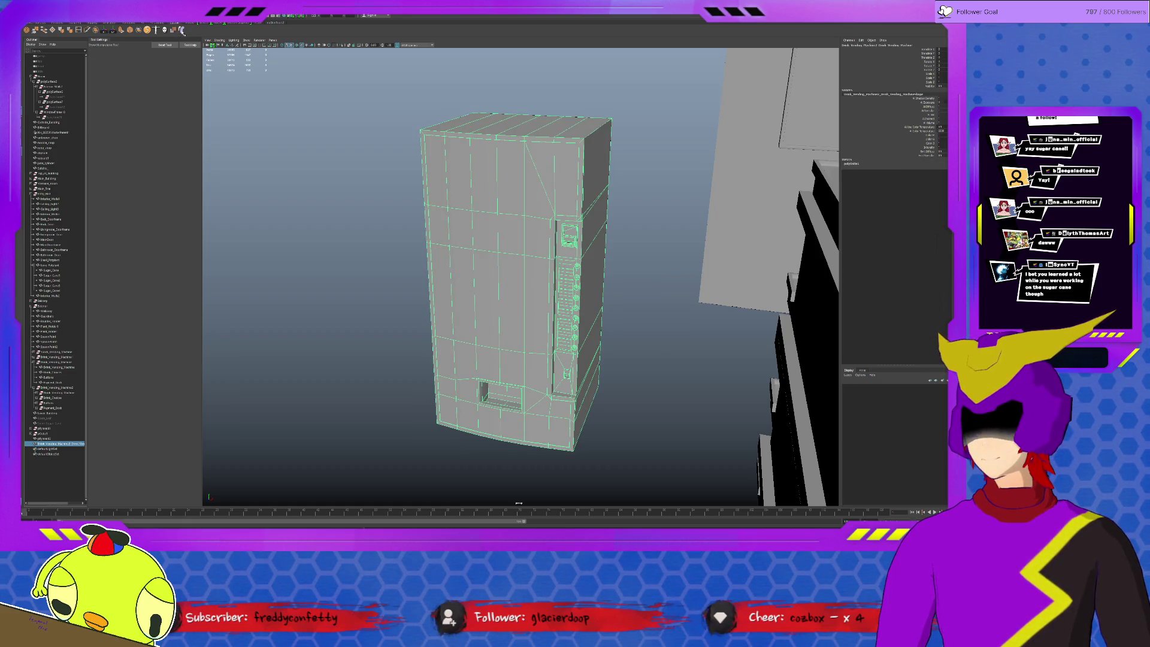
click(182, 31)
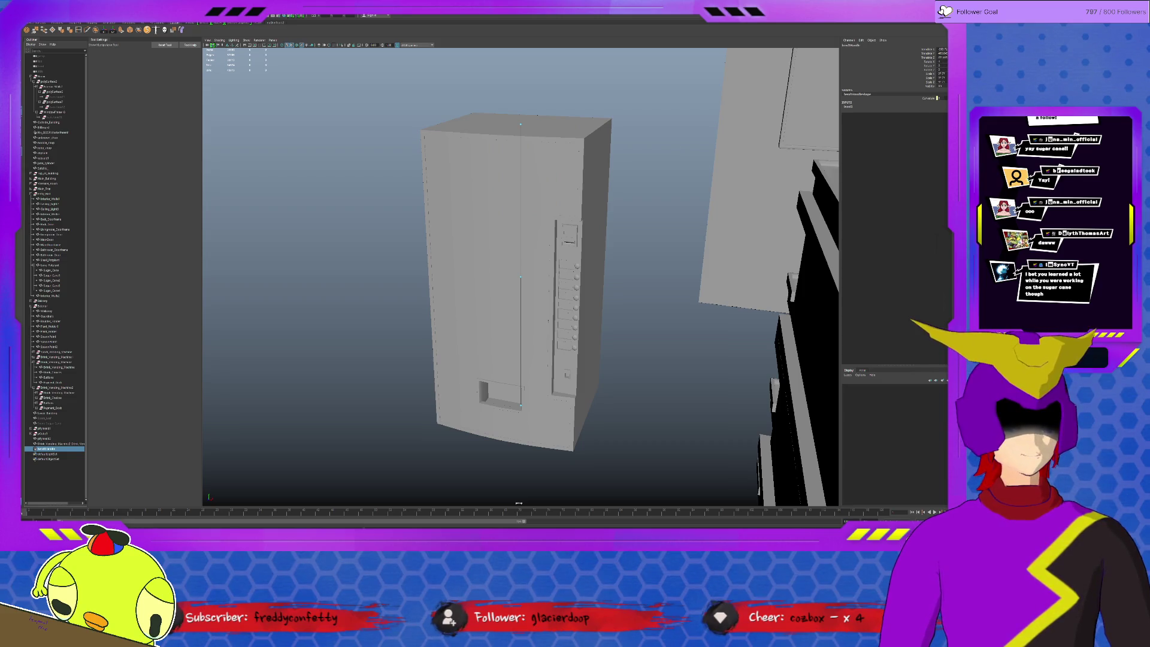
- Give the copied vending machine's bend1 deformer a negative Curvature so it arcs sharply
key(ctrl+a)
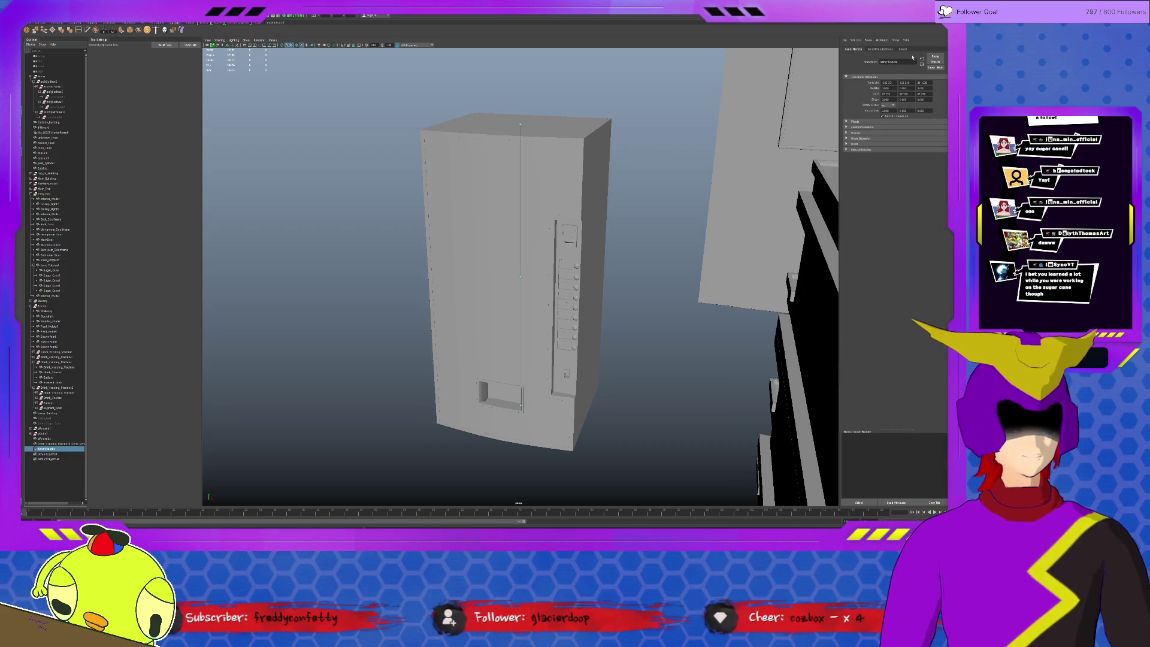
click(902, 50)
drag(923, 86, 923, 83)
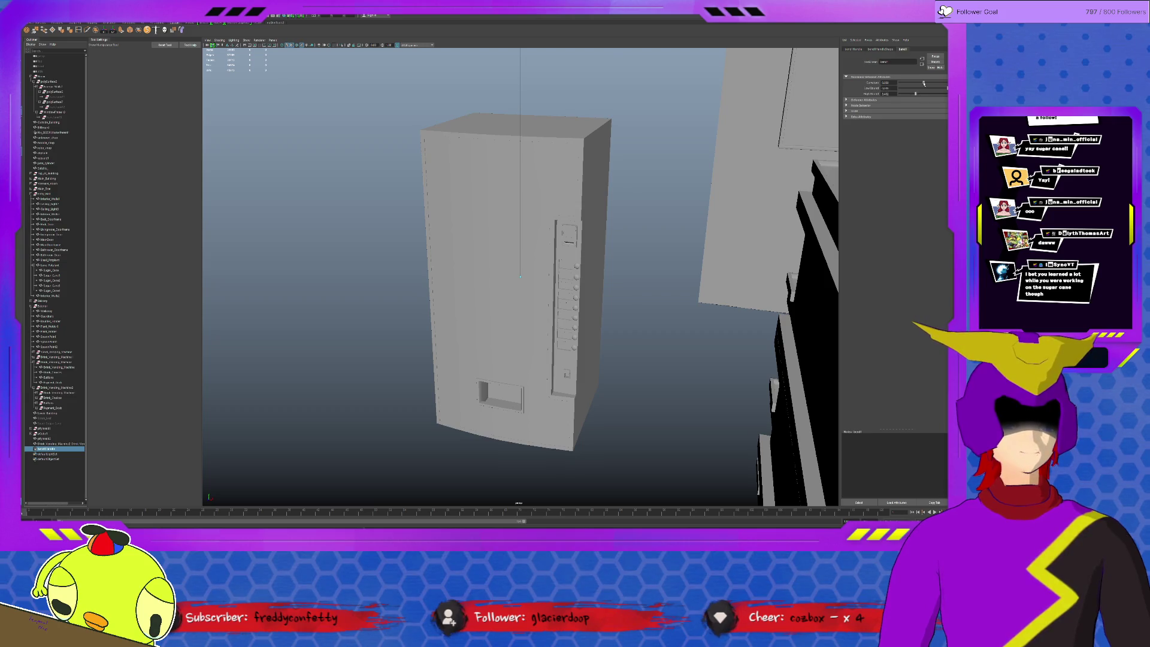
key(w)
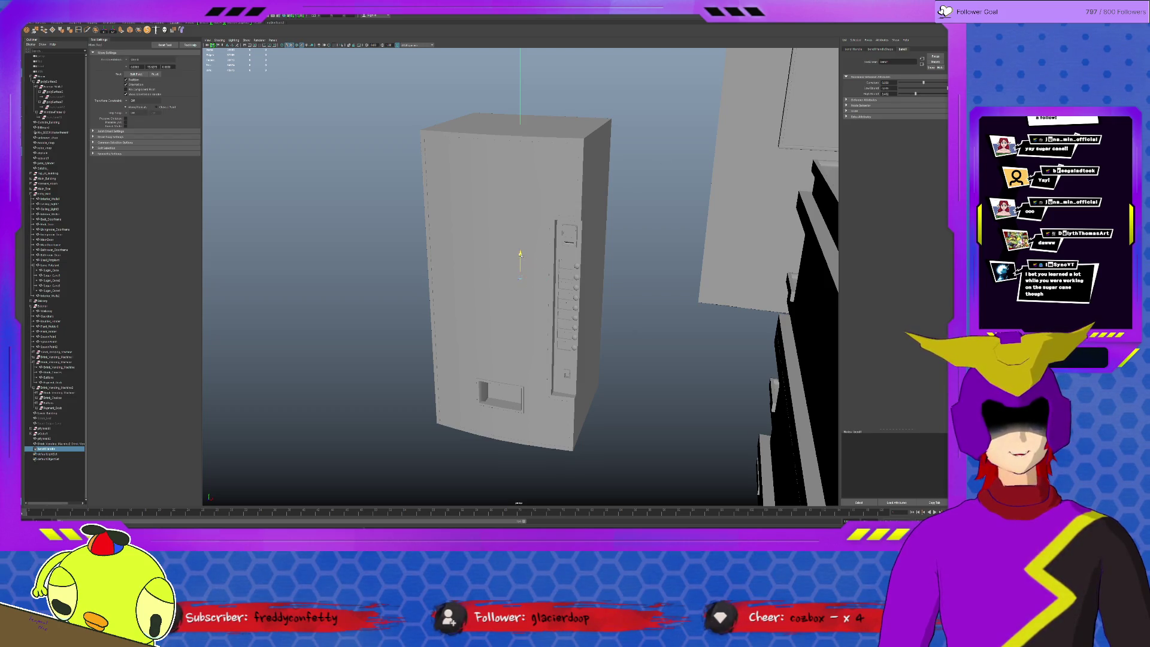
drag(923, 82, 908, 87)
middle_drag(680, 169, 589, 254)
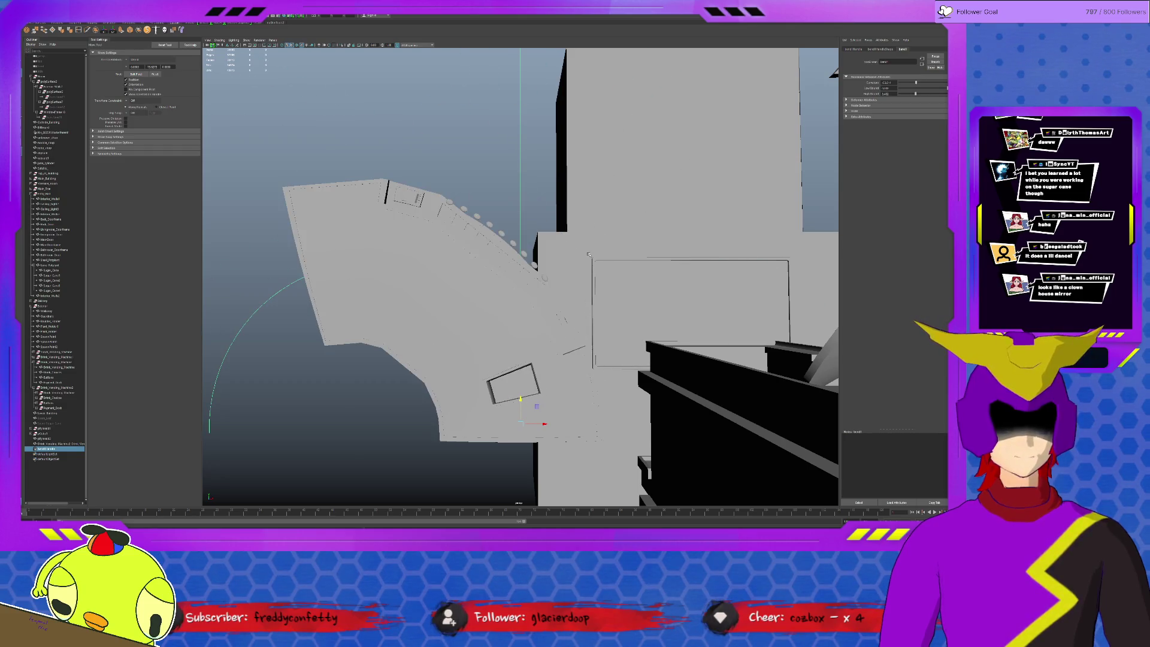
- Reset bend1 Curvature to 0, rotate the bend handle, and re-bend the machine negatively
alt+drag(588, 255, 868, 75)
double_click(886, 82)
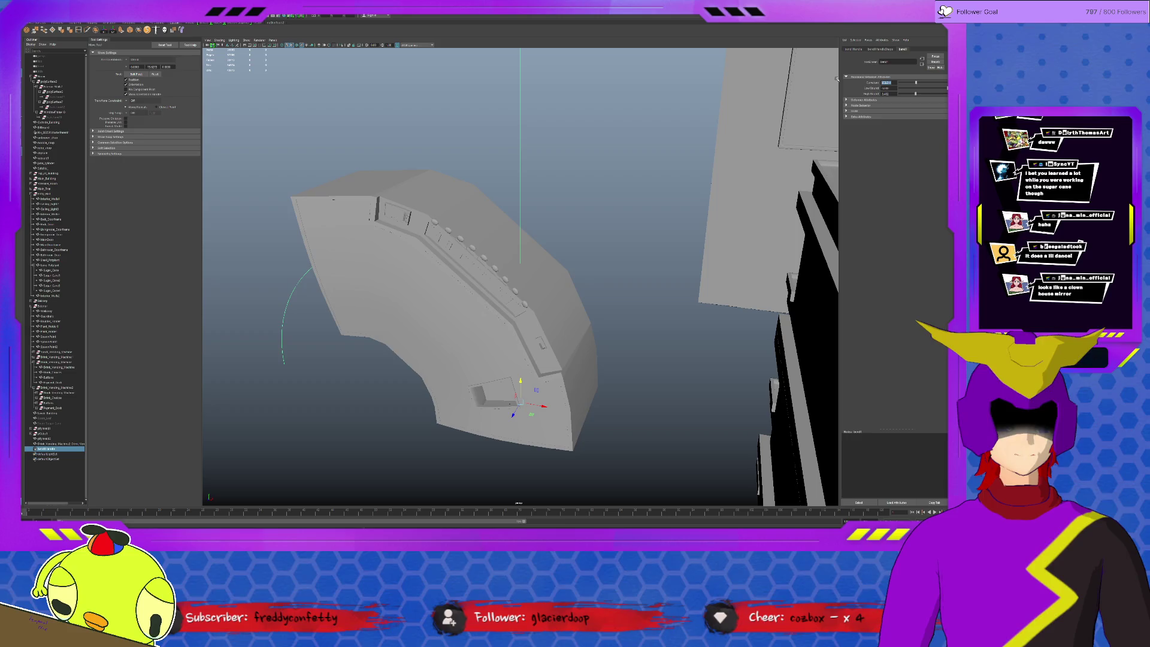
text(0.000)
key(Return)
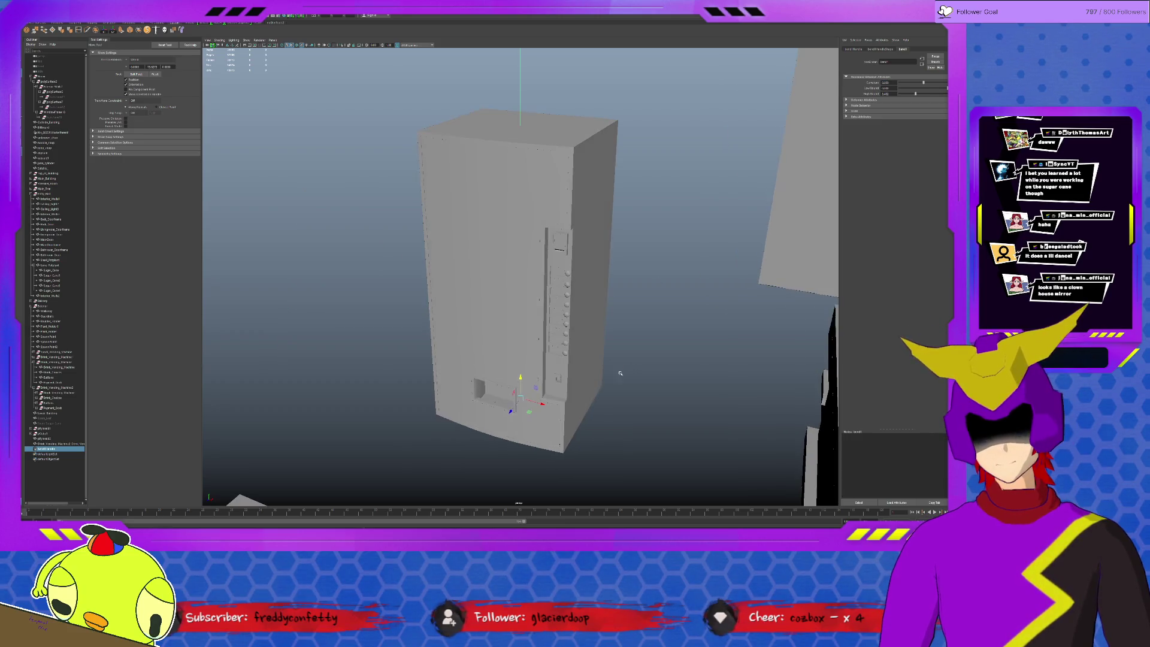
key(e)
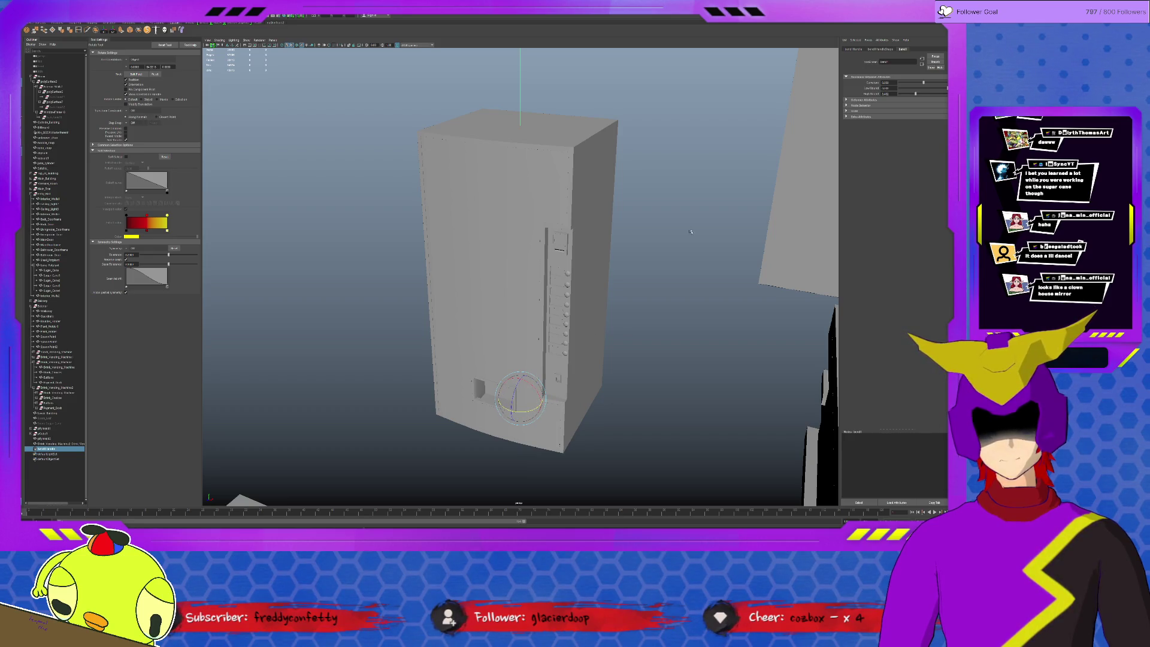
mouse_move(923, 84)
mouse_down()
mouse_move(910, 88)
mouse_move(932, 77)
mouse_move(899, 92)
mouse_move(928, 82)
mouse_up()
- Delete the bent vending machine mesh and its Drink_Vending_Machine2 group
shift+click(563, 281)
alt+drag(563, 281, 579, 306)
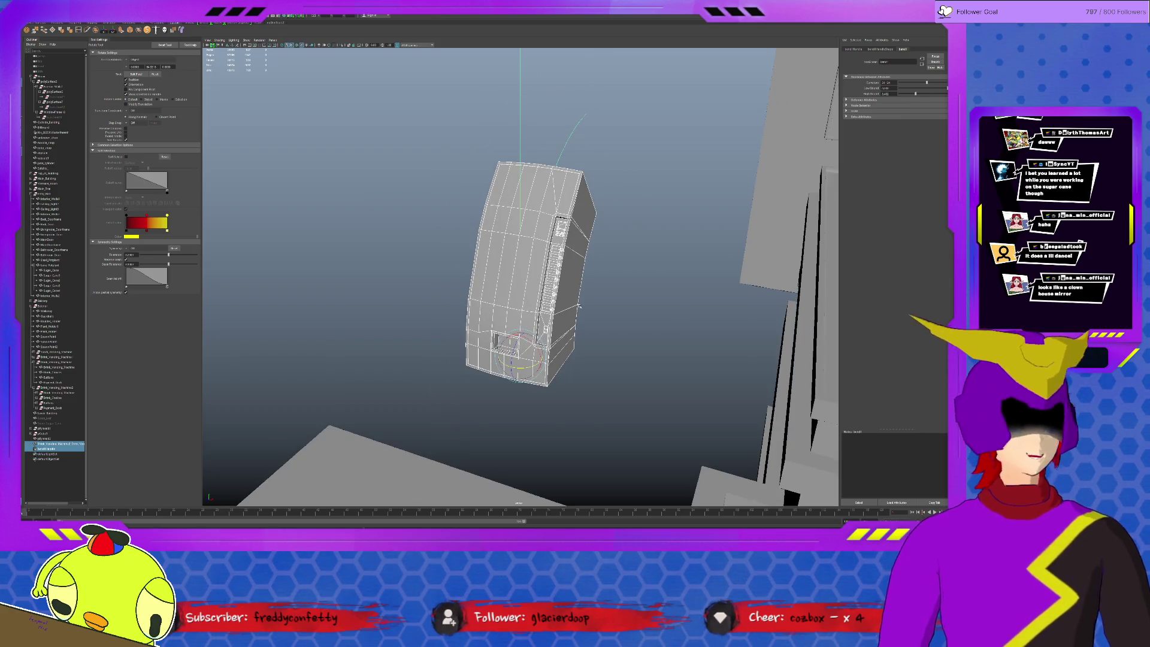
key(Delete)
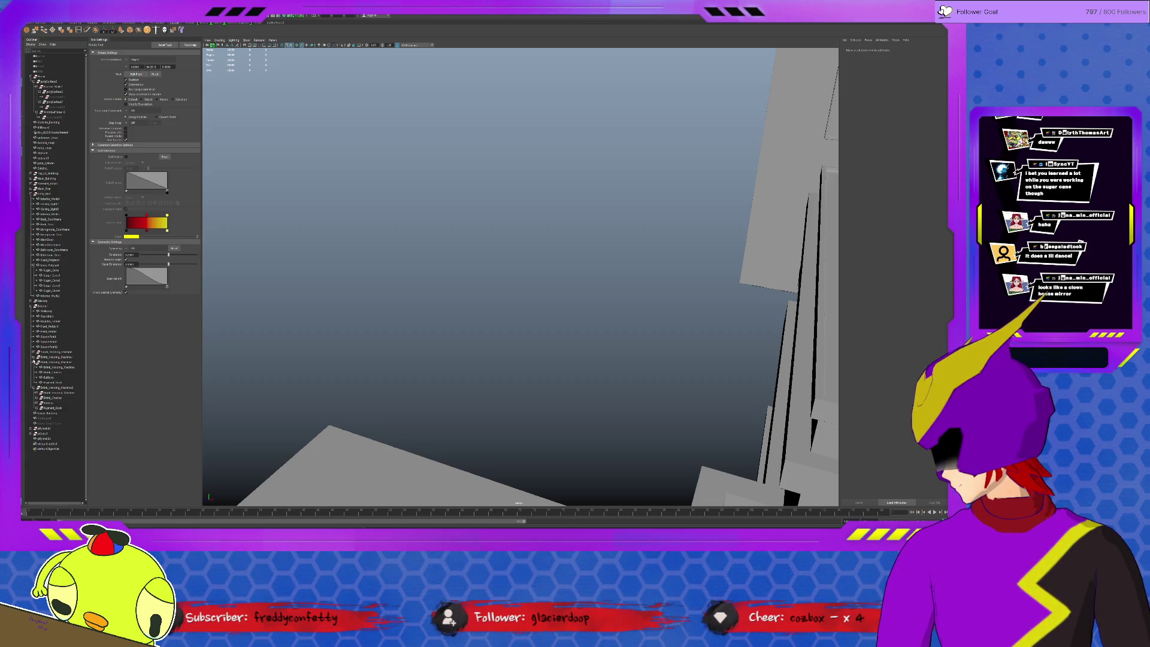
click(51, 387)
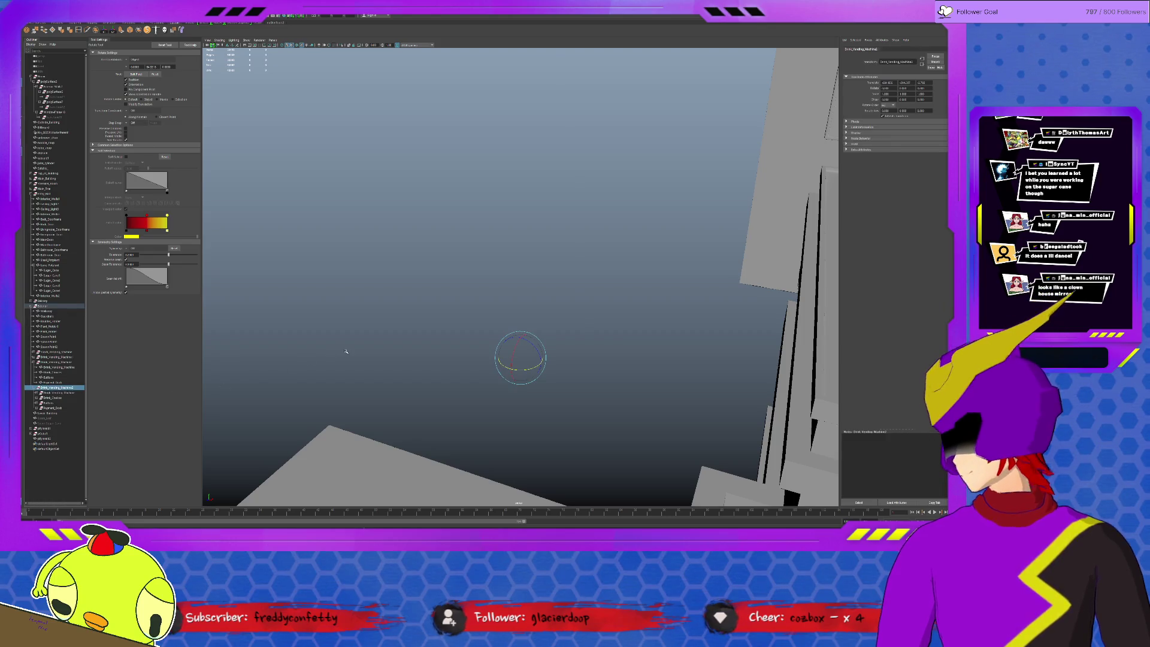
key(Delete)
alt+drag(418, 352, 524, 397)
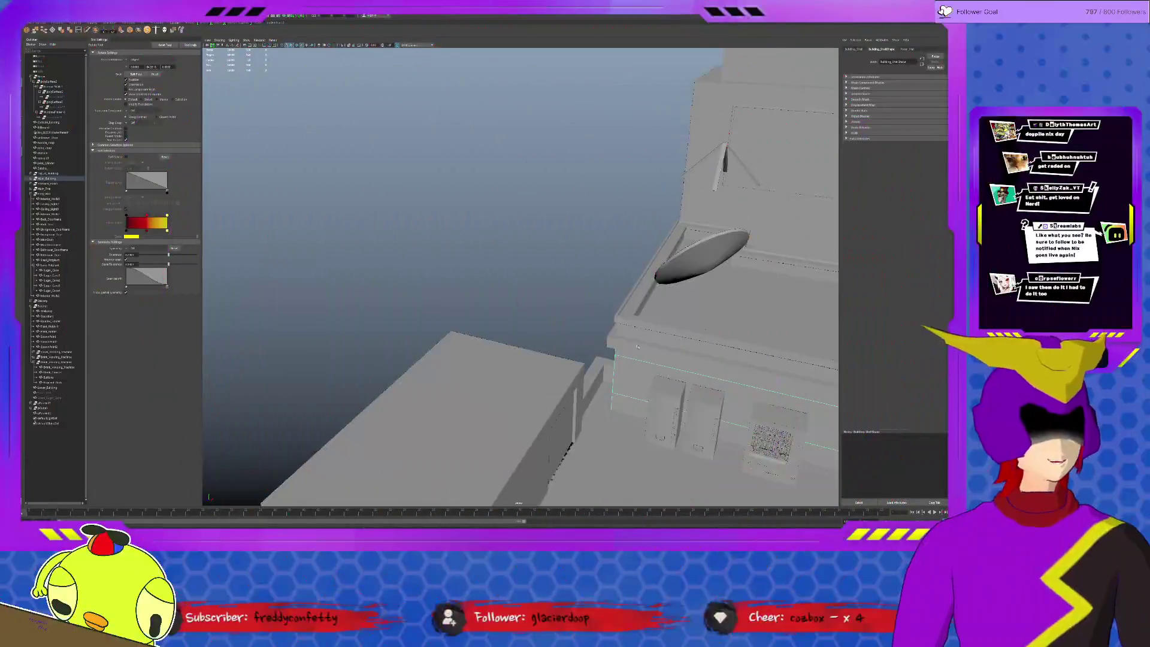
alt+drag(638, 346, 630, 336)
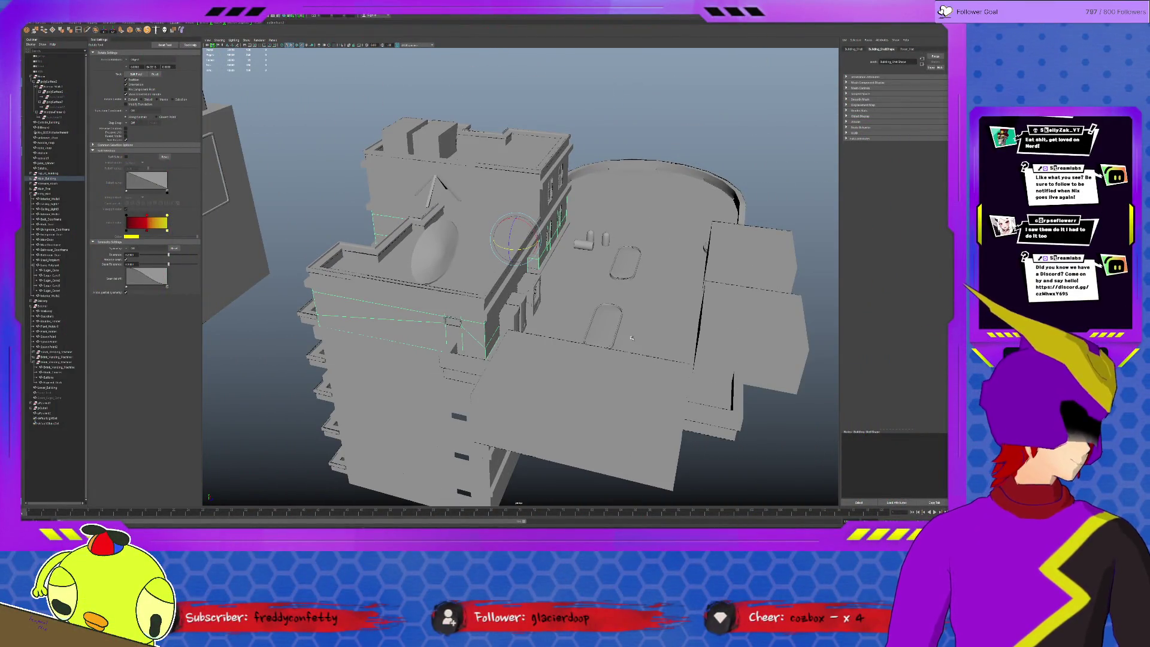
- Zoom into the room and turn on Textured shading to show the purple walls, wooden floor and red sofa
scroll(631, 337, up, 10)
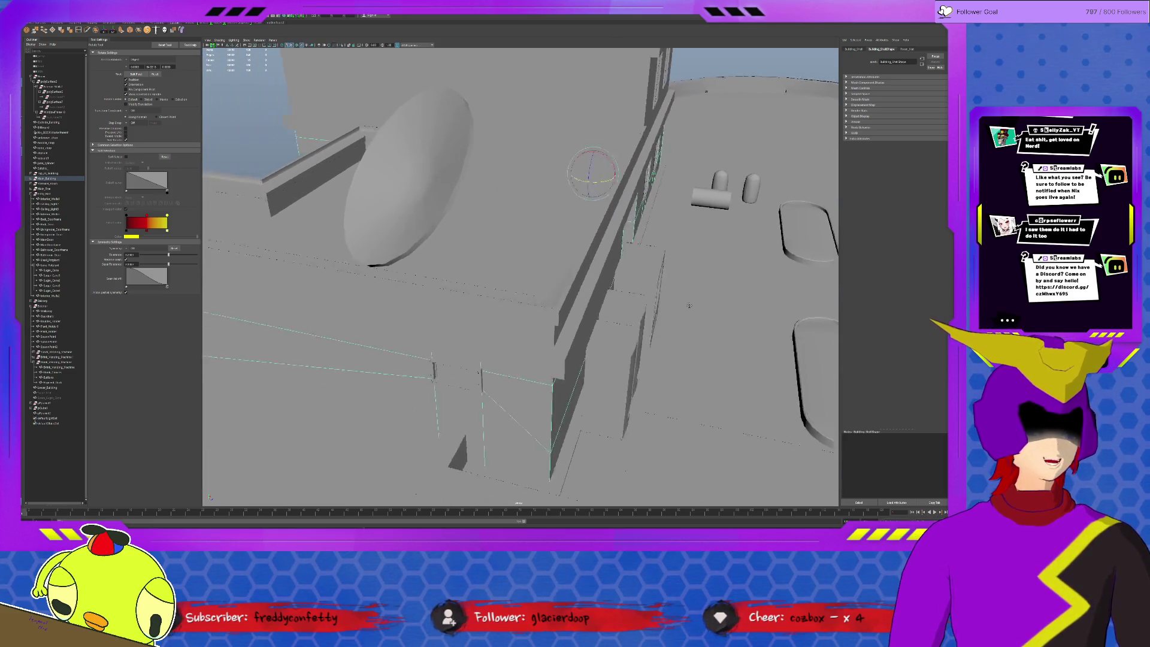
scroll(551, 304, up, 5)
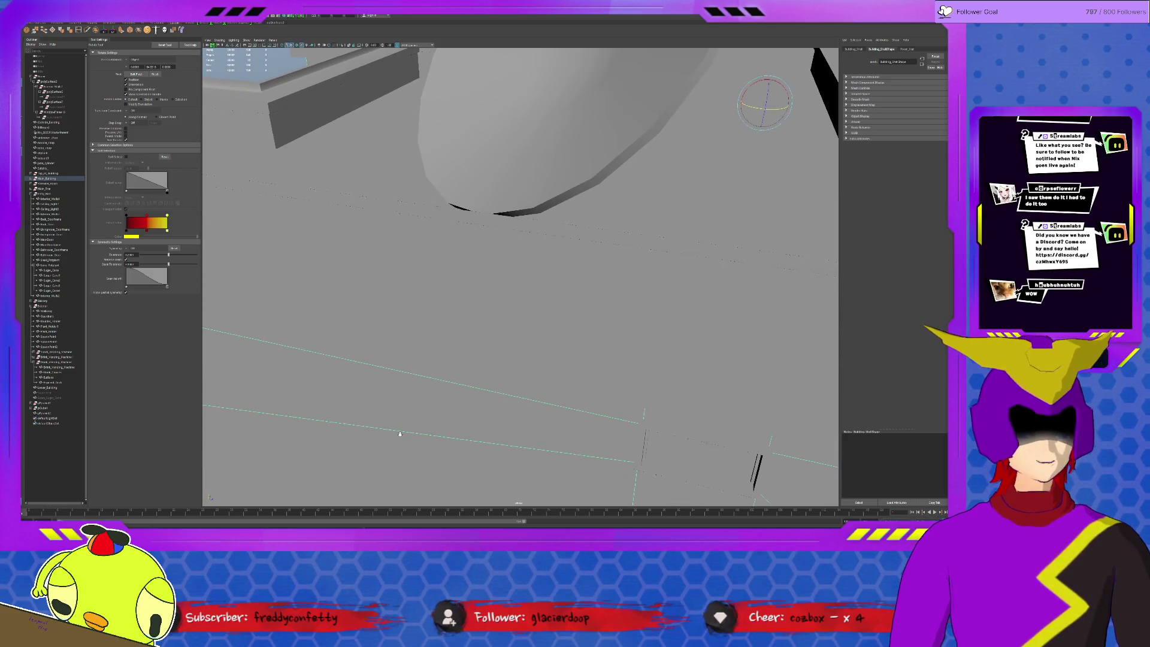
scroll(471, 383, up, 5)
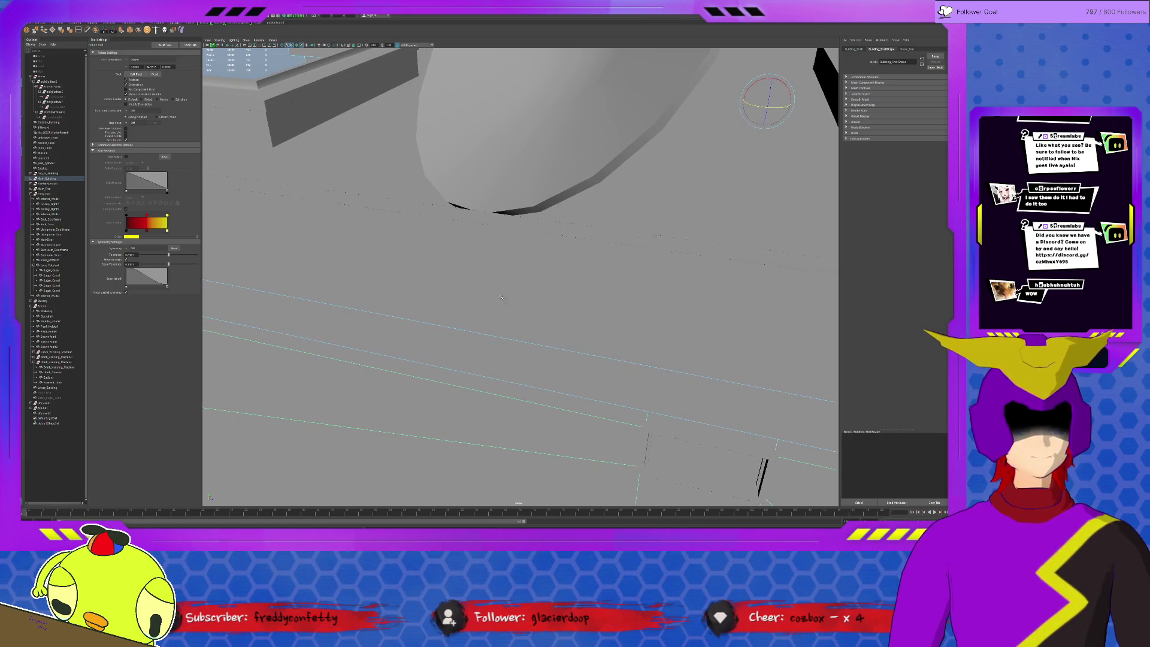
scroll(470, 383, up, 10)
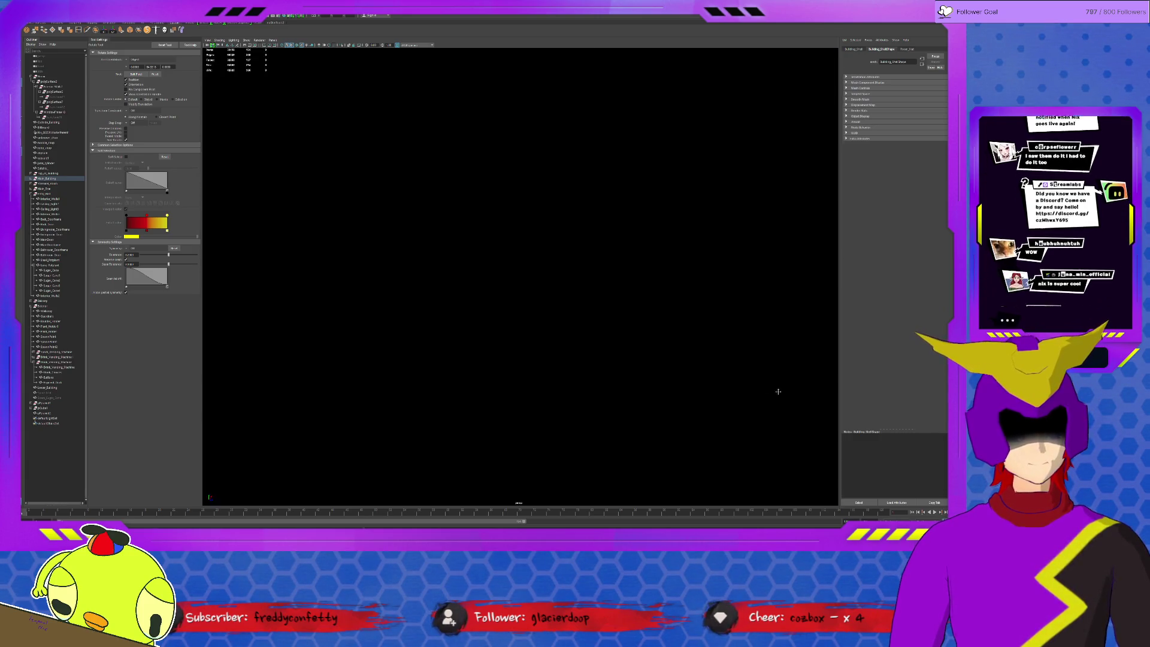
mouse_move(778, 391)
alt+mouse_down()
mouse_move(585, 193)
mouse_move(603, 320)
mouse_move(534, 250)
alt+mouse_up()
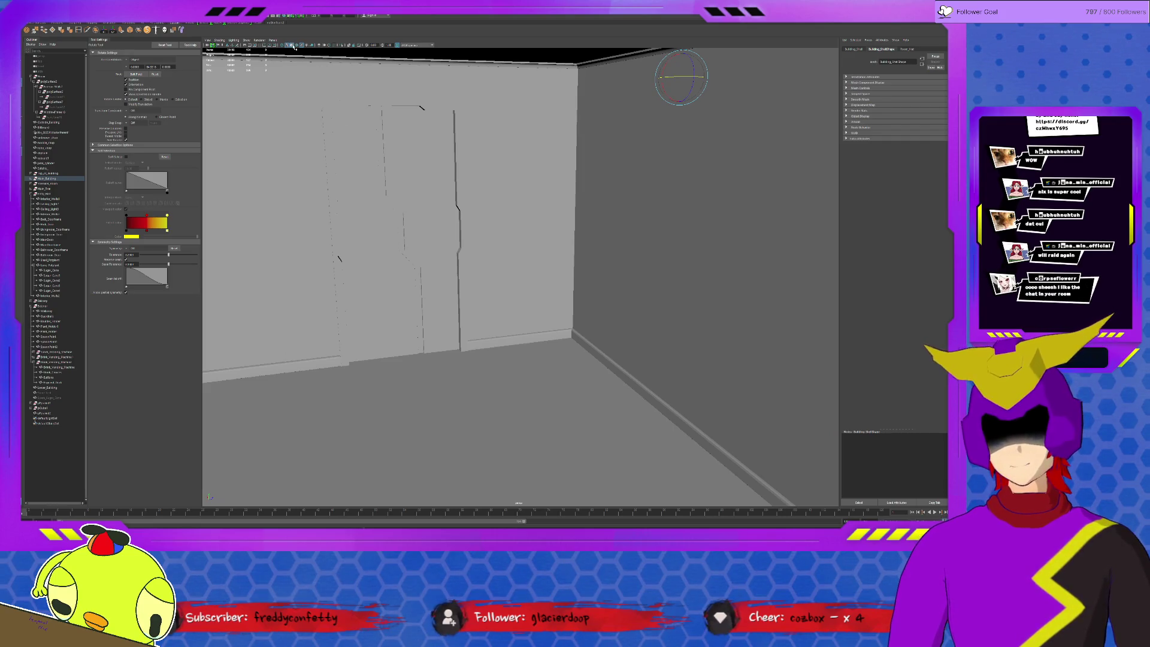
click(291, 45)
mouse_move(582, 275)
alt+mouse_down()
mouse_move(546, 270)
mouse_move(664, 287)
alt+mouse_up()
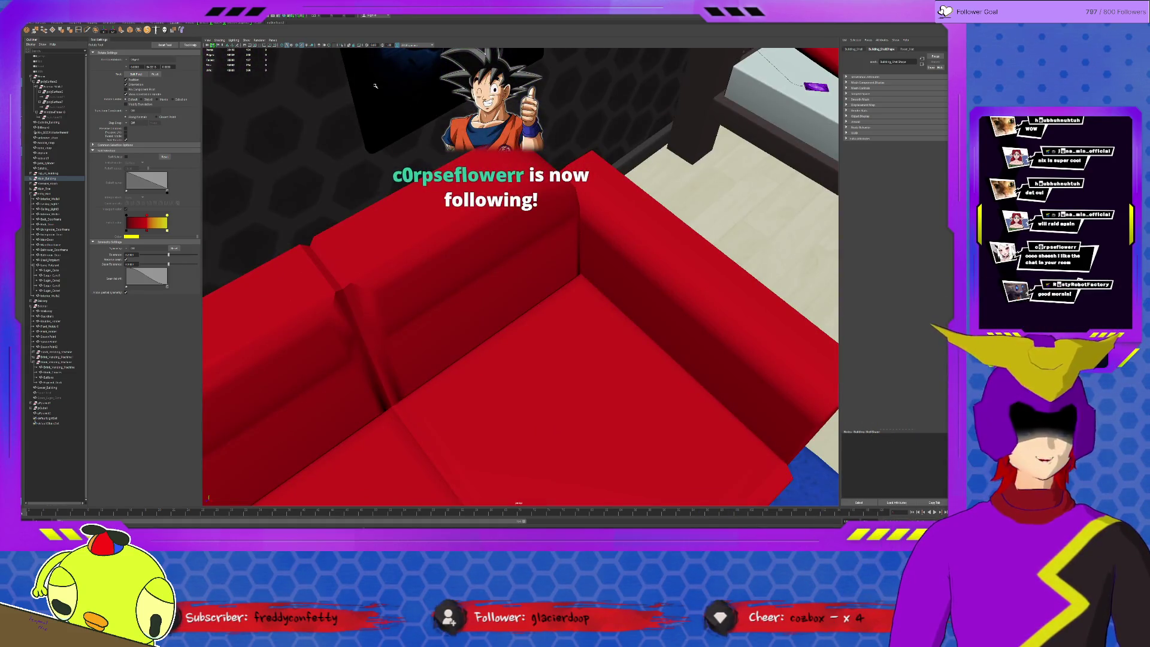
- Turn off Textured shading to show the room in plain grey
click(292, 47)
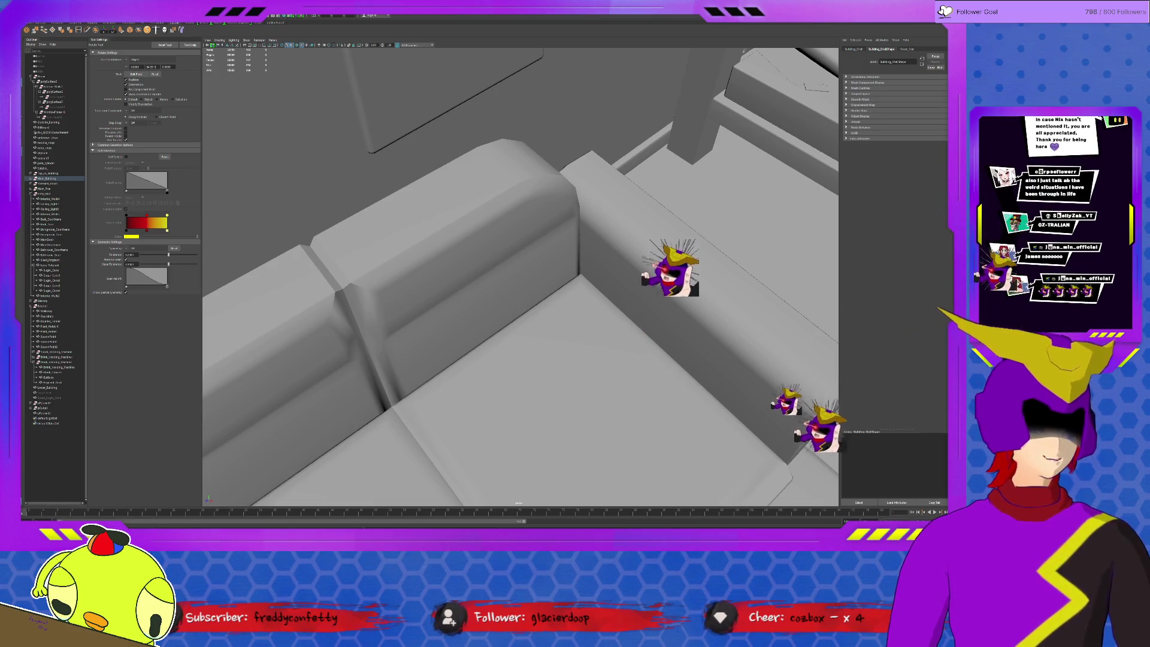
key(f)
mouse_move(627, 249)
alt+mouse_down()
mouse_move(791, 257)
mouse_move(757, 264)
mouse_move(662, 229)
mouse_move(584, 242)
alt+mouse_up()
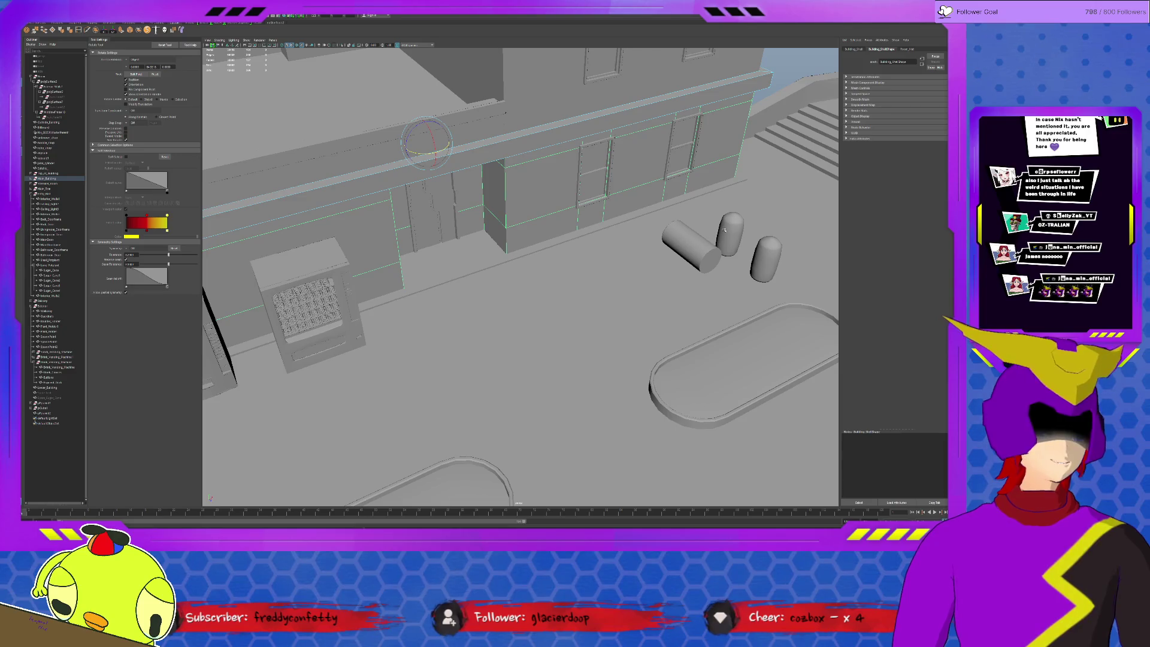
click(726, 234)
key(f)
scroll(696, 264, down, 10)
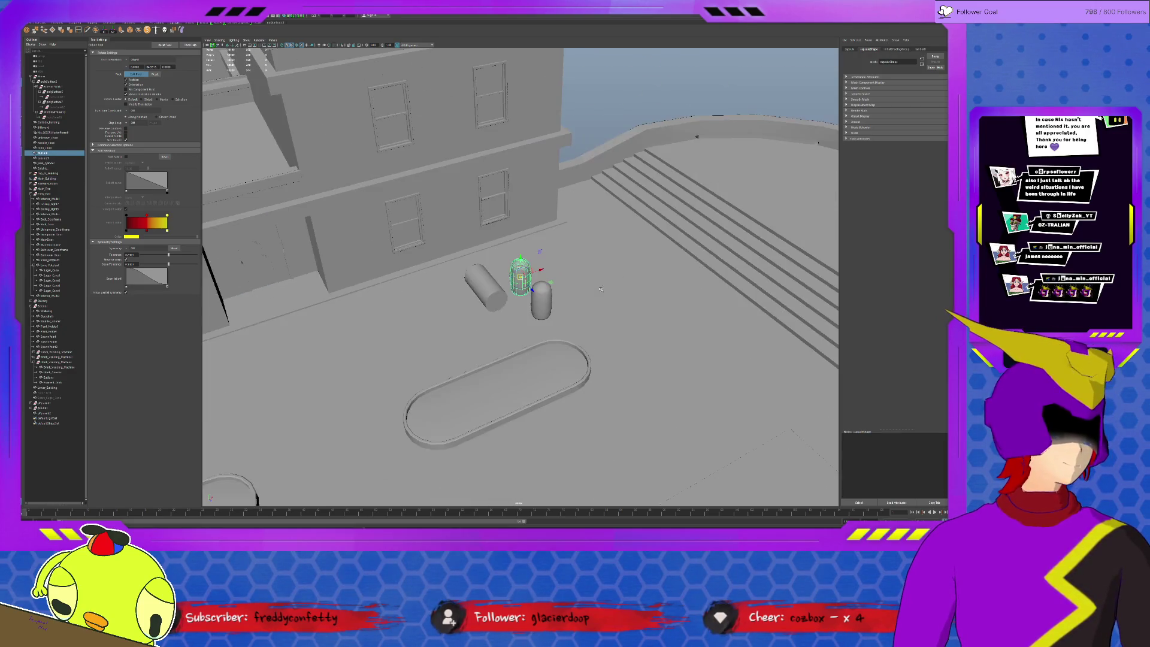
key(w)
mouse_move(546, 284)
mouse_down()
mouse_move(575, 316)
mouse_move(618, 251)
mouse_move(413, 302)
mouse_move(658, 229)
mouse_move(693, 316)
mouse_move(712, 52)
mouse_move(589, 55)
mouse_move(440, 332)
mouse_up()
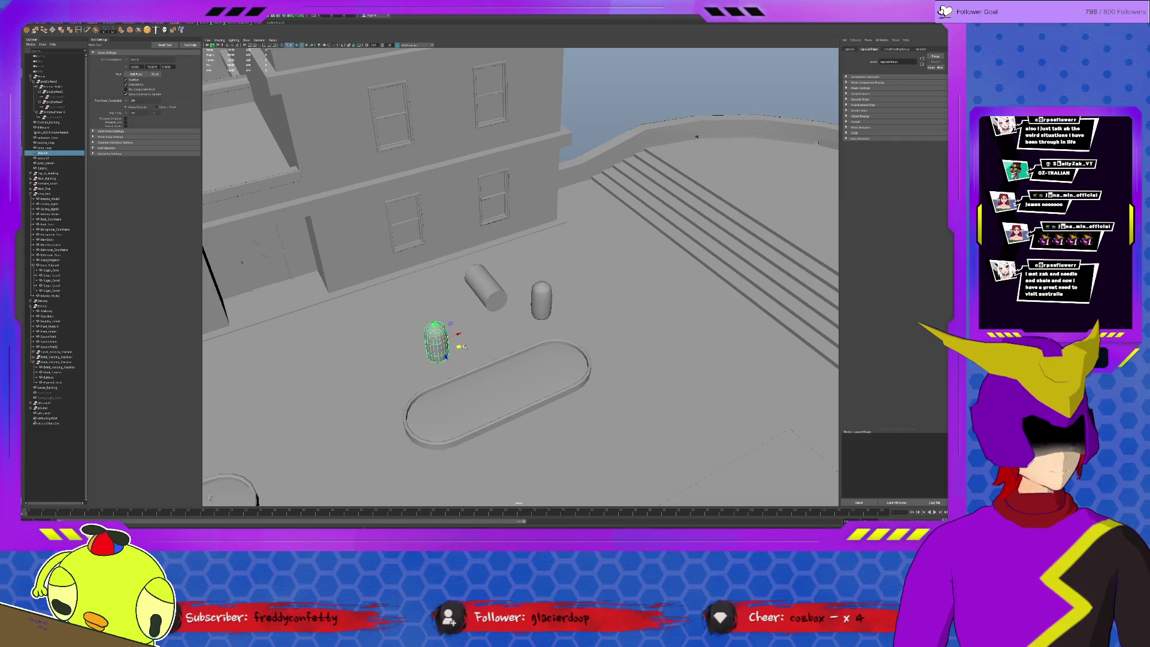
key(Delete)
key(ctrl+z)
key(ctrl+z)
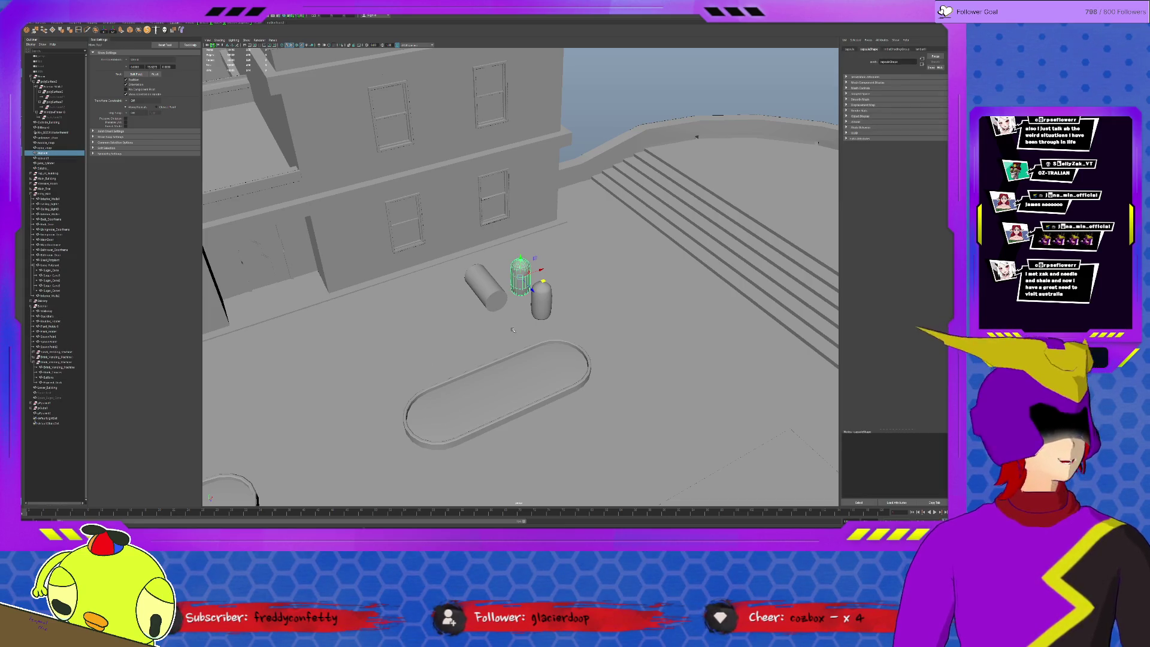
click(545, 305)
mouse_move(564, 305)
mouse_down()
mouse_move(552, 293)
mouse_move(366, 357)
mouse_move(438, 483)
mouse_move(756, 225)
mouse_move(630, 367)
mouse_move(642, 52)
mouse_move(652, 173)
mouse_move(542, 307)
mouse_move(544, 297)
mouse_up()
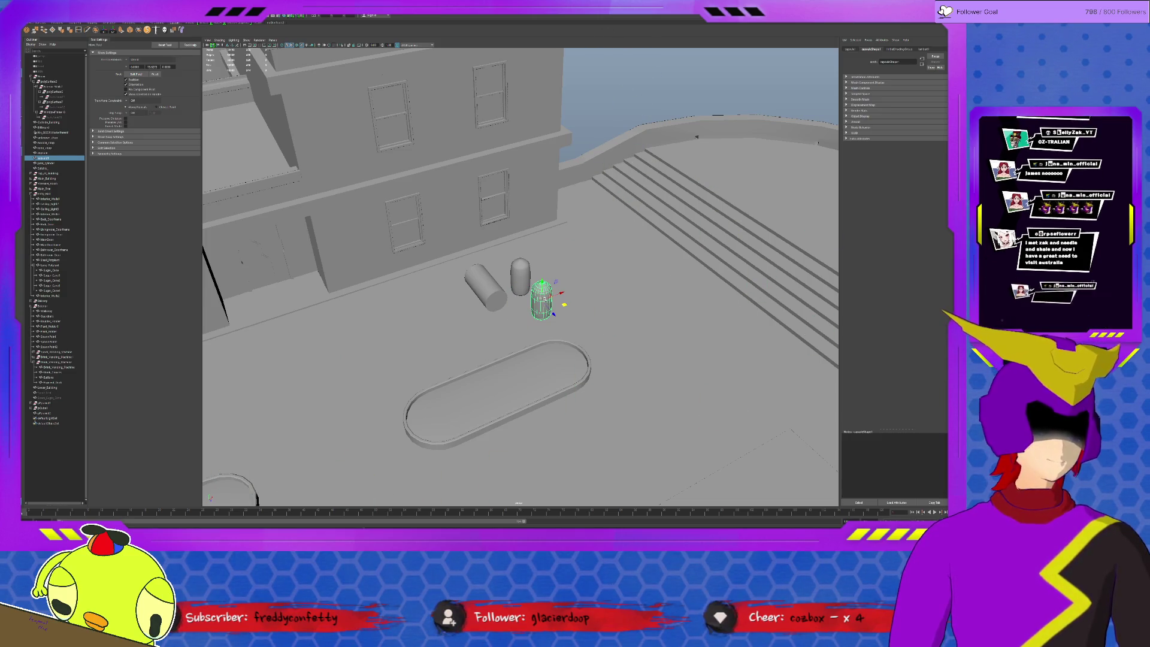
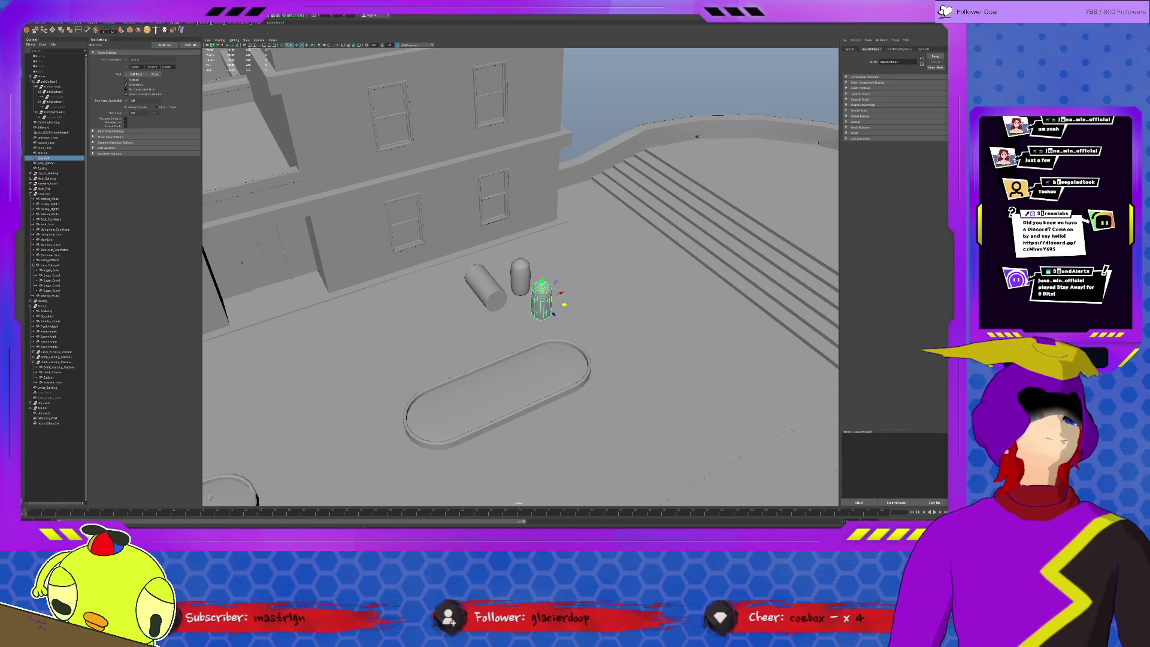
- Insert multiple edge loops along the A-frame's left diagonal beam and across the other beam
alt+drag(539, 179, 388, 123)
click(414, 76)
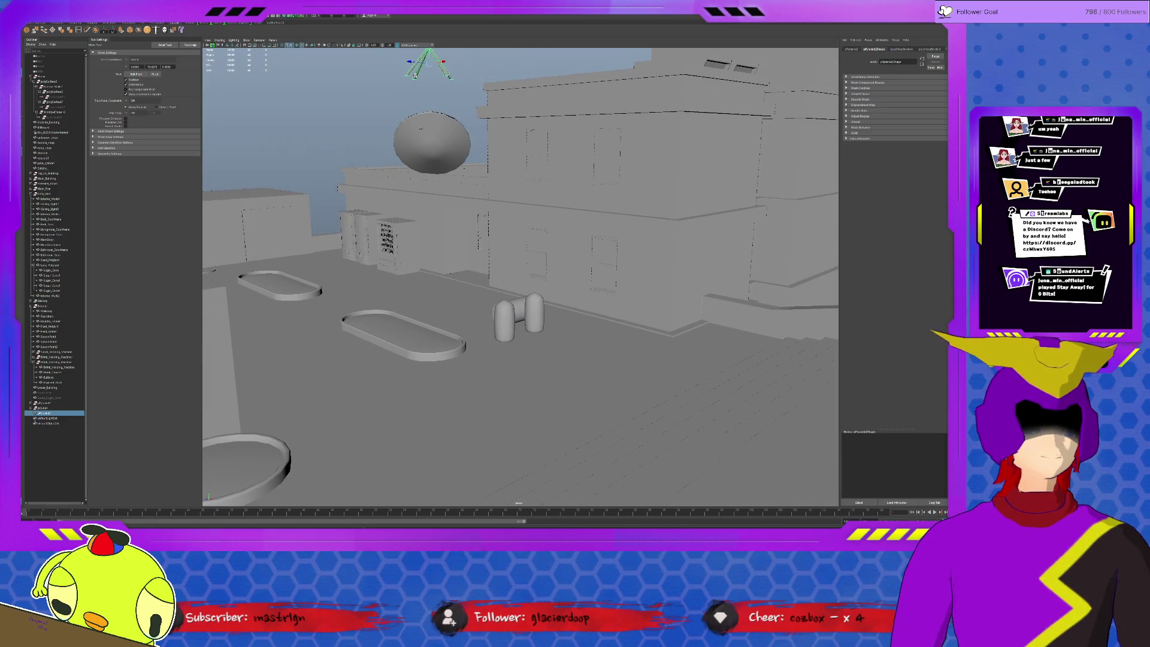
key(f)
alt+drag(413, 76, 389, 223)
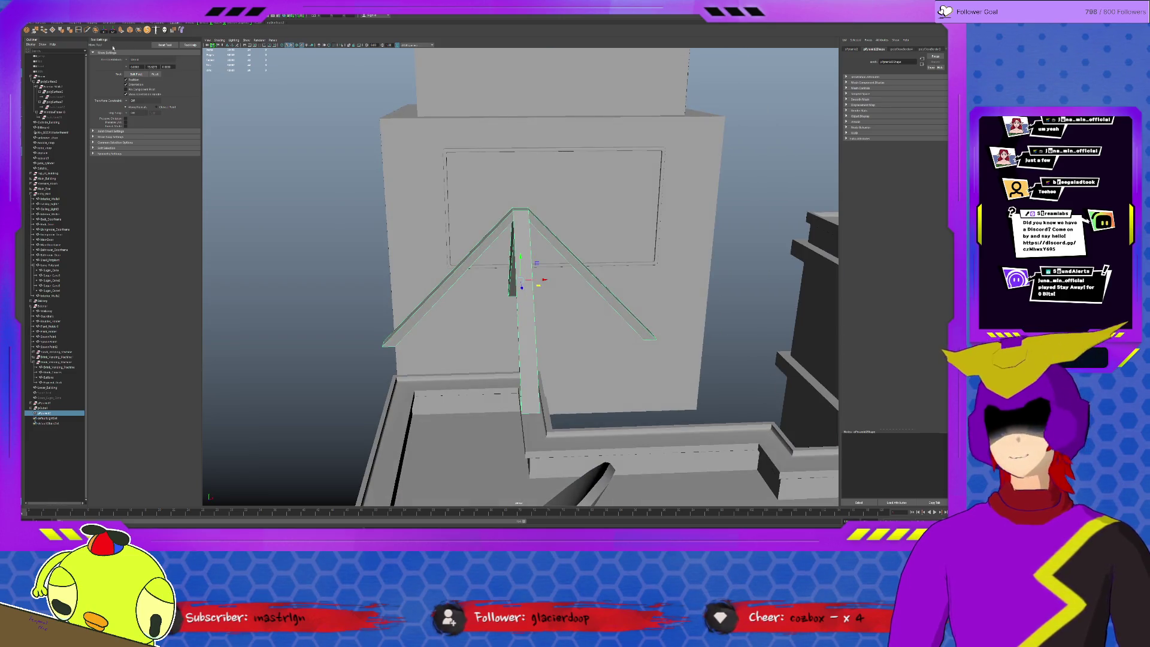
click(80, 30)
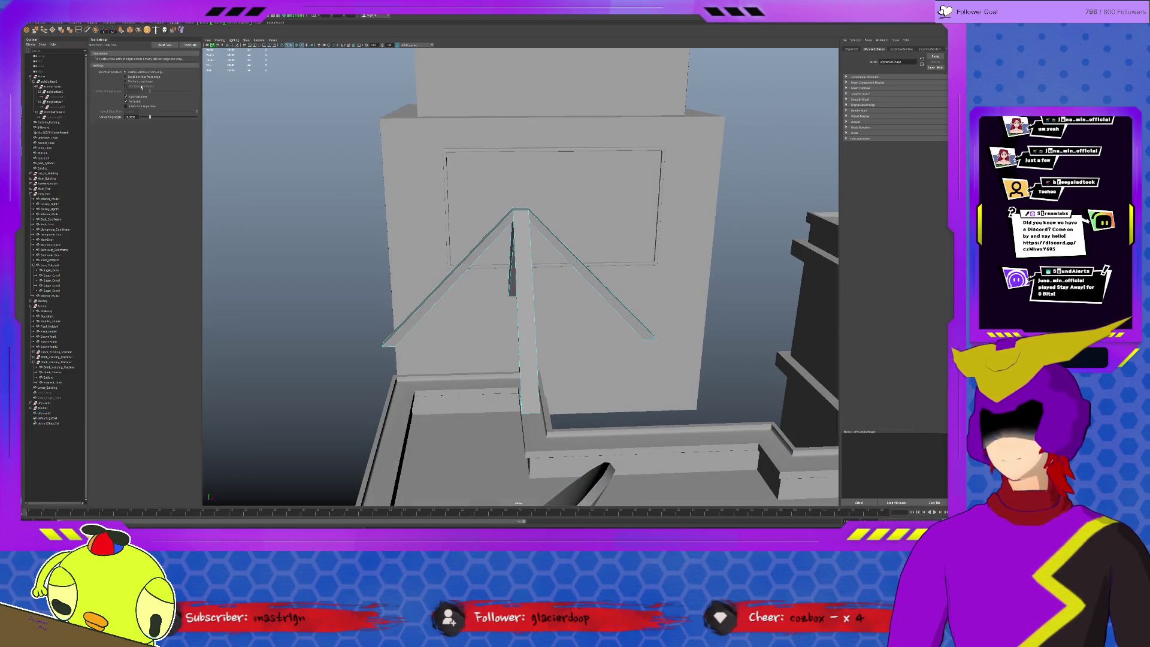
click(126, 82)
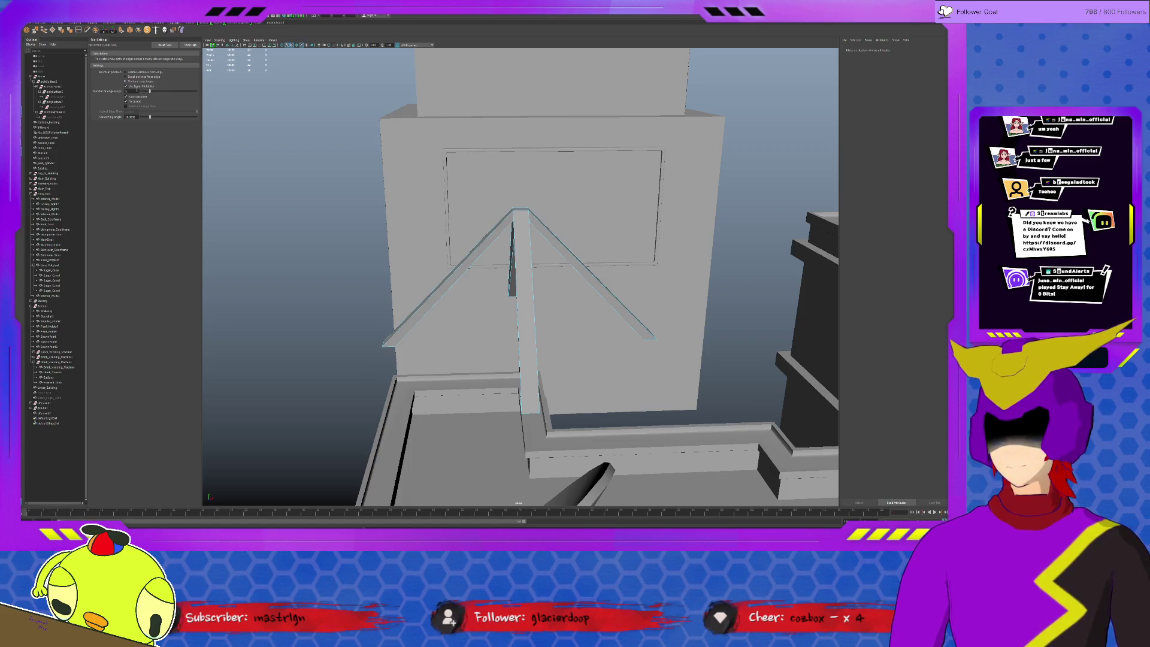
click(464, 286)
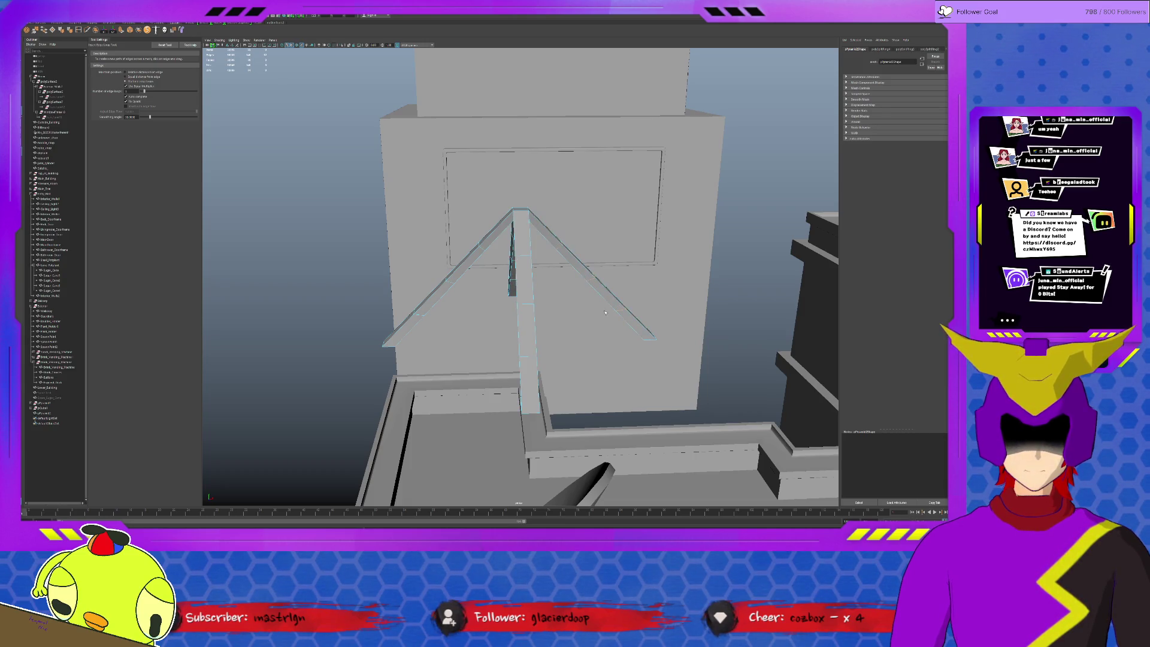
click(622, 311)
click(621, 303)
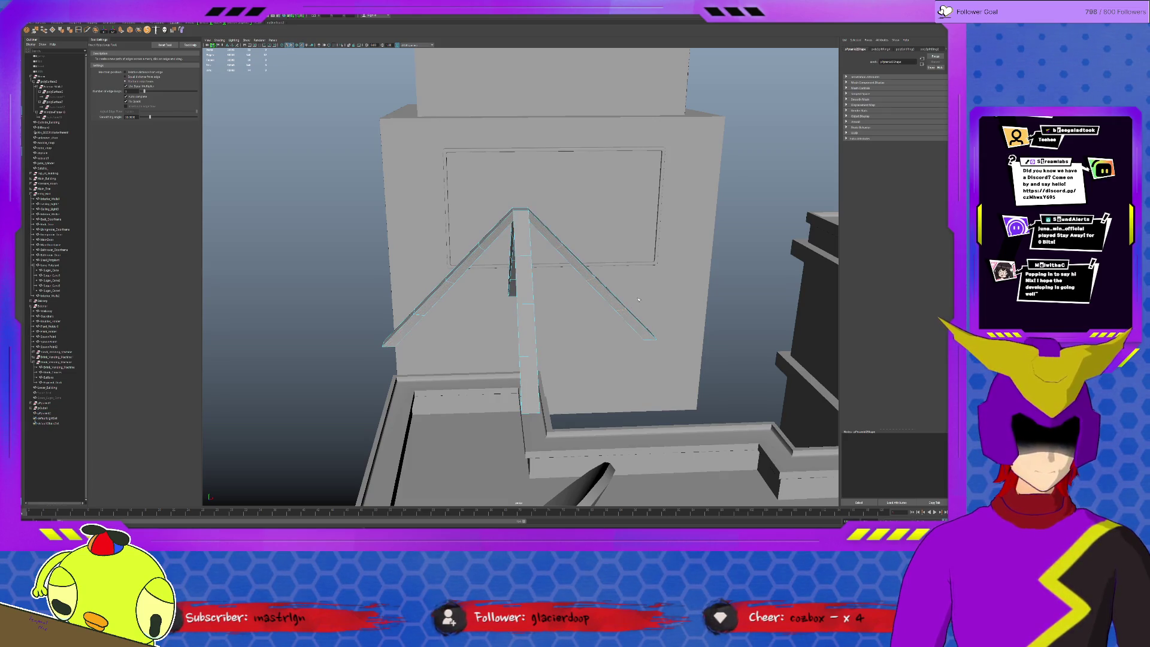
key(q)
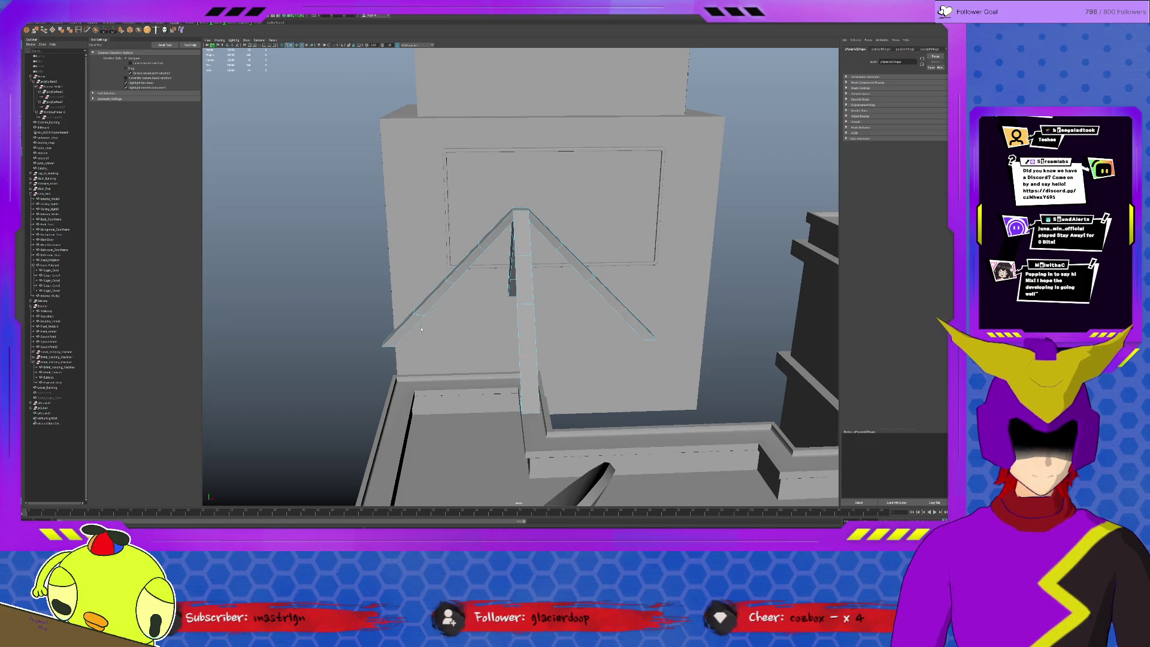
- Bevel the selected beam edges, adjusting segments and narrowing the fraction slightly
alt+drag(506, 307, 491, 278)
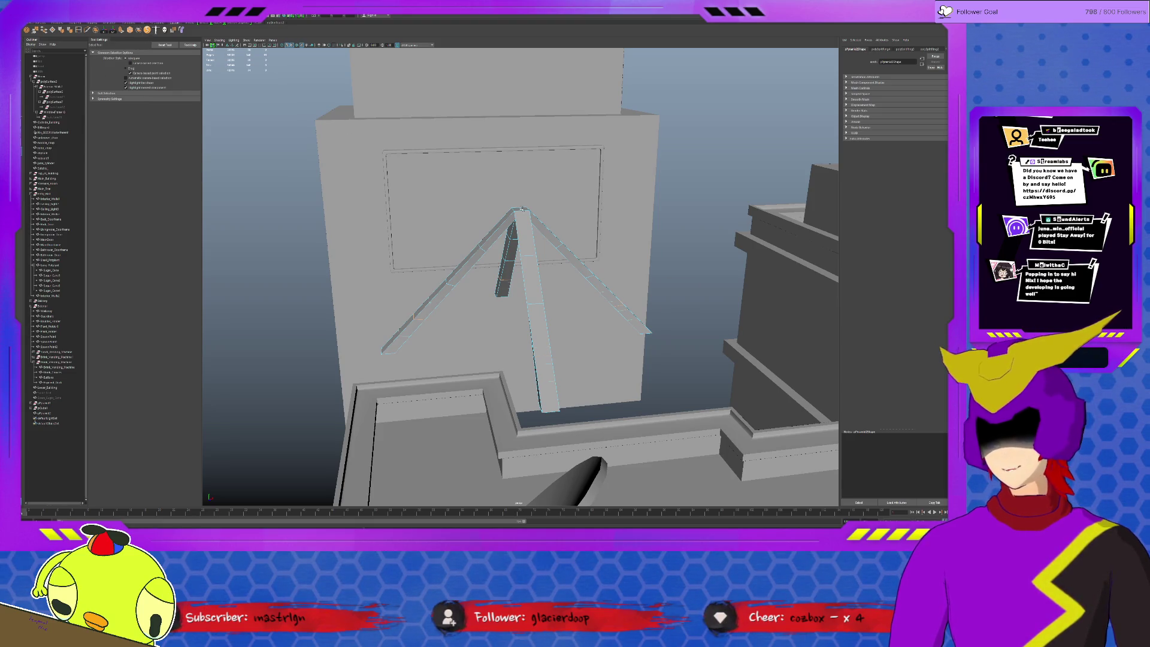
key(ctrl+b)
click(672, 289)
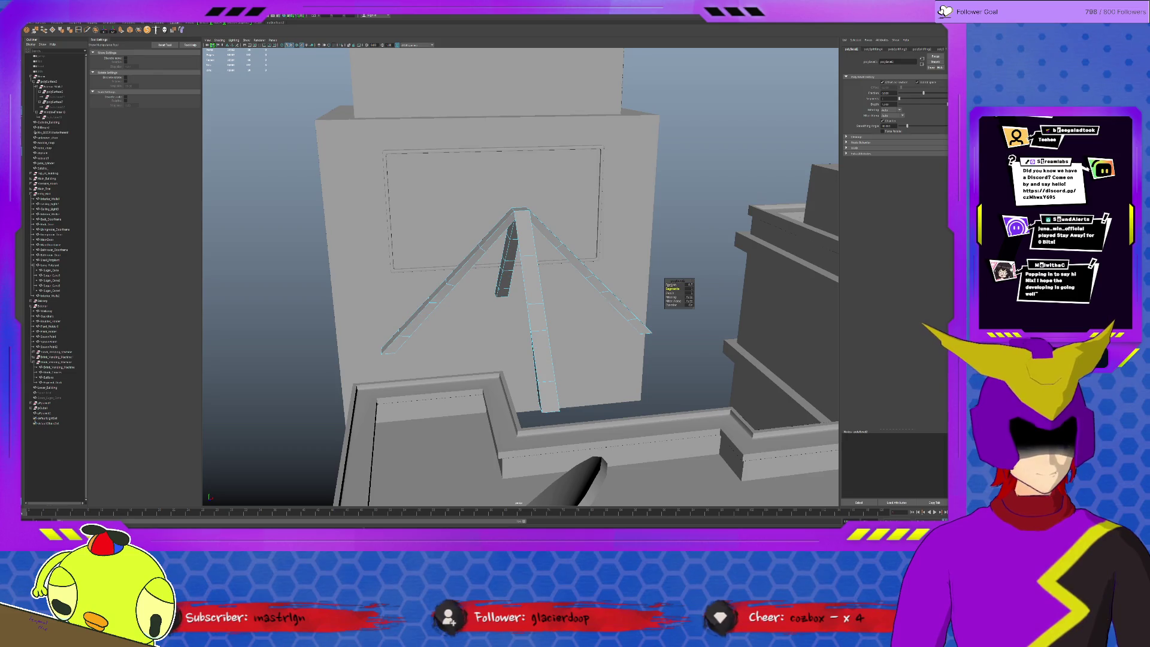
drag(671, 285, 647, 285)
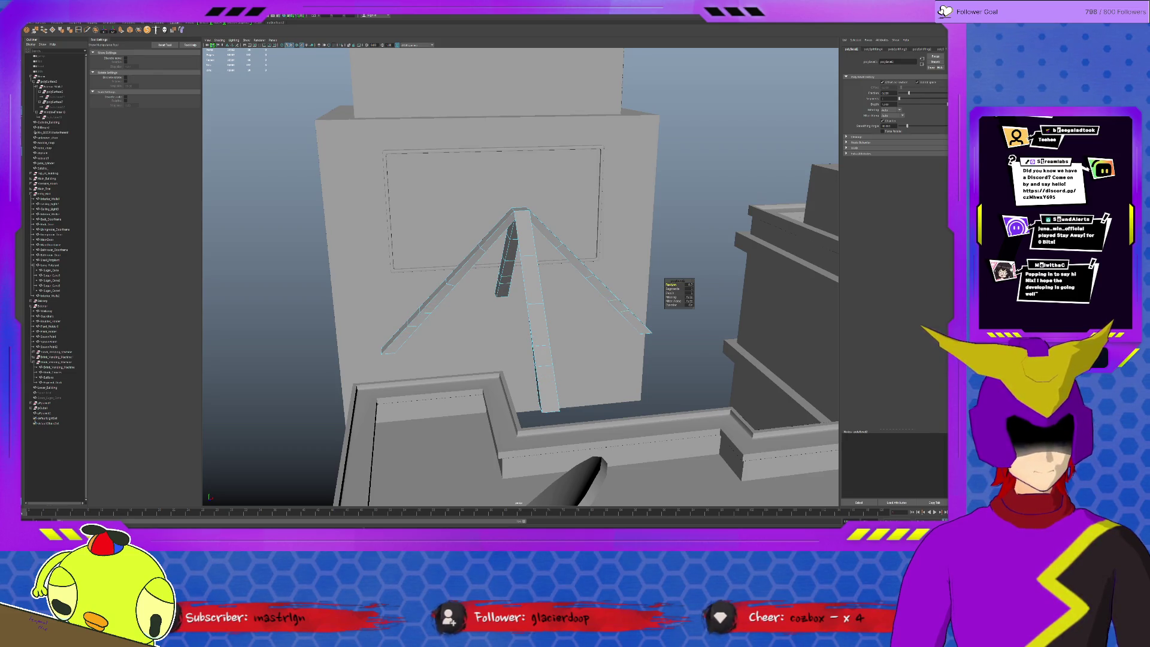
- Isolate the A-frame beams with Ctrl+1 so the building is hidden
key(q)
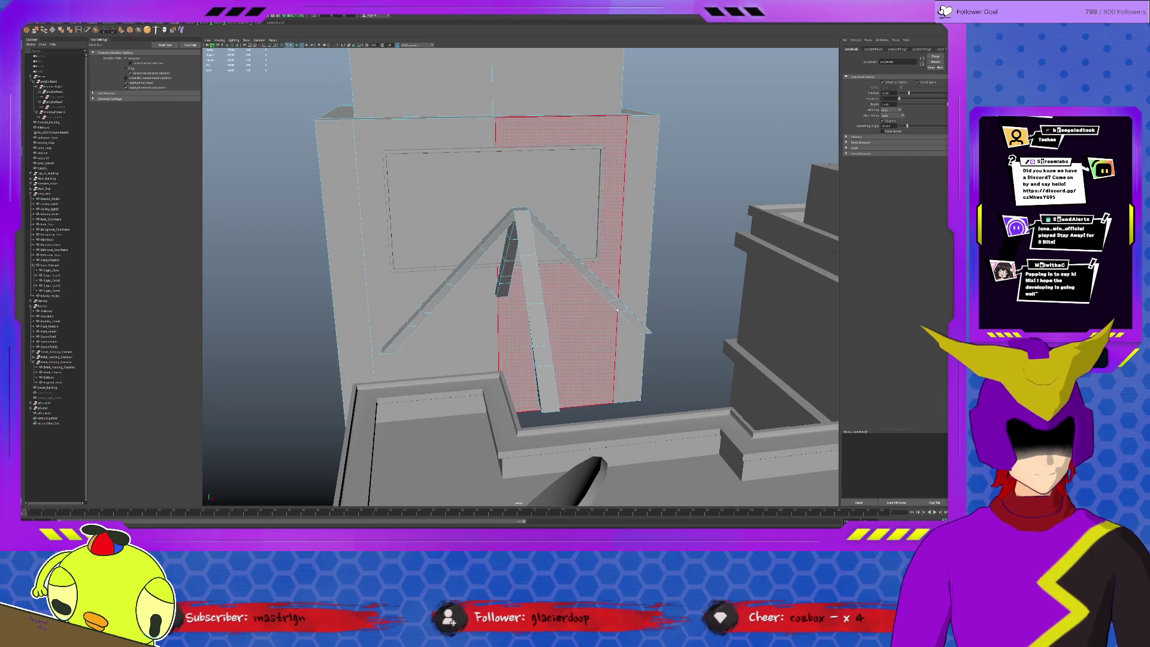
click(608, 311)
click(620, 306)
key(ctrl+1)
alt+drag(619, 308, 519, 342)
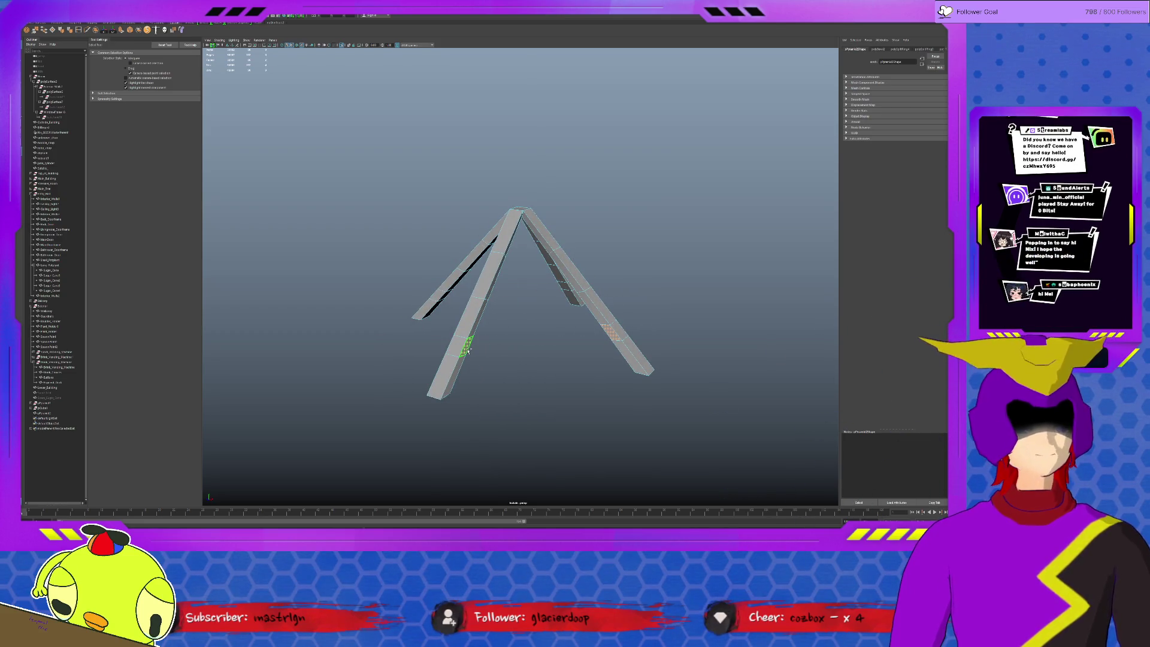
alt+drag(476, 349, 564, 350)
mouse_move(423, 329)
alt+mouse_down()
mouse_move(529, 347)
mouse_move(613, 332)
alt+mouse_up()
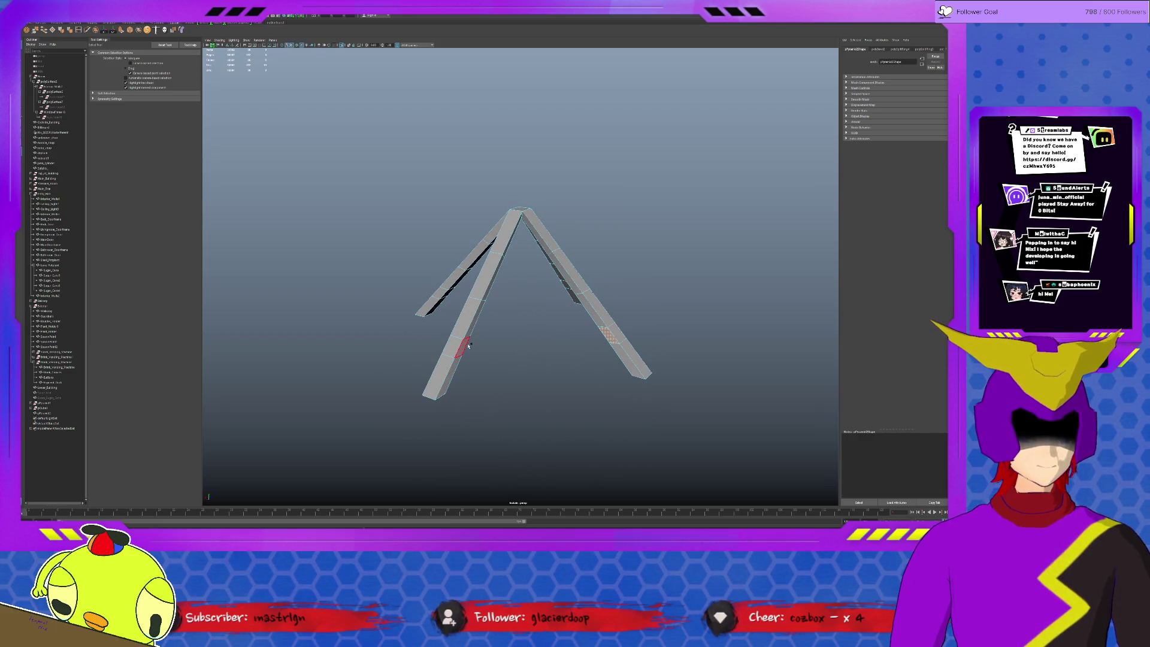
alt+drag(500, 356, 564, 354)
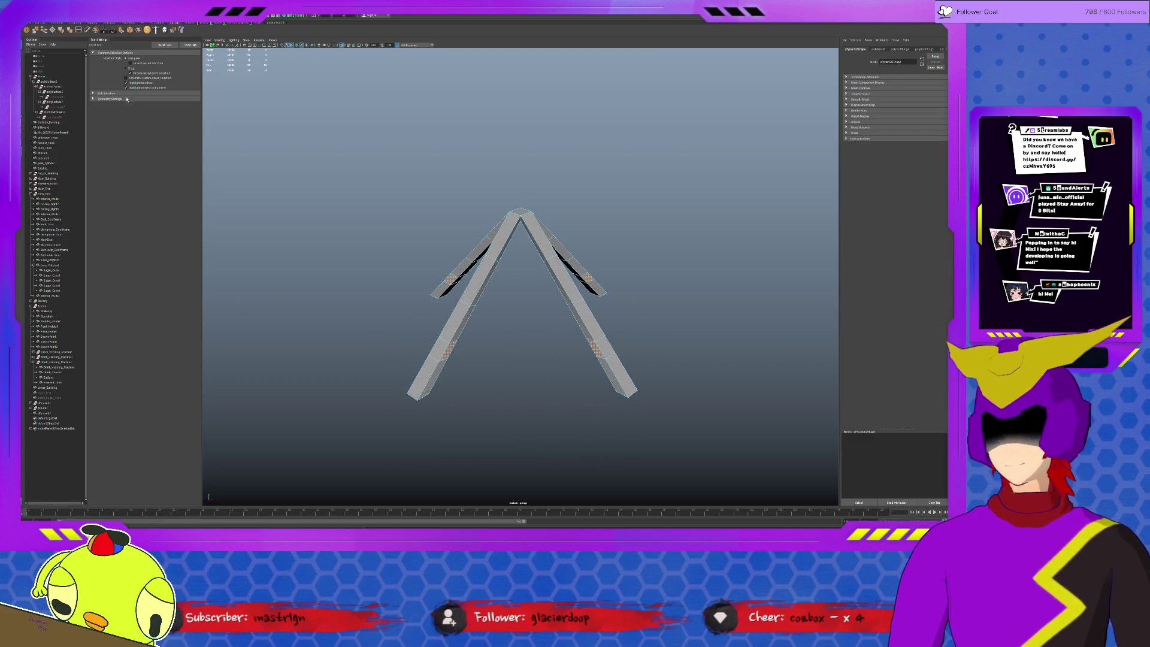
- Extrude the selected face out of the left beam and view both beams meeting at the peak
key(ctrl+e)
mouse_move(513, 284)
alt+right_down()
mouse_move(541, 297)
mouse_move(730, 305)
alt+right_up()
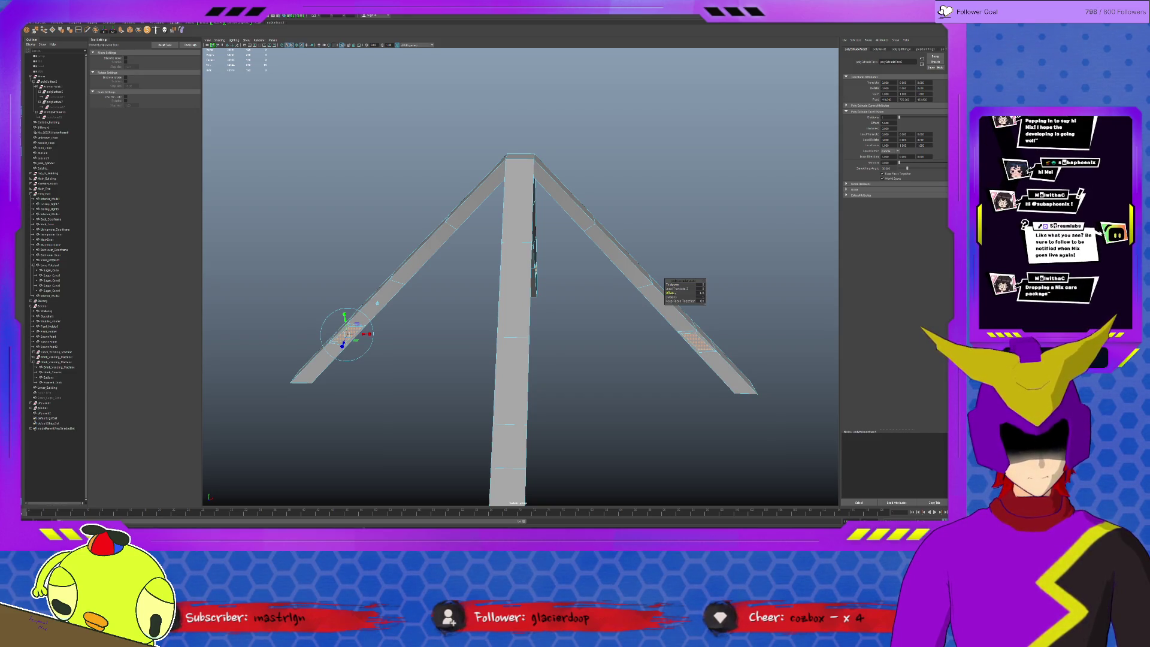
alt+drag(479, 281, 558, 250)
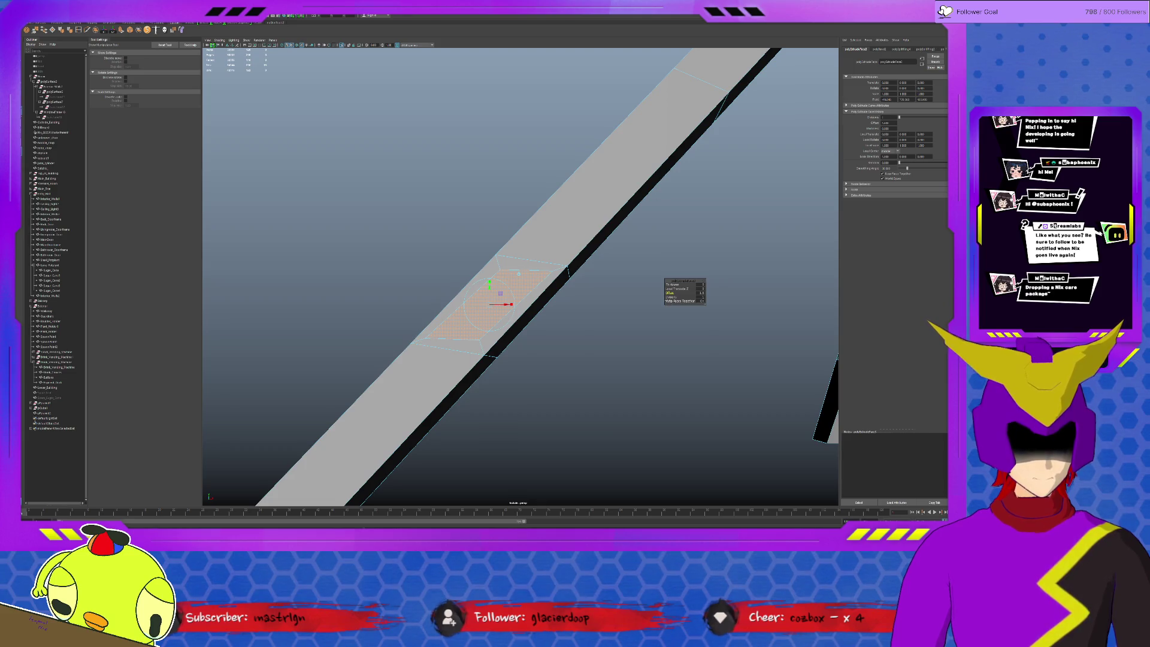
alt+drag(552, 275, 558, 282)
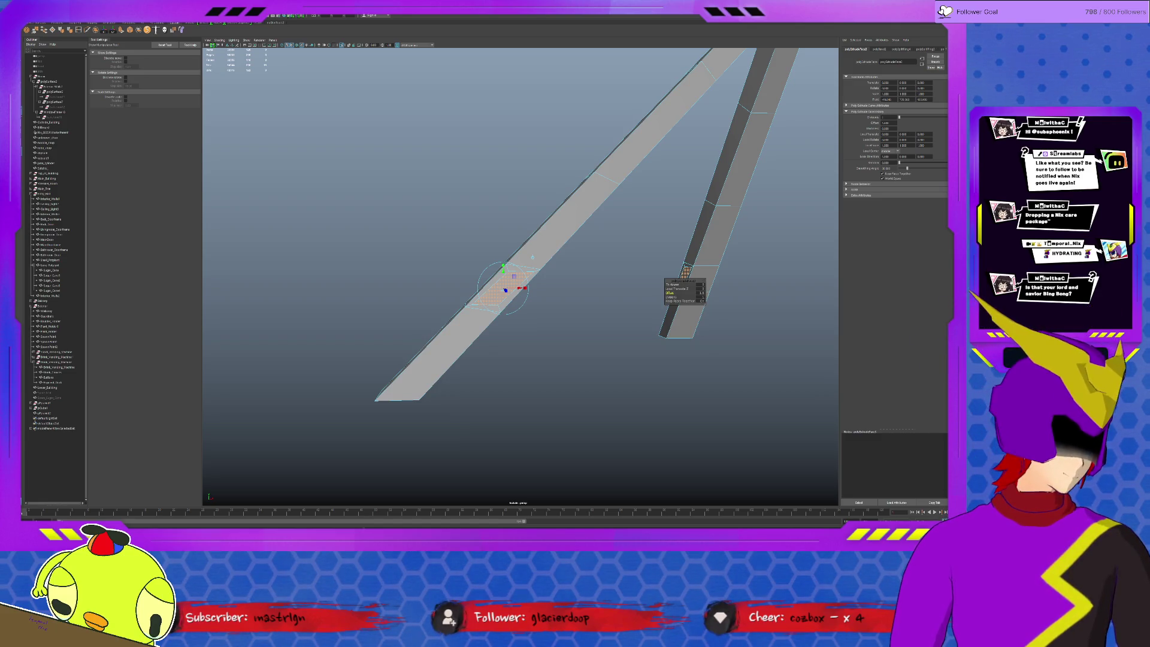
alt+drag(751, 81, 617, 168)
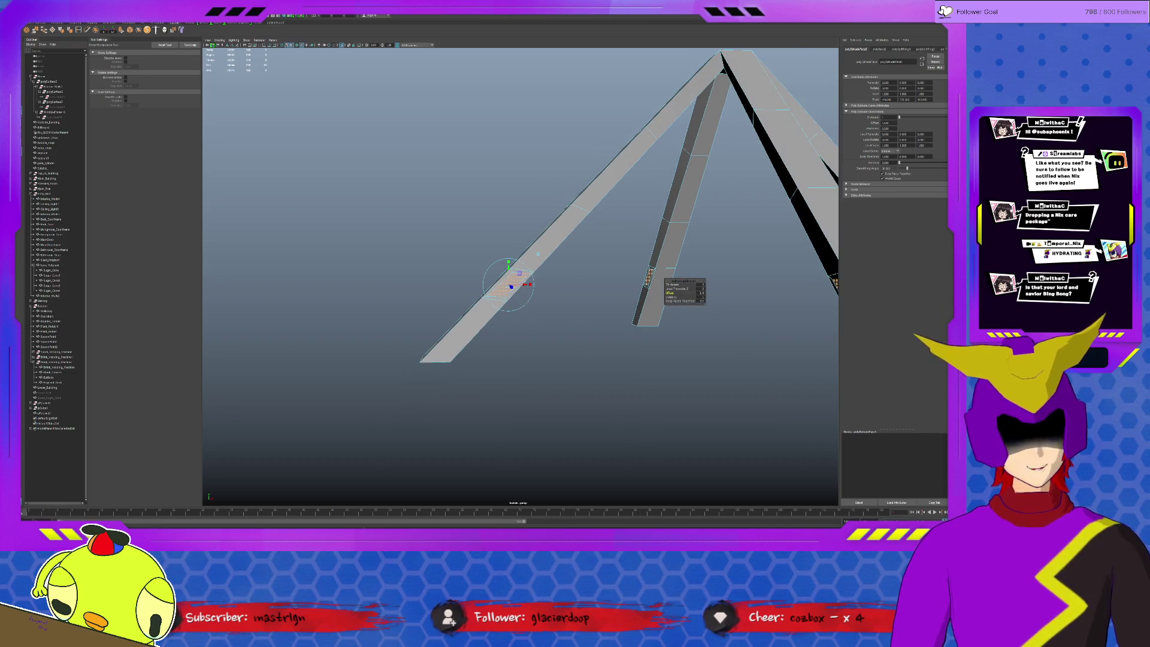
- Finish the beam extrusion and zoom out over the whole rooftop
key(q)
scroll(629, 227, down, 10)
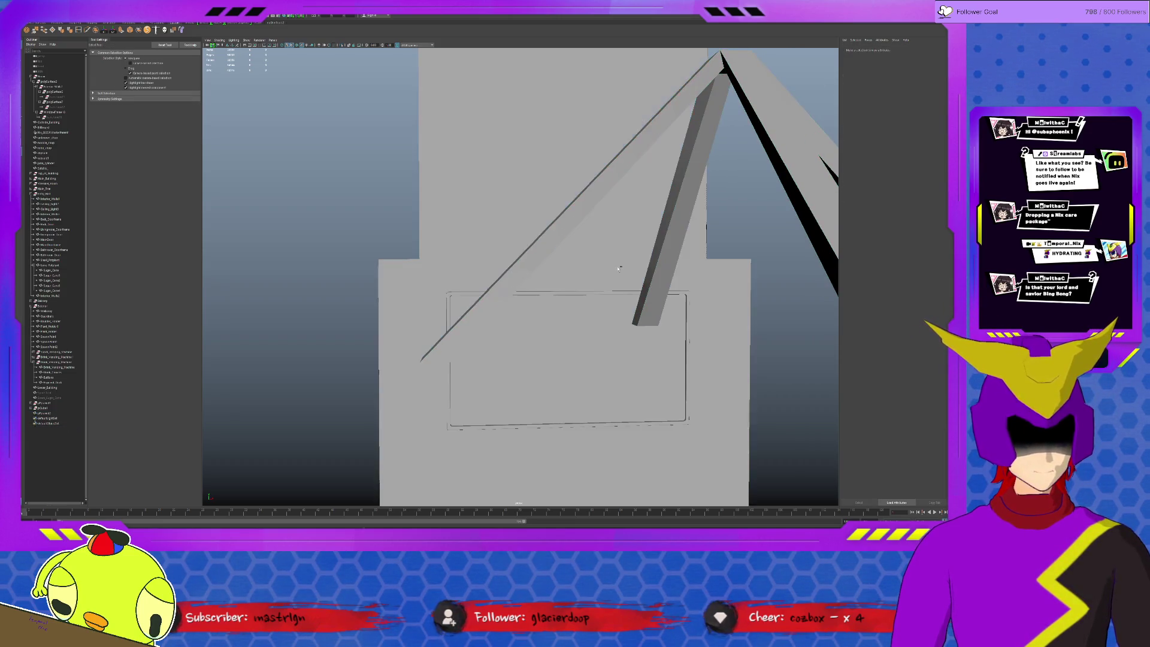
scroll(624, 274, down, 10)
alt+drag(625, 273, 571, 252)
click(395, 395)
click(556, 374)
- Frame the left vending machine and orbit around to the snack machine
scroll(524, 309, up, 5)
alt+drag(524, 308, 586, 276)
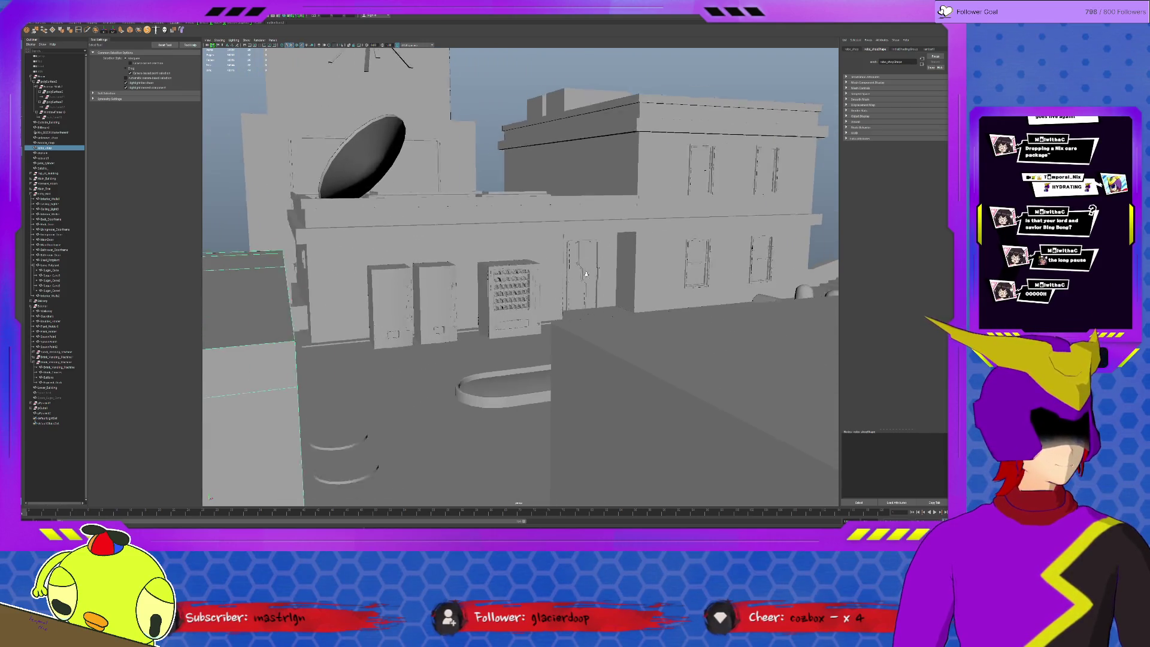
scroll(586, 275, up, 8)
click(528, 312)
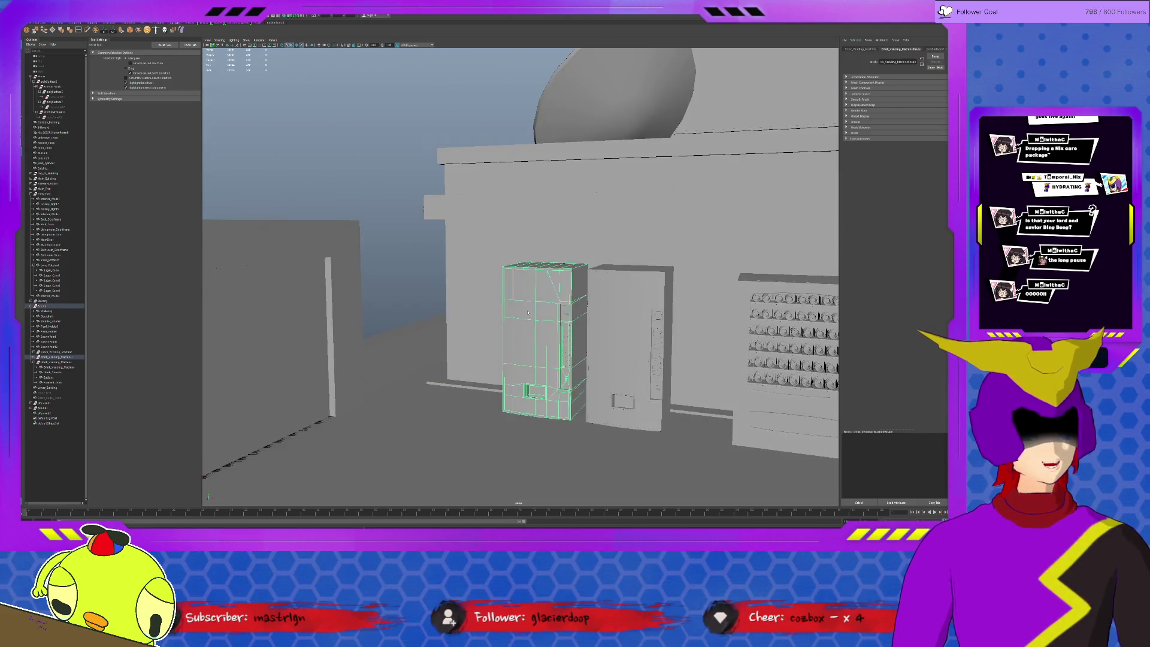
key(f)
click(331, 274)
alt+drag(331, 275, 482, 323)
alt+drag(699, 392, 569, 313)
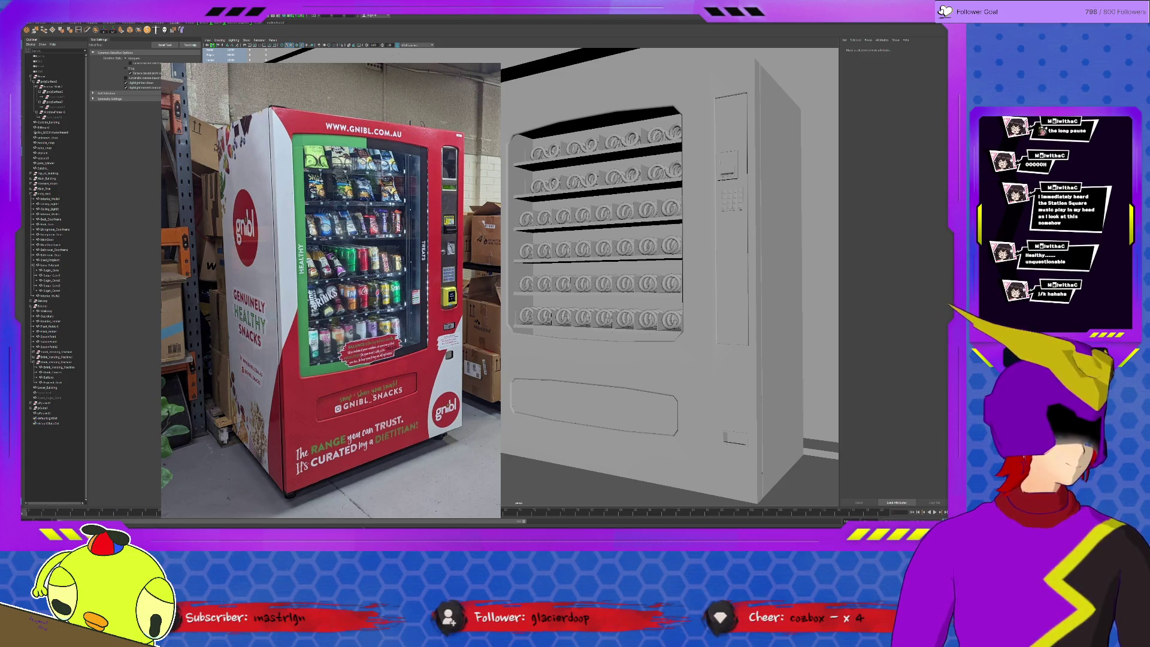
- Navigate from the vending machines into the room to see the ceiling and pot
scroll(520, 277, down, 10)
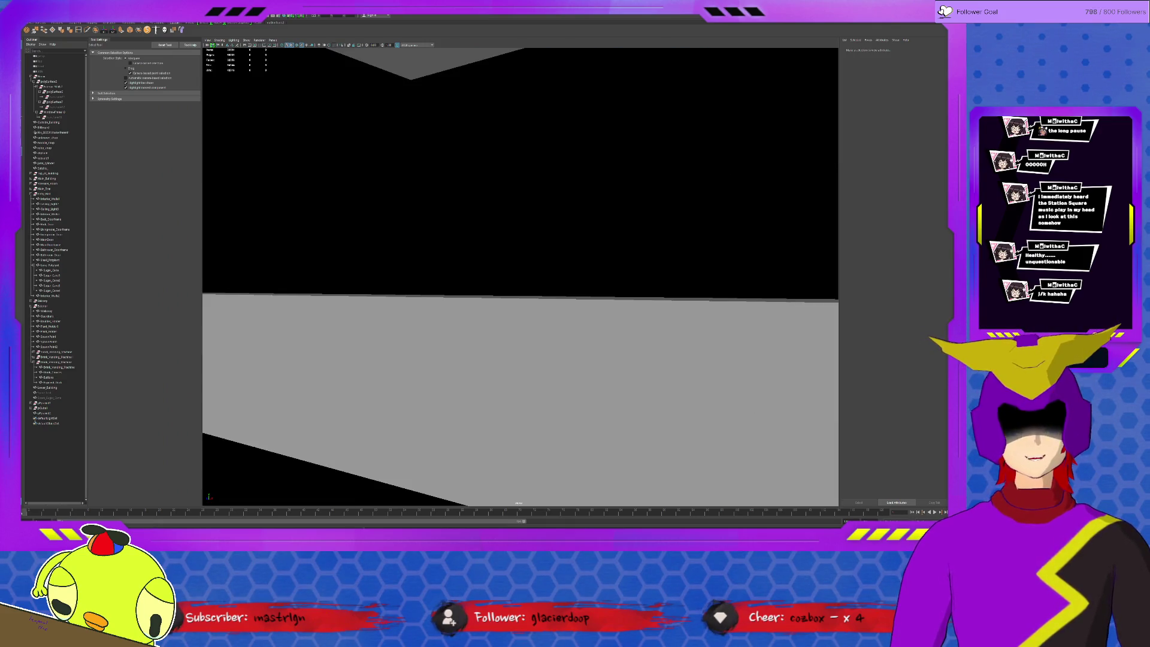
scroll(762, 268, down, 5)
alt+drag(762, 267, 386, 312)
scroll(762, 268, up, 8)
scroll(386, 311, up, 3)
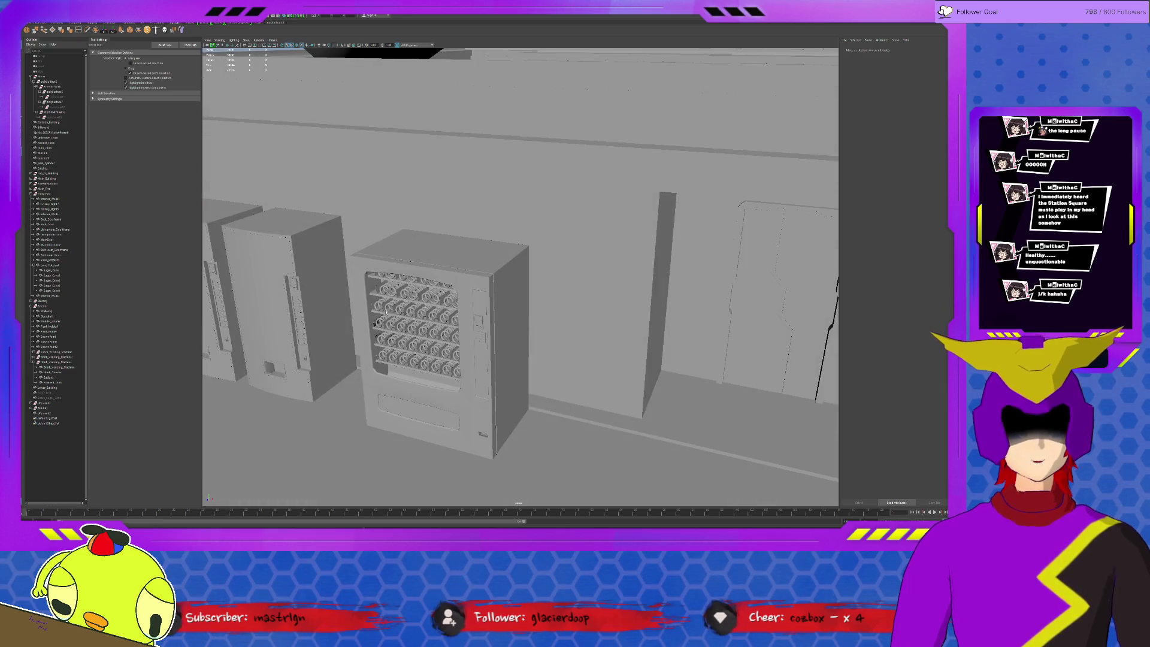
scroll(698, 306, up, 3)
scroll(603, 282, up, 5)
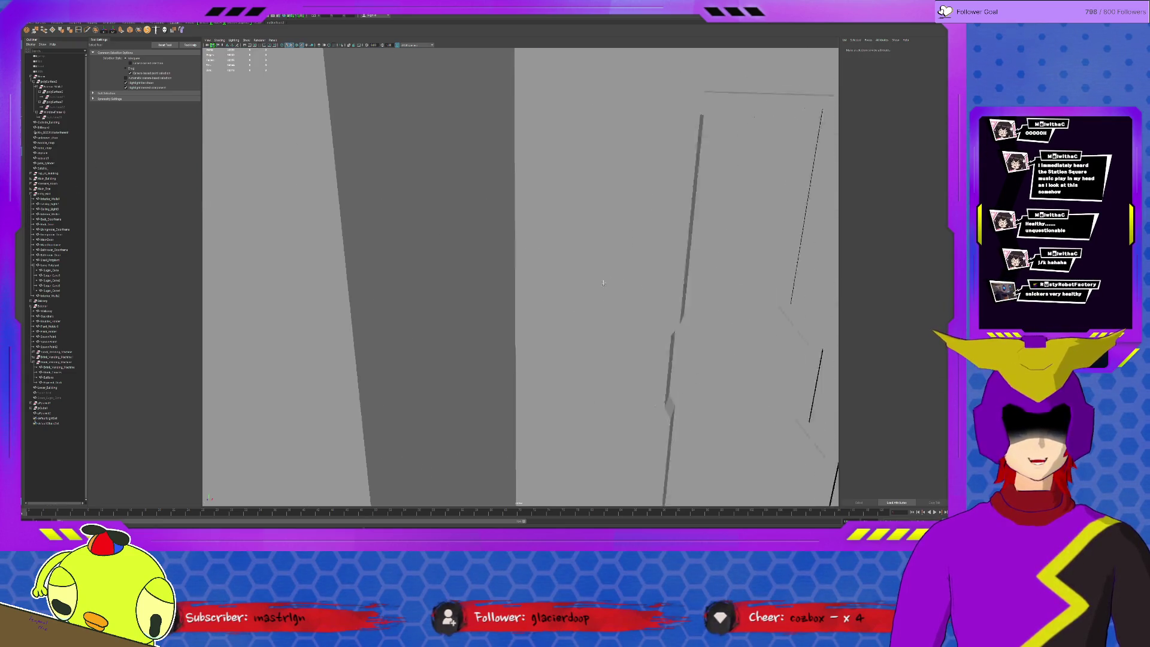
scroll(603, 283, down, 8)
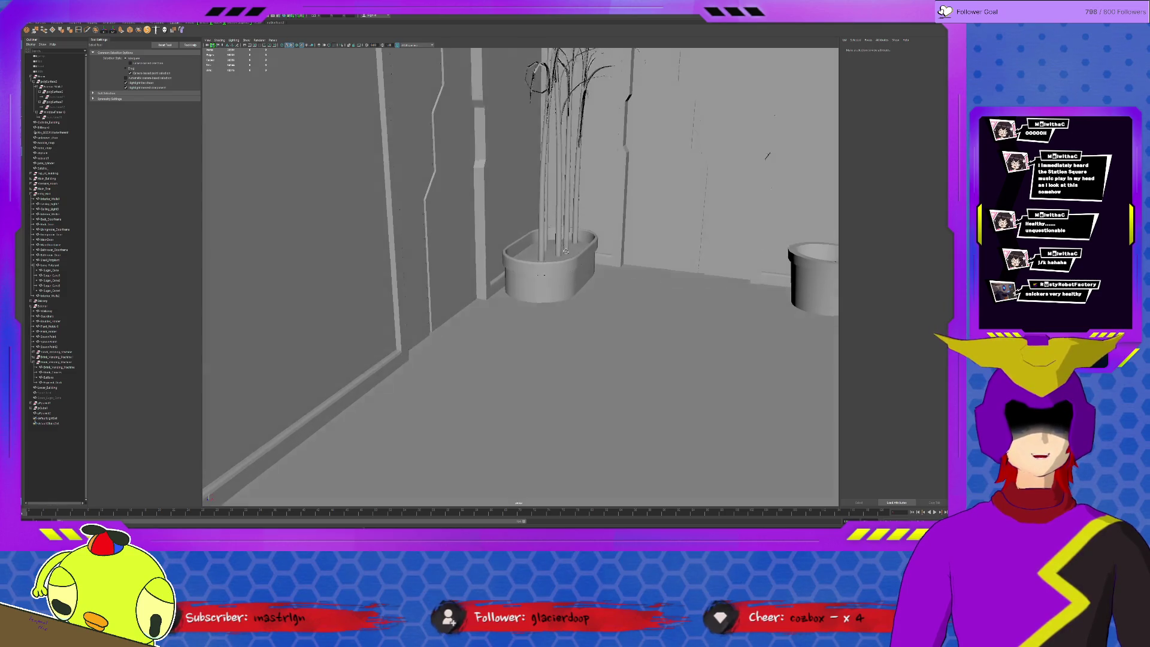
alt+drag(565, 245, 576, 291)
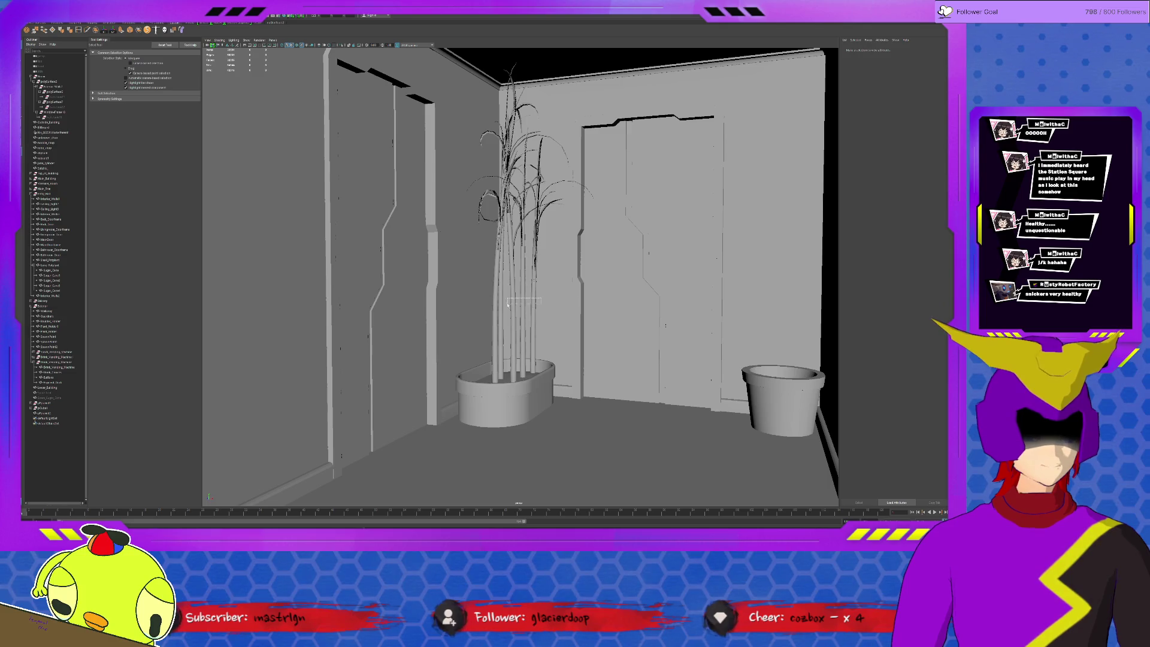
- Move to an elevated exterior view and select the A-frame truss
drag(542, 304, 570, 290)
click(569, 289)
scroll(543, 310, up, 10)
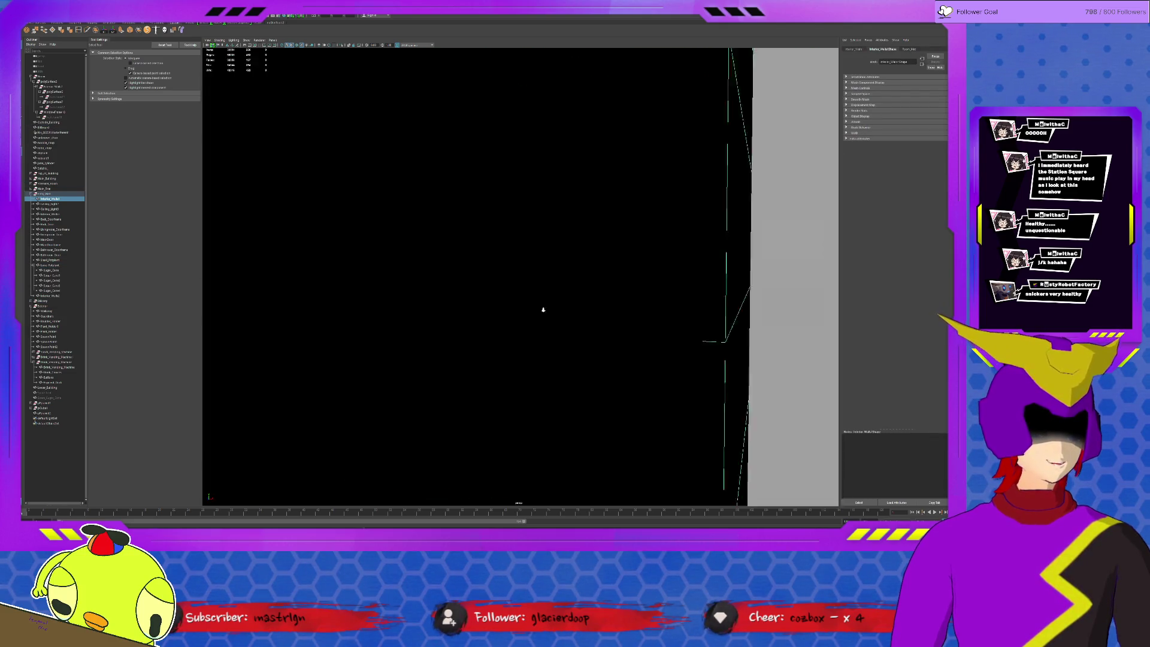
scroll(543, 310, down, 10)
alt+drag(543, 309, 591, 331)
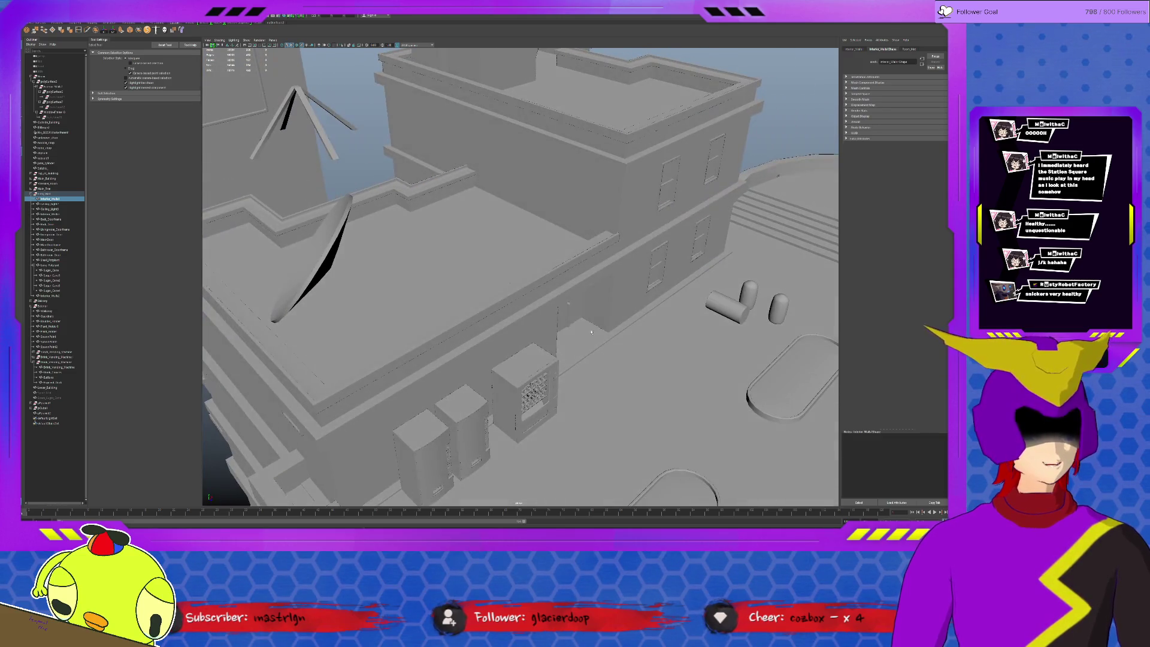
click(328, 161)
- Isolate the A-frame and bridge opposing leg faces into an upper and a lower crossbar
key(f)
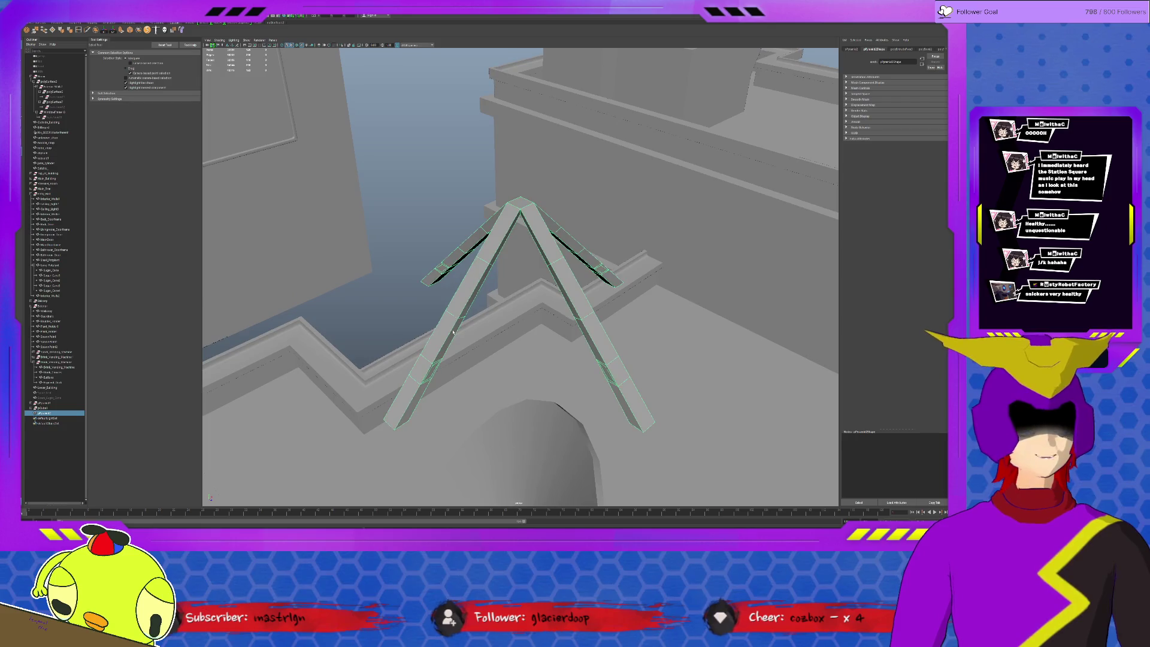
key(ctrl+1)
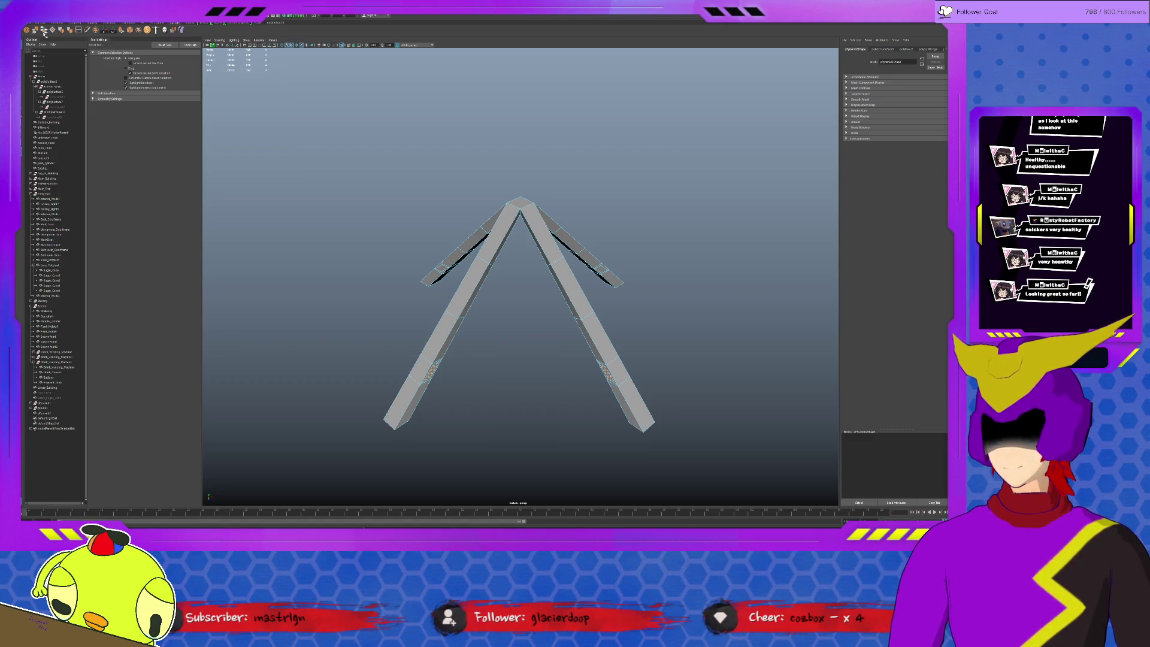
click(44, 30)
mouse_move(491, 299)
alt+mouse_down()
mouse_move(409, 297)
mouse_move(588, 381)
mouse_move(422, 282)
mouse_move(617, 367)
mouse_move(680, 295)
mouse_move(588, 305)
alt+mouse_up()
key(g)
shift+click(599, 365)
key(g)
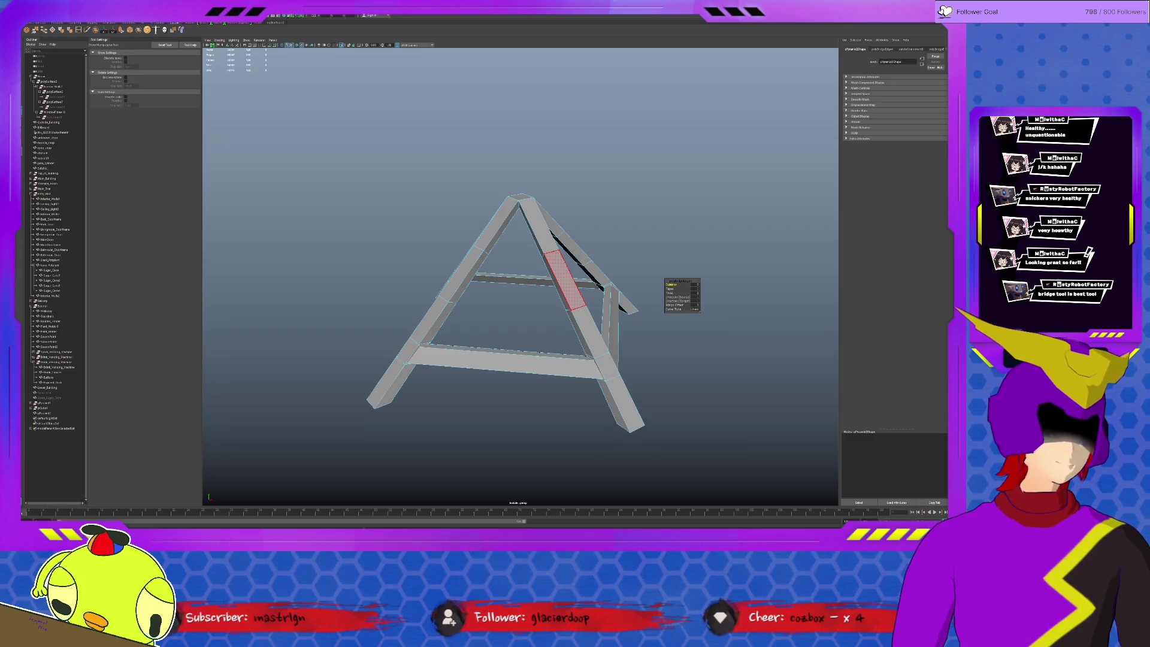
alt+drag(602, 359, 659, 335)
- Extrude the X-brace's centre face, then try a poke on it and undo it
mouse_move(575, 281)
alt+mouse_down()
mouse_move(548, 241)
mouse_move(526, 263)
alt+mouse_up()
scroll(539, 282, up, 5)
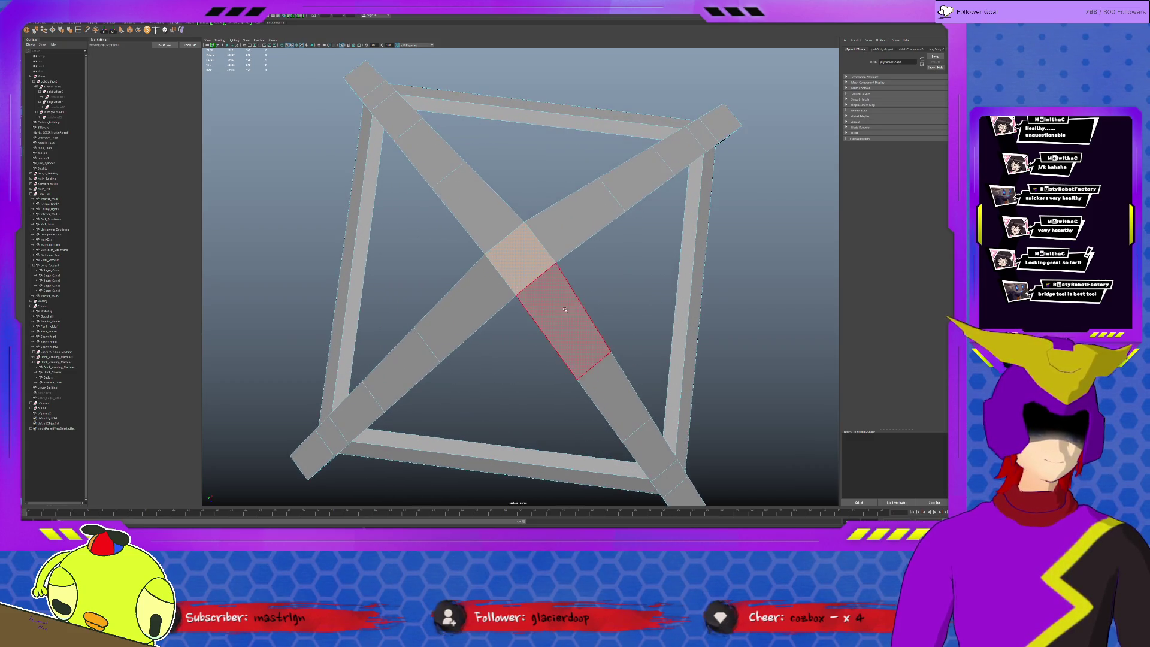
scroll(564, 308, up, 1)
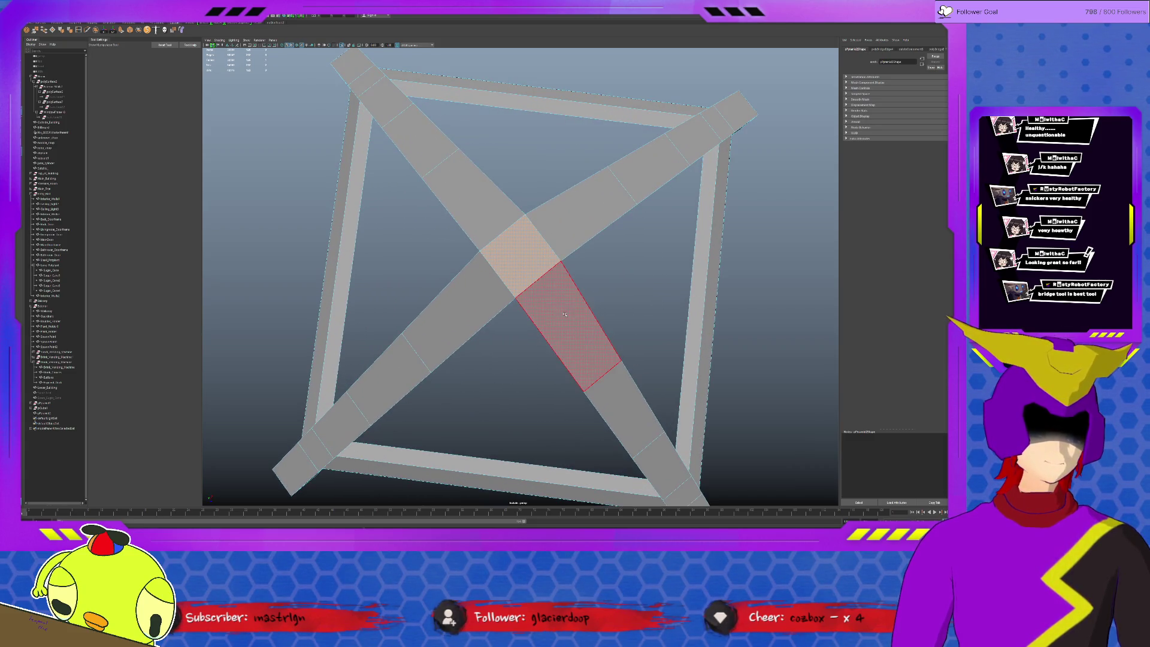
click(516, 249)
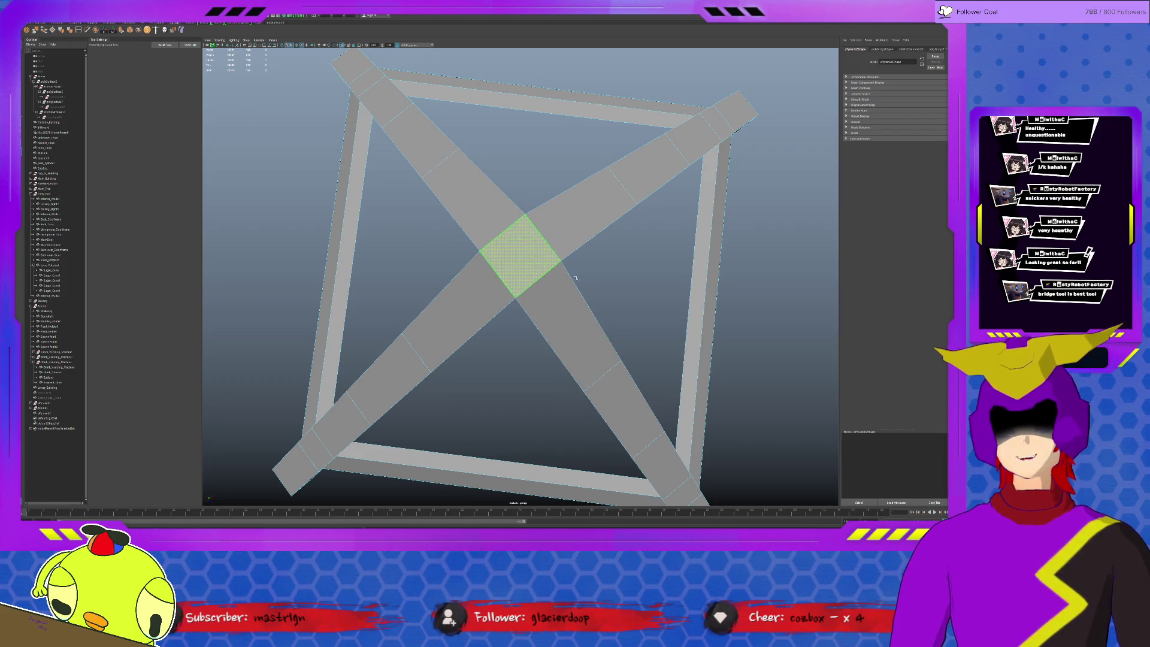
key(ctrl+e)
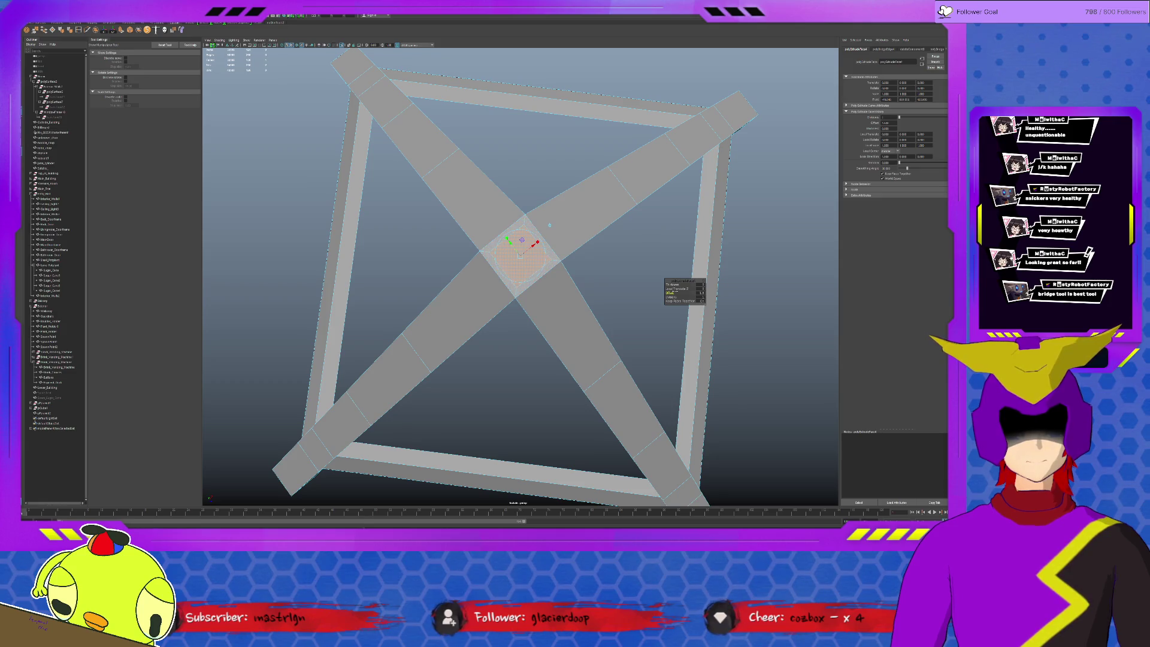
key(q)
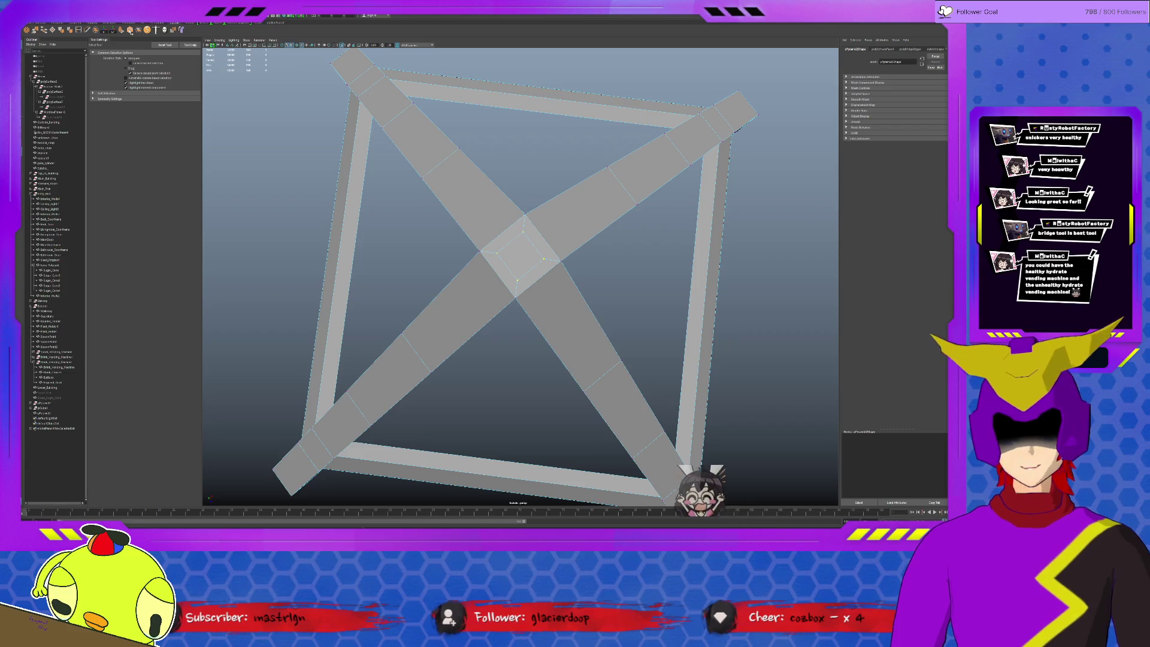
click(130, 30)
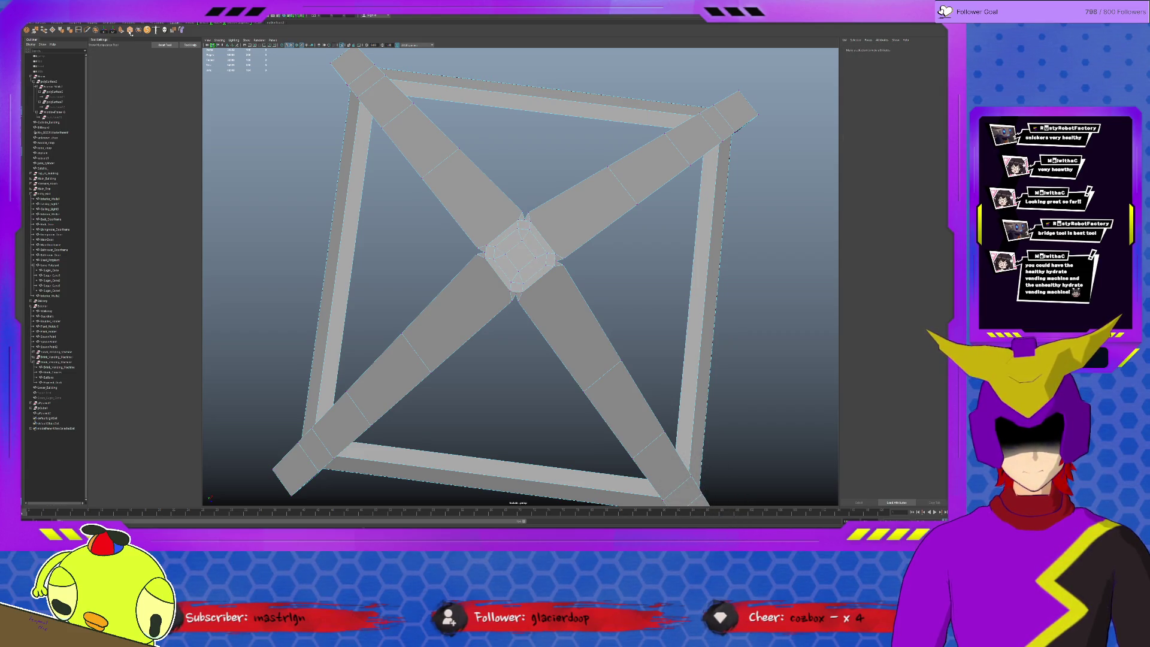
key(ctrl+z)
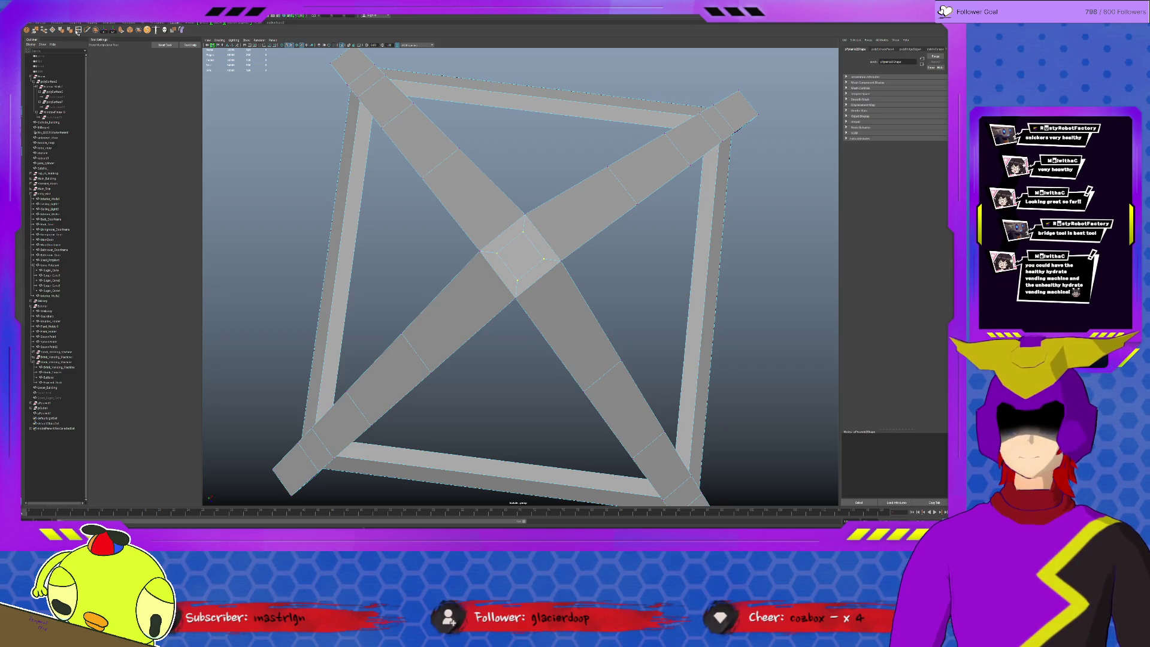
- Add an edge loop around the centre crossing and scale its small centre faces larger
shift+right_drag(360, 143, 338, 115)
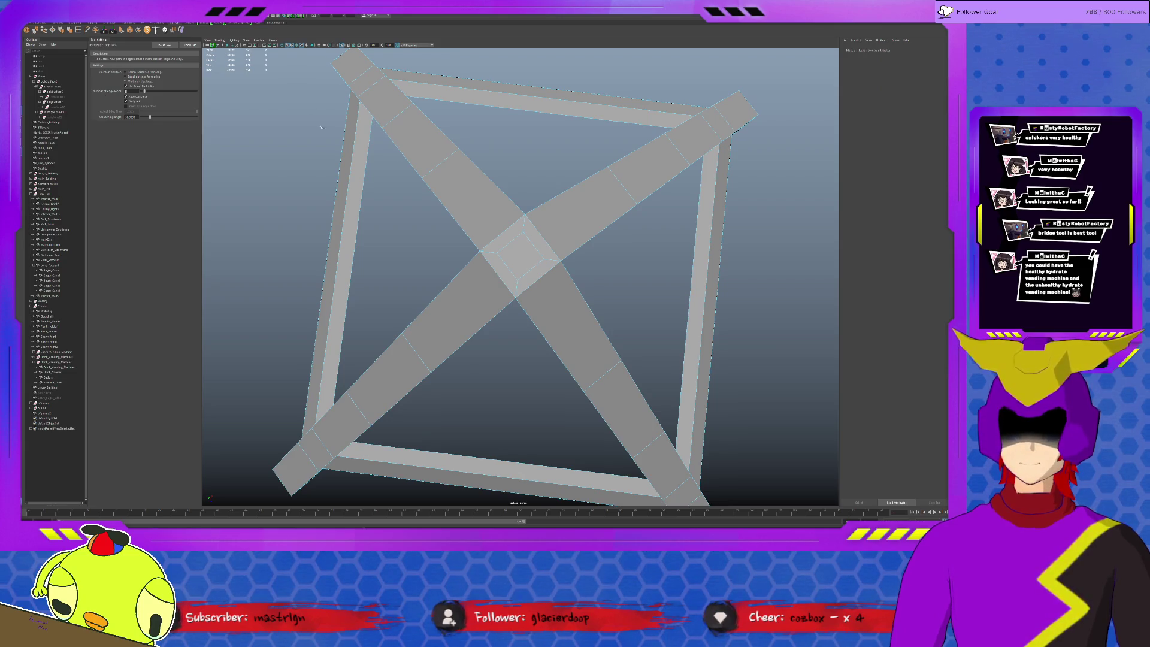
click(507, 232)
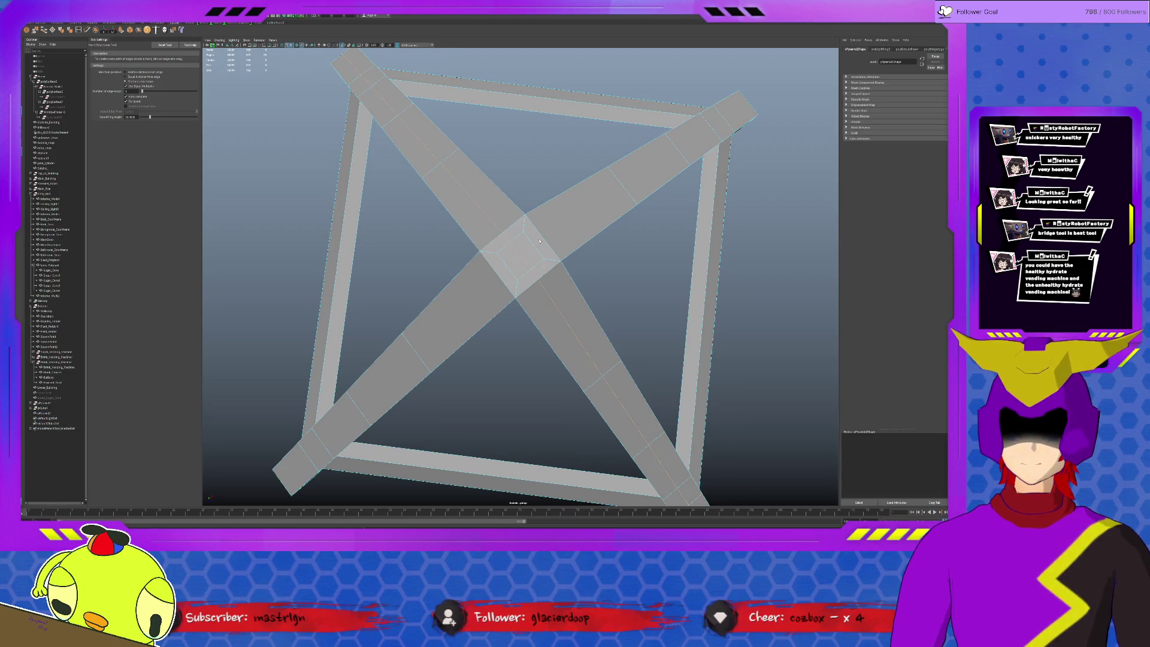
key(q)
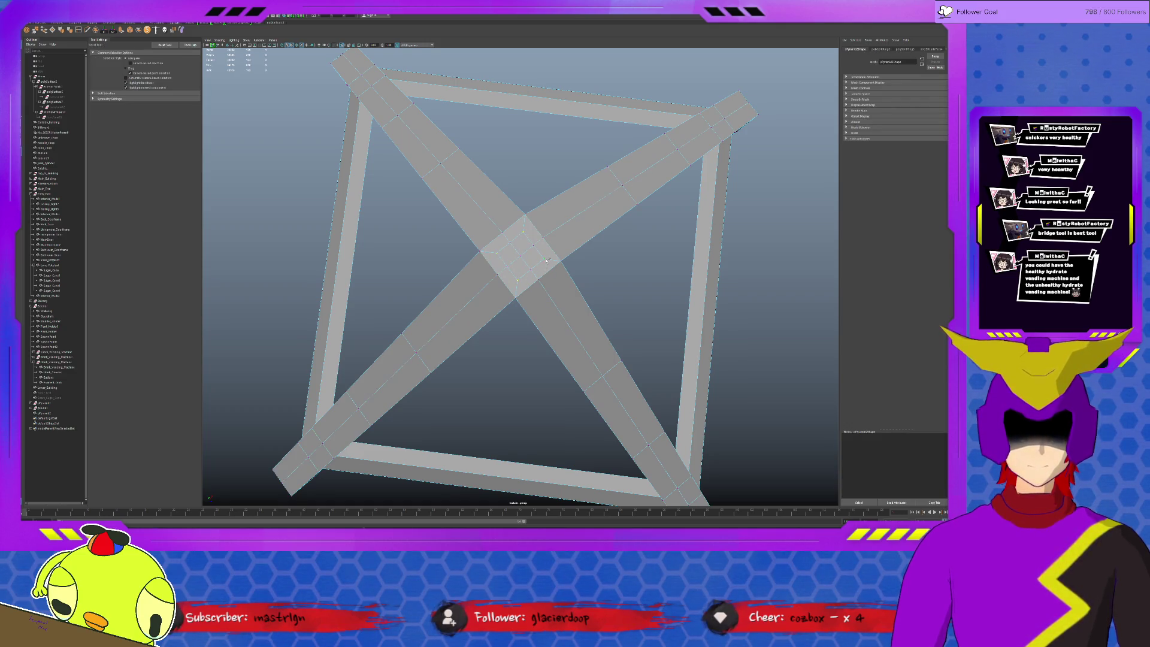
key(r)
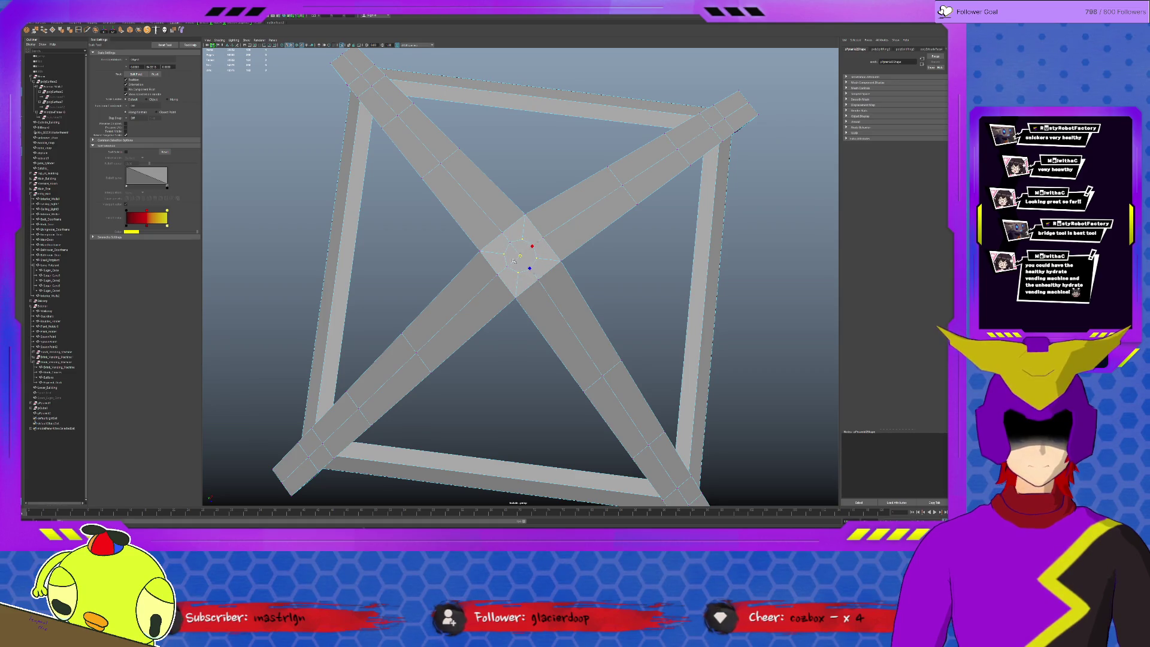
click(516, 250)
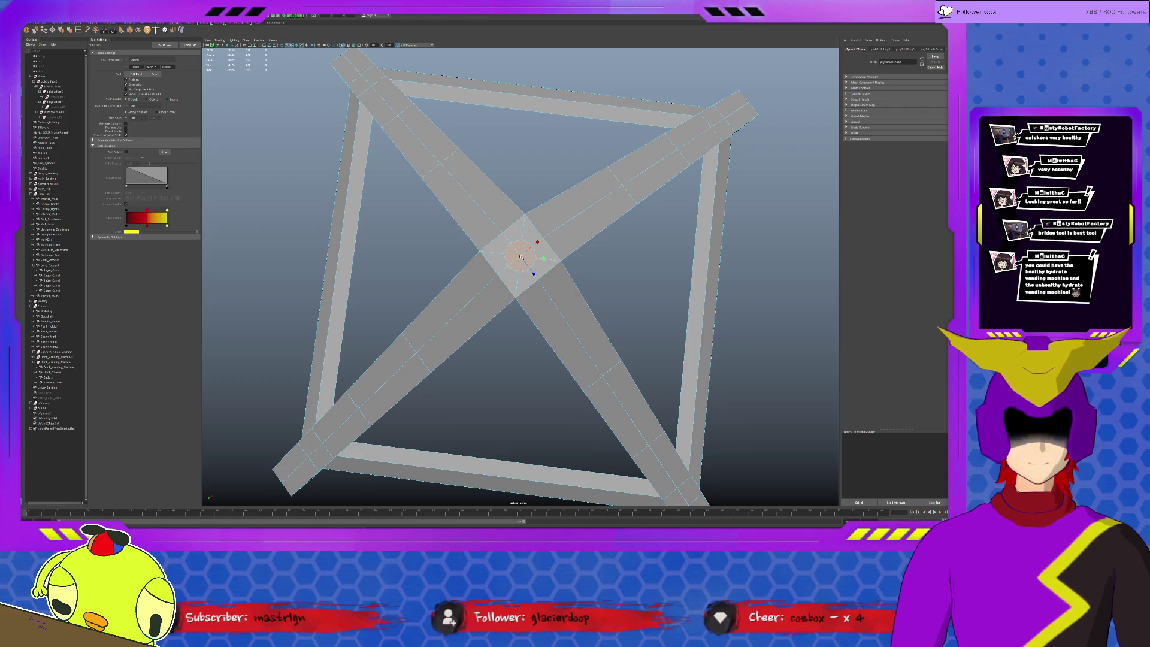
drag(521, 256, 529, 252)
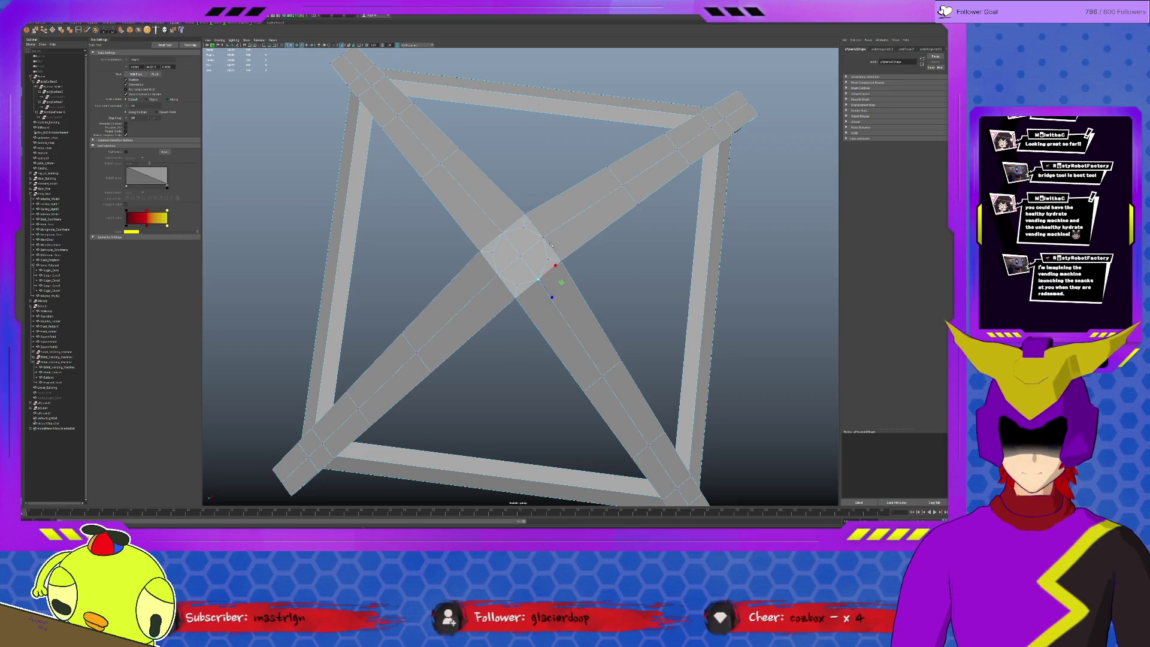
mouse_move(538, 337)
alt+mouse_down()
mouse_move(523, 336)
mouse_move(528, 283)
alt+mouse_up()
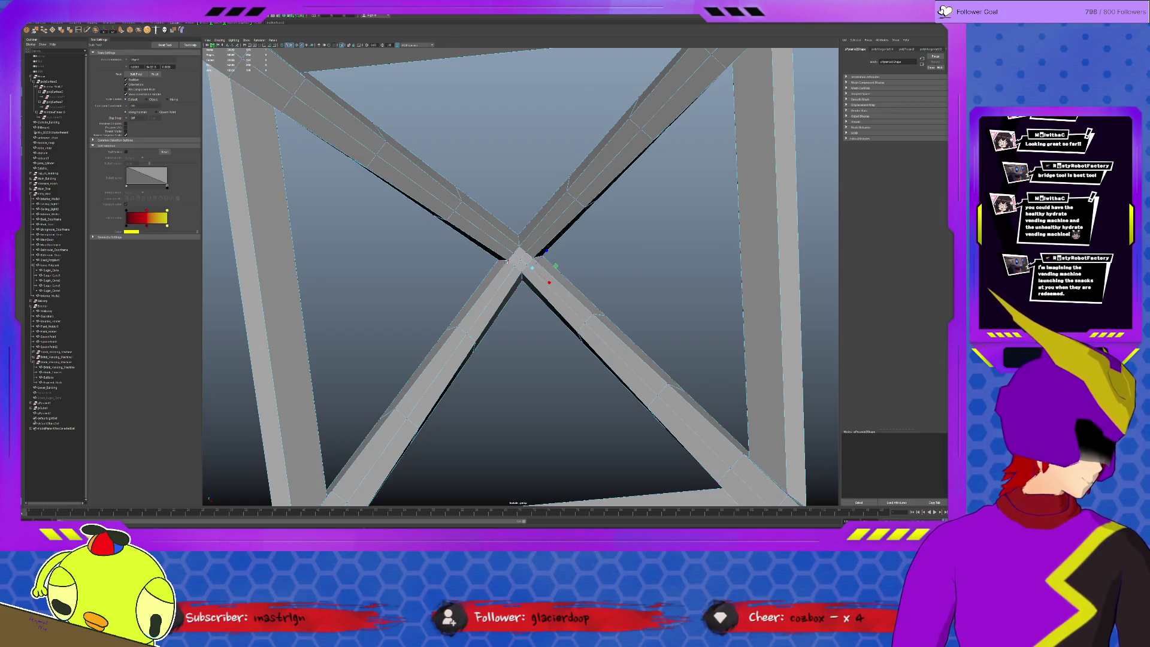
alt+drag(513, 266, 498, 250)
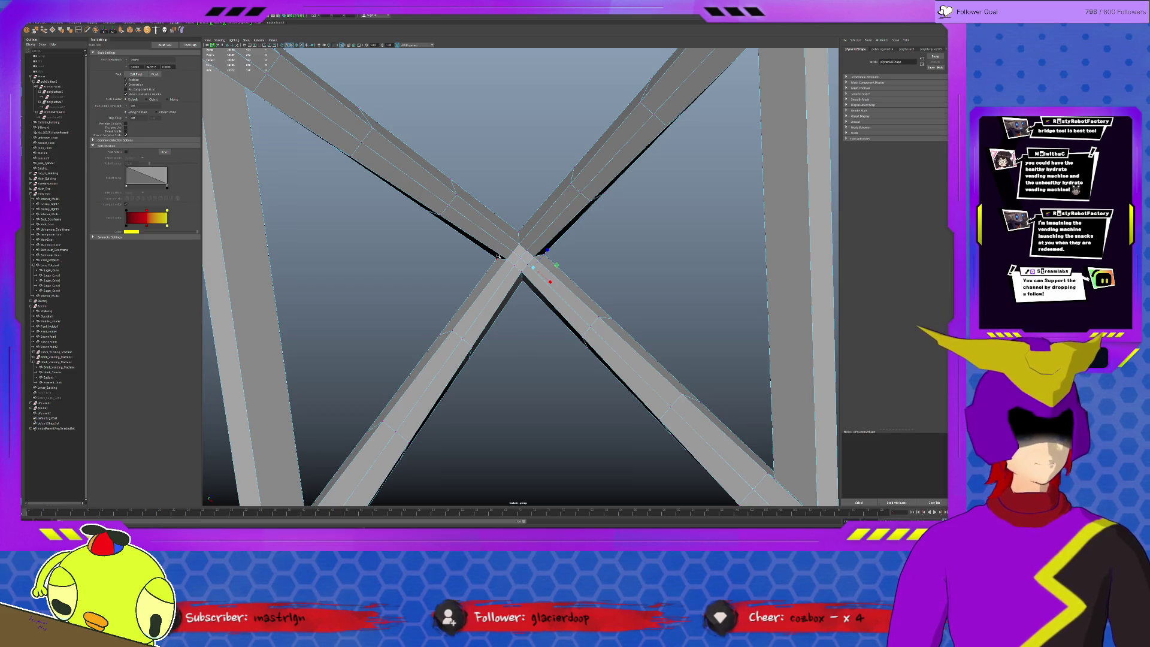
- Exit isolation to show the whole scene and select the drink vending machine
scroll(495, 385, down, 5)
mouse_move(495, 385)
alt+mouse_down()
mouse_move(534, 240)
mouse_move(611, 387)
alt+mouse_up()
key(ctrl+1)
click(533, 240)
click(611, 388)
- Move the upright capsule slightly down and left beside the vending machine
key(f)
scroll(611, 387, down, 10)
alt+drag(742, 281, 778, 269)
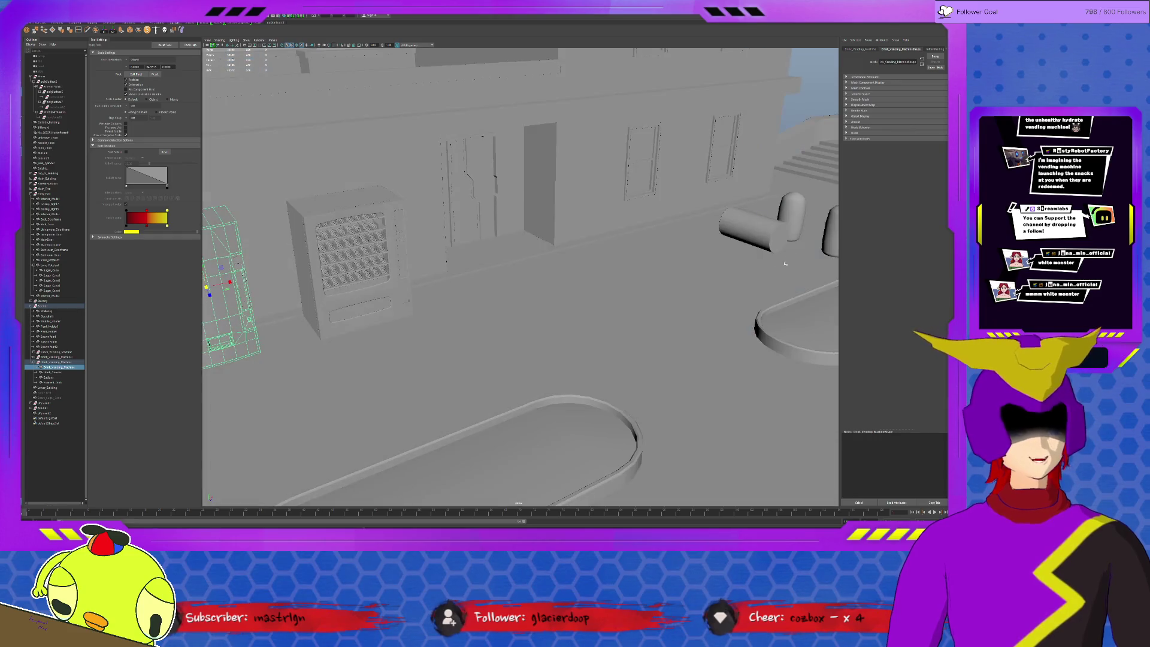
click(795, 210)
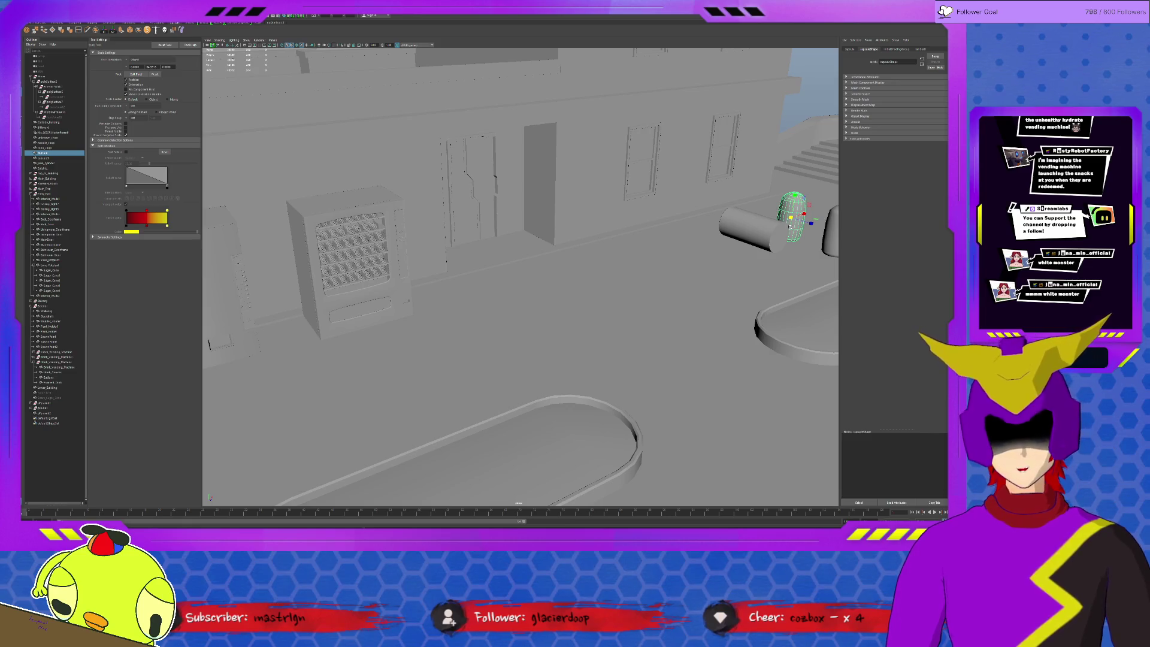
key(w)
mouse_move(816, 220)
mouse_down()
mouse_move(799, 229)
mouse_move(815, 222)
mouse_up()
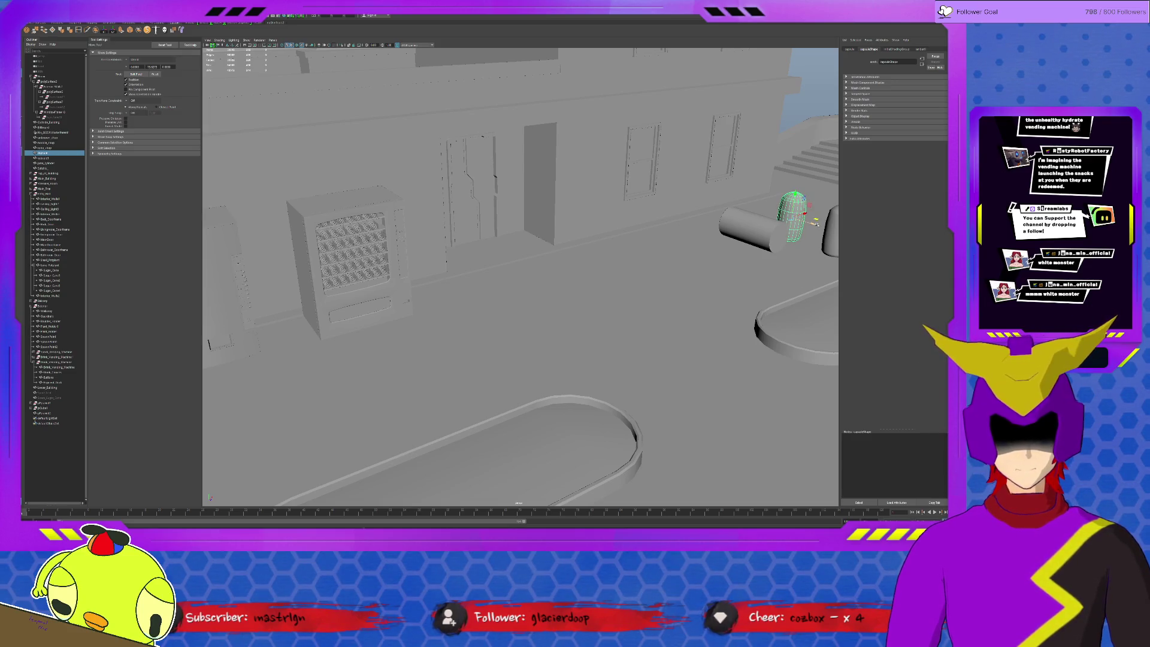
key(f)
scroll(527, 321, down, 10)
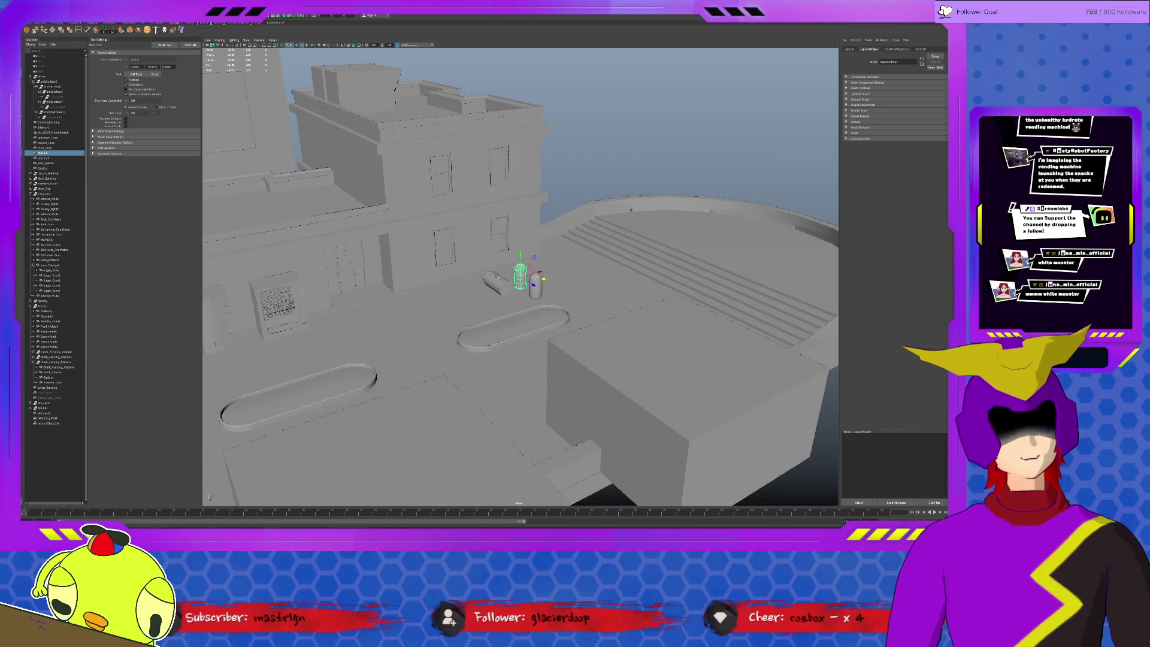
- Reposition the lying cylinder so it sits beside the two capsules
click(497, 277)
middle_drag(494, 258, 494, 223)
alt+drag(494, 223, 516, 260)
mouse_move(516, 251)
middle_down()
mouse_move(252, 401)
mouse_move(259, 503)
mouse_move(515, 480)
mouse_move(673, 346)
mouse_move(552, 239)
mouse_move(526, 235)
middle_up()
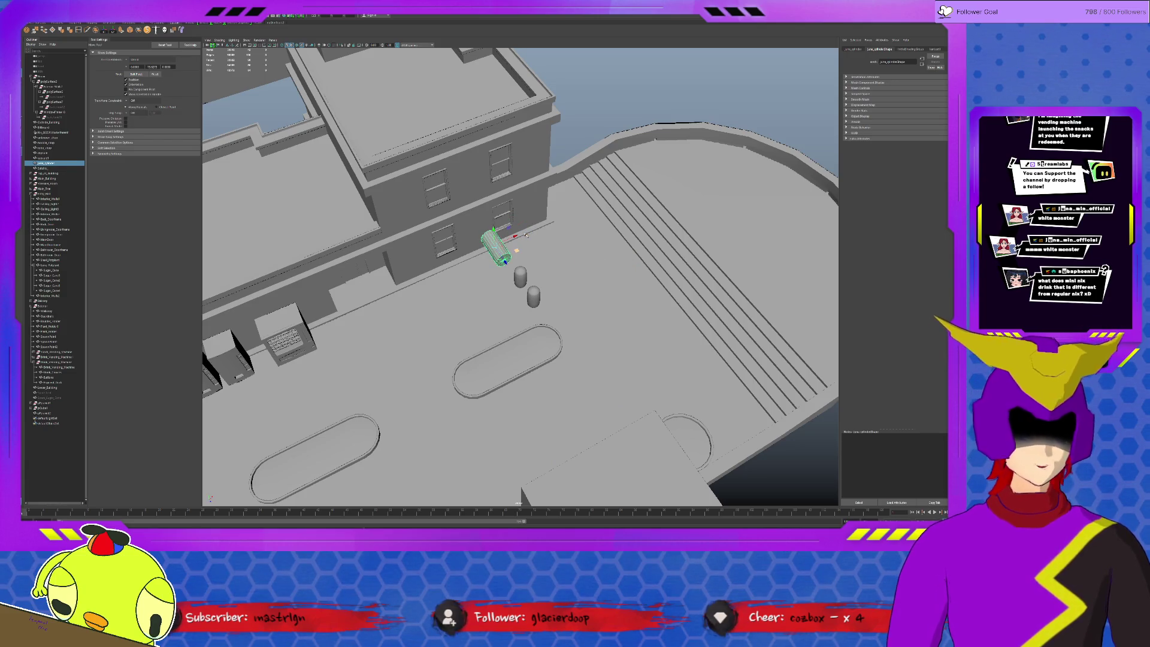
key(bracketleft)
key(ctrl+z)
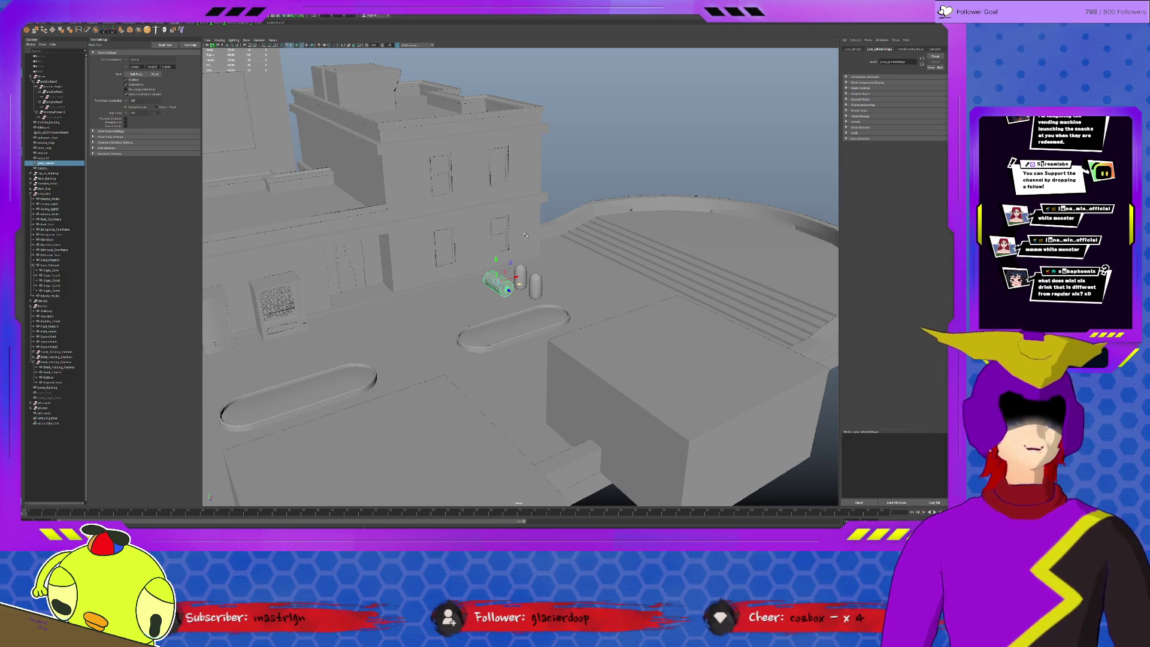
- Duplicate the middle capsule with Ctrl+D and slide the copy to the left of the pair
click(519, 280)
key(f)
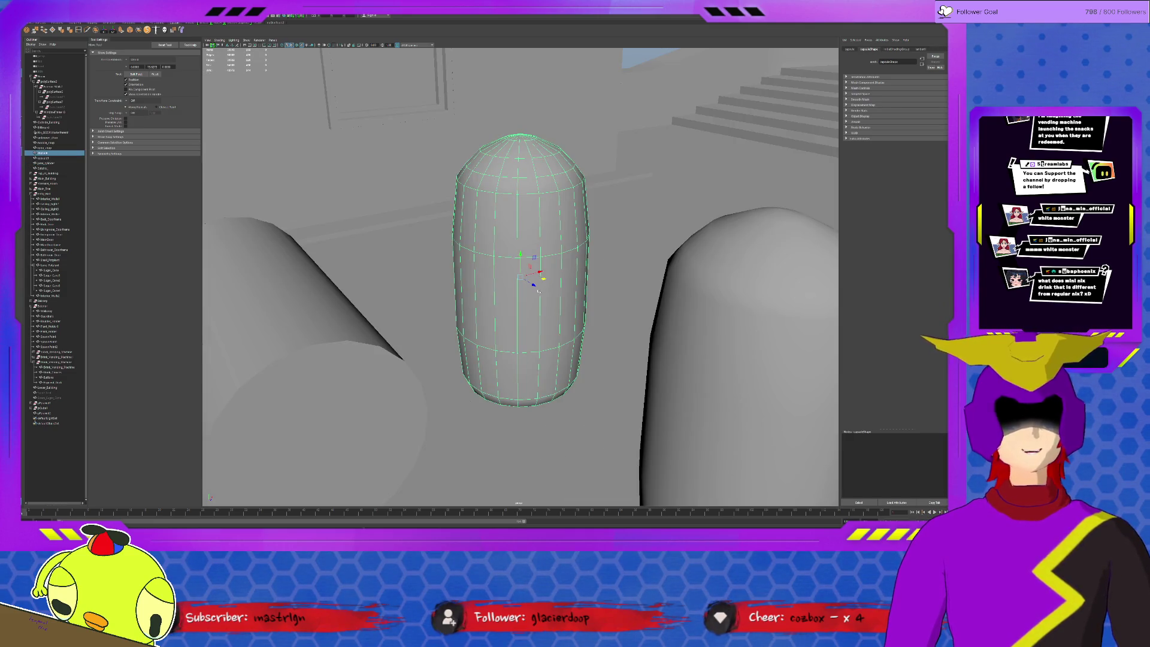
alt+drag(553, 287, 574, 291)
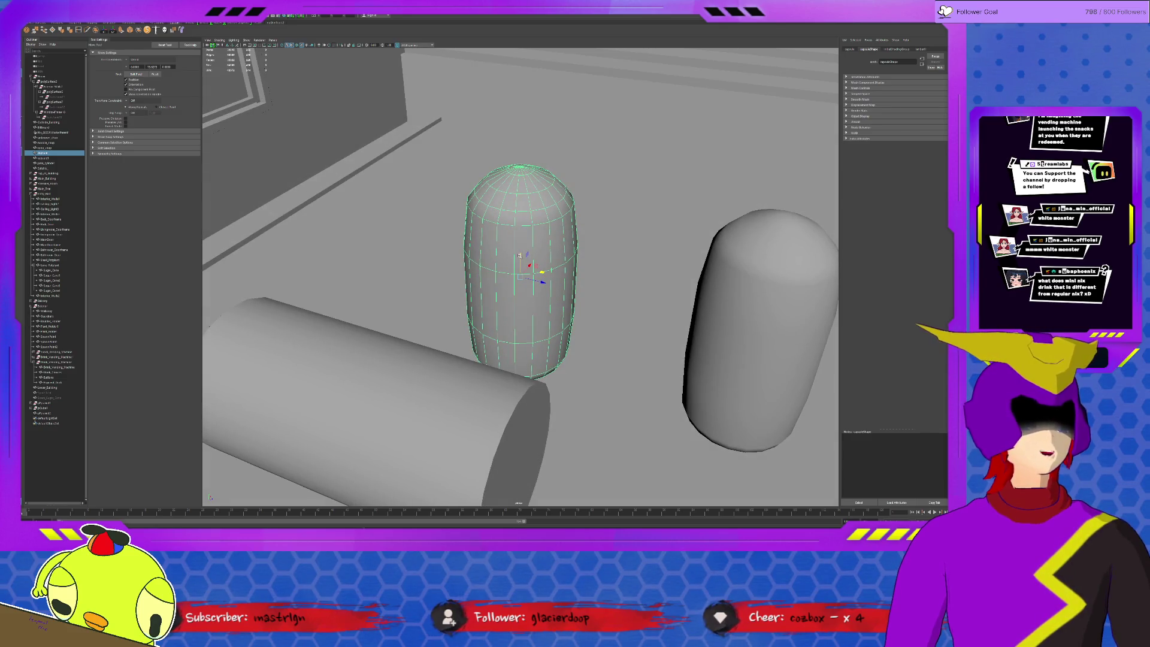
drag(519, 256, 528, 216)
key(ctrl+z)
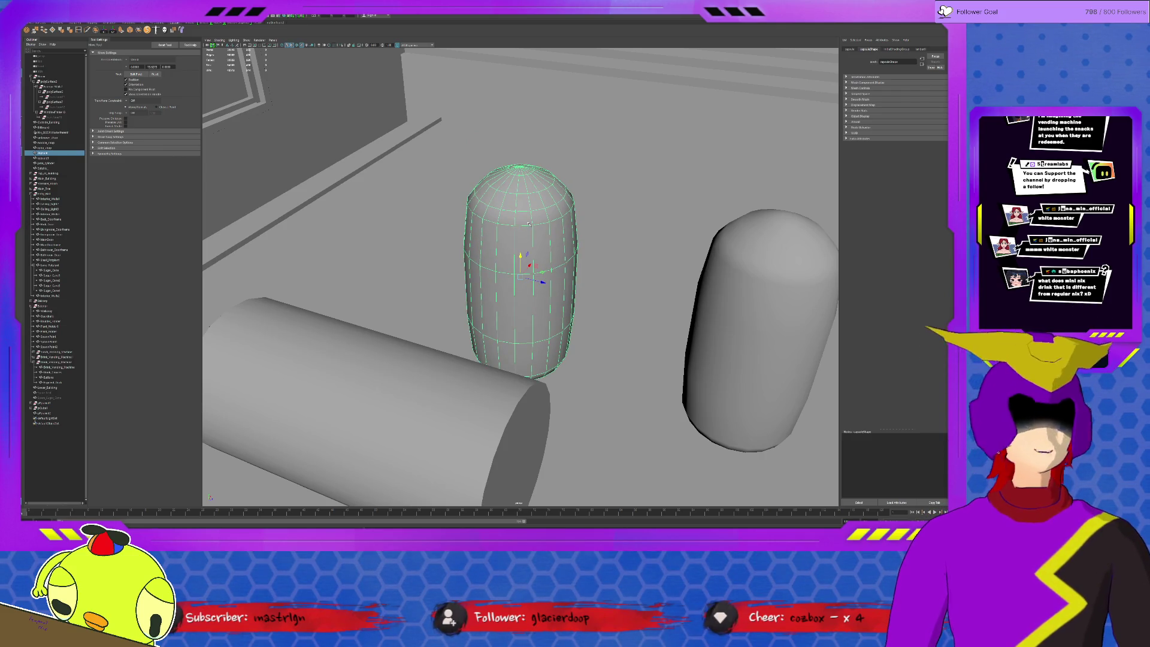
scroll(526, 224, down, 5)
alt+drag(527, 224, 548, 155)
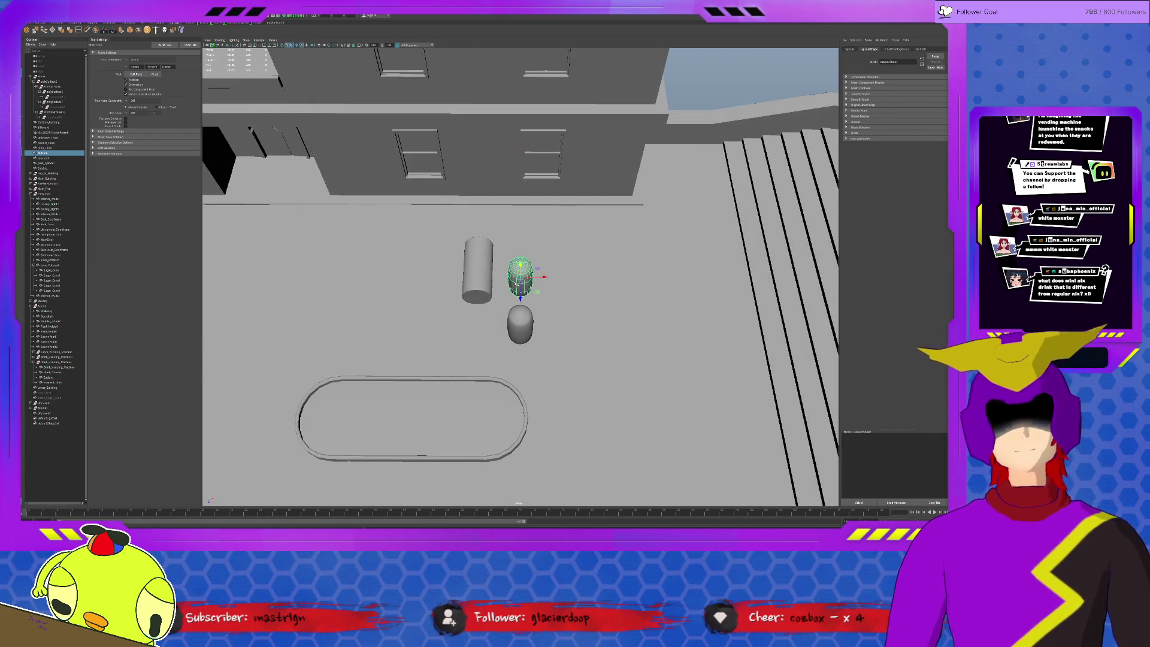
key(ctrl+d)
drag(520, 275, 303, 275)
mouse_move(330, 258)
alt+middle_down()
mouse_move(407, 258)
mouse_move(580, 296)
alt+middle_up()
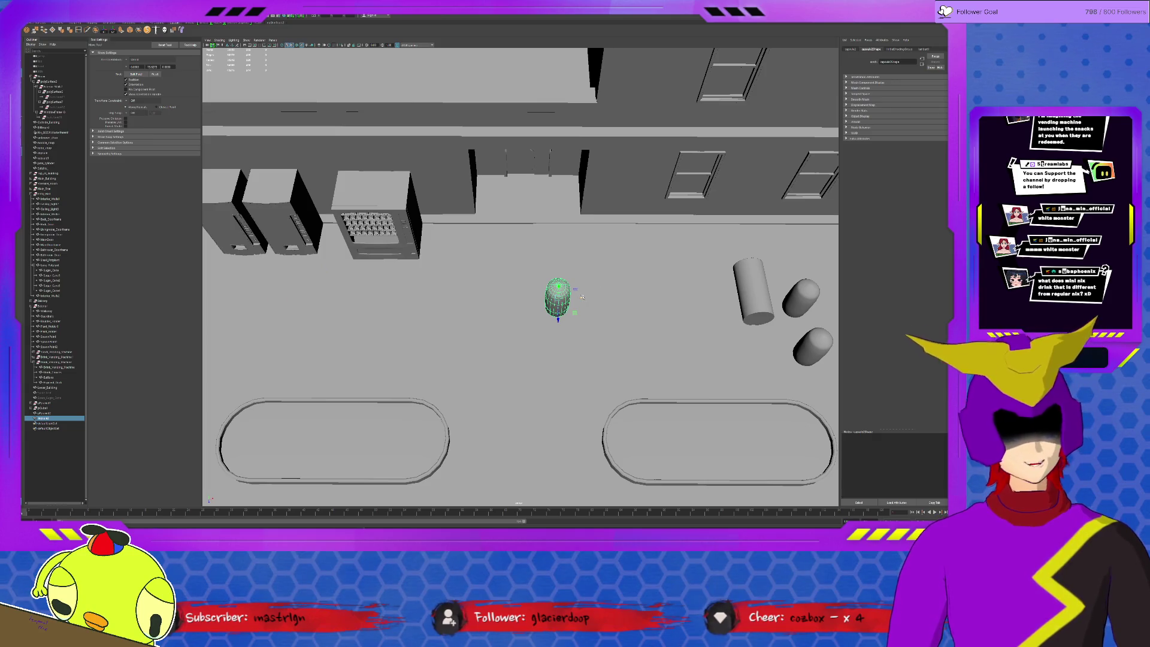
mouse_move(577, 298)
mouse_down()
mouse_move(508, 291)
mouse_move(486, 308)
mouse_move(394, 284)
mouse_move(562, 265)
mouse_up()
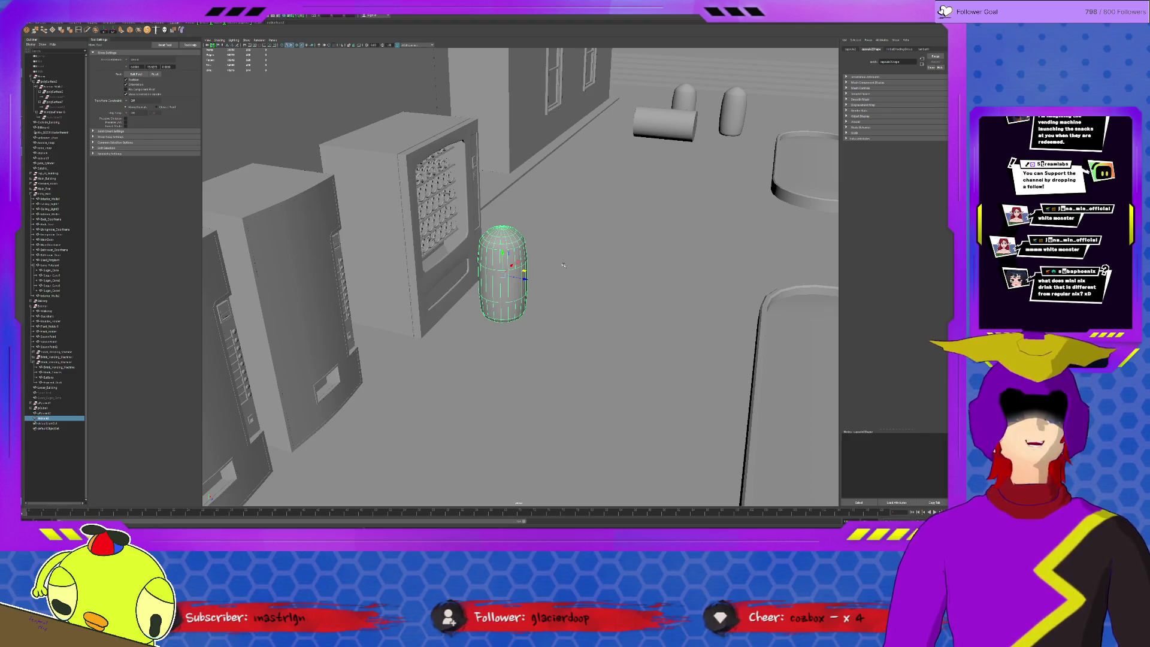
- Slide the capsule prop out to the right of the vending machine, then delete it
mouse_move(516, 262)
mouse_down()
mouse_move(454, 236)
mouse_move(512, 270)
mouse_move(546, 261)
mouse_move(529, 253)
mouse_up()
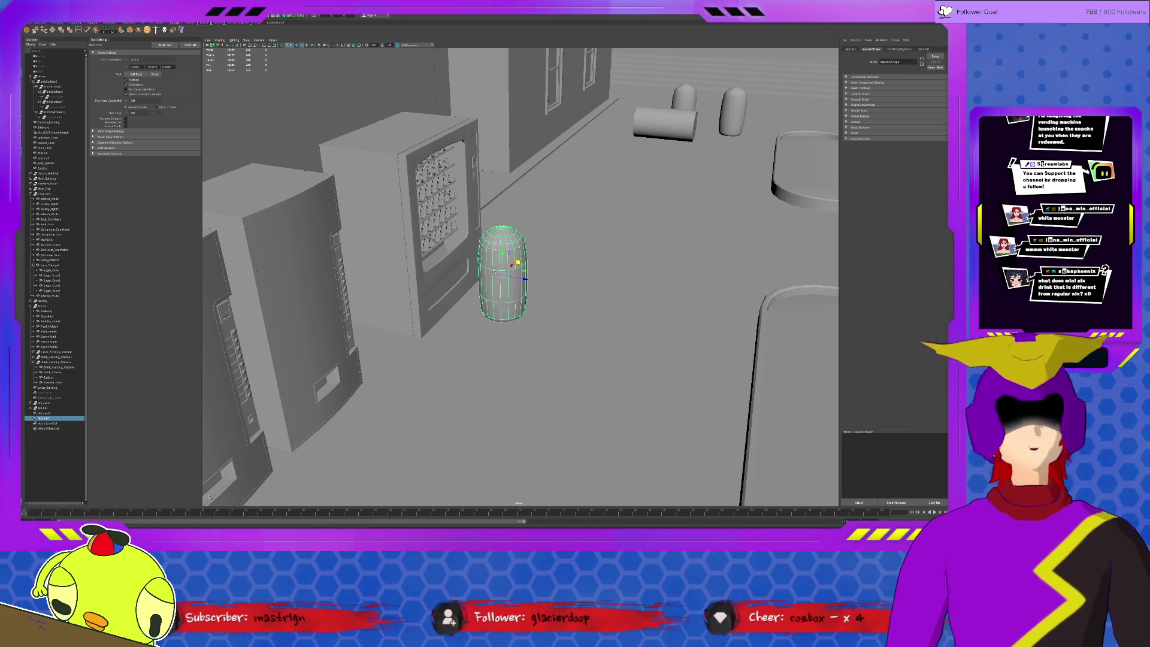
mouse_move(518, 272)
mouse_down()
mouse_move(590, 261)
mouse_move(623, 231)
mouse_move(651, 235)
mouse_up()
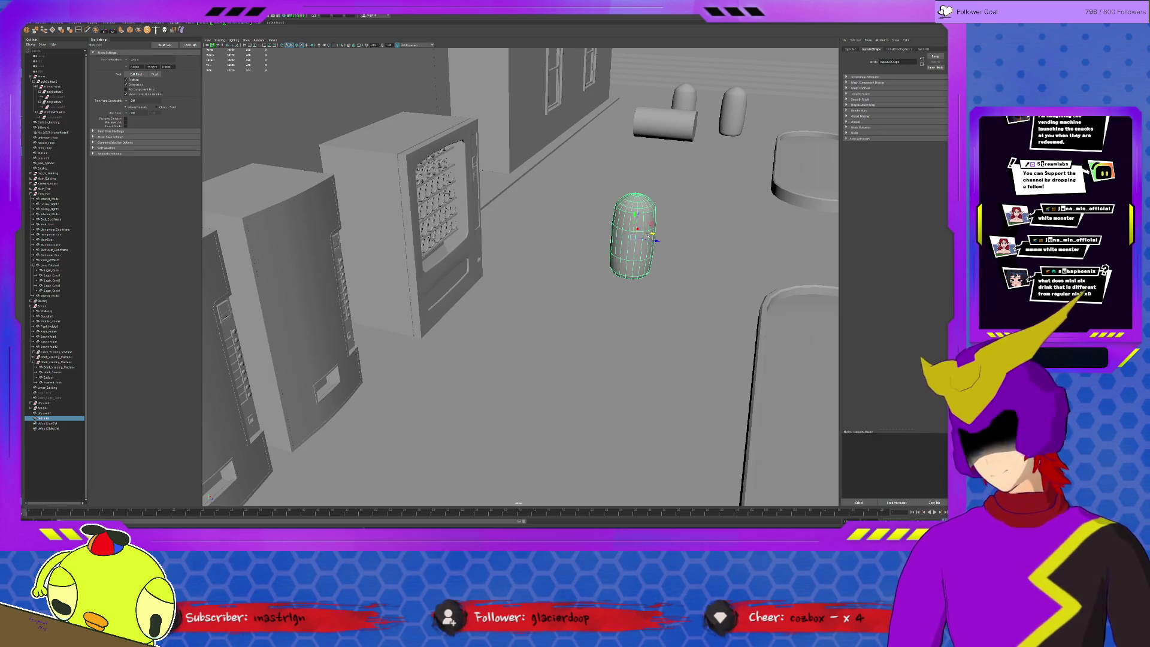
key(Delete)
mouse_move(360, 302)
alt+mouse_down()
mouse_move(385, 305)
mouse_move(355, 339)
alt+mouse_up()
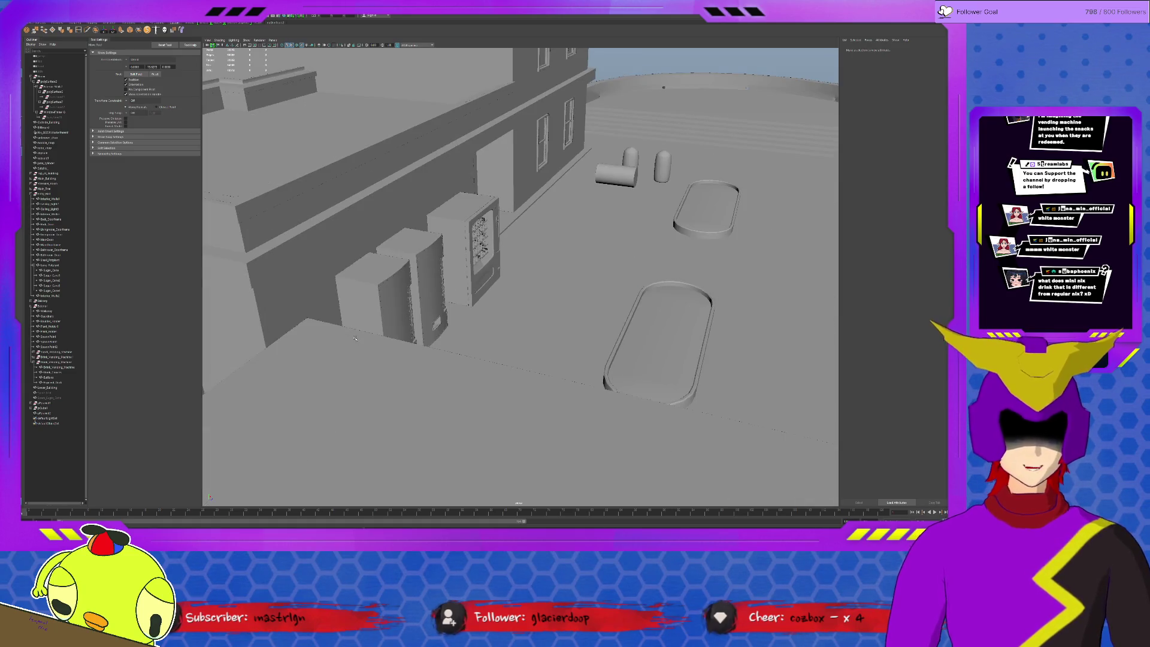
- Select the SpawnPoint3 marker near the planter, drag it aside, and delete it
alt+drag(507, 343, 478, 305)
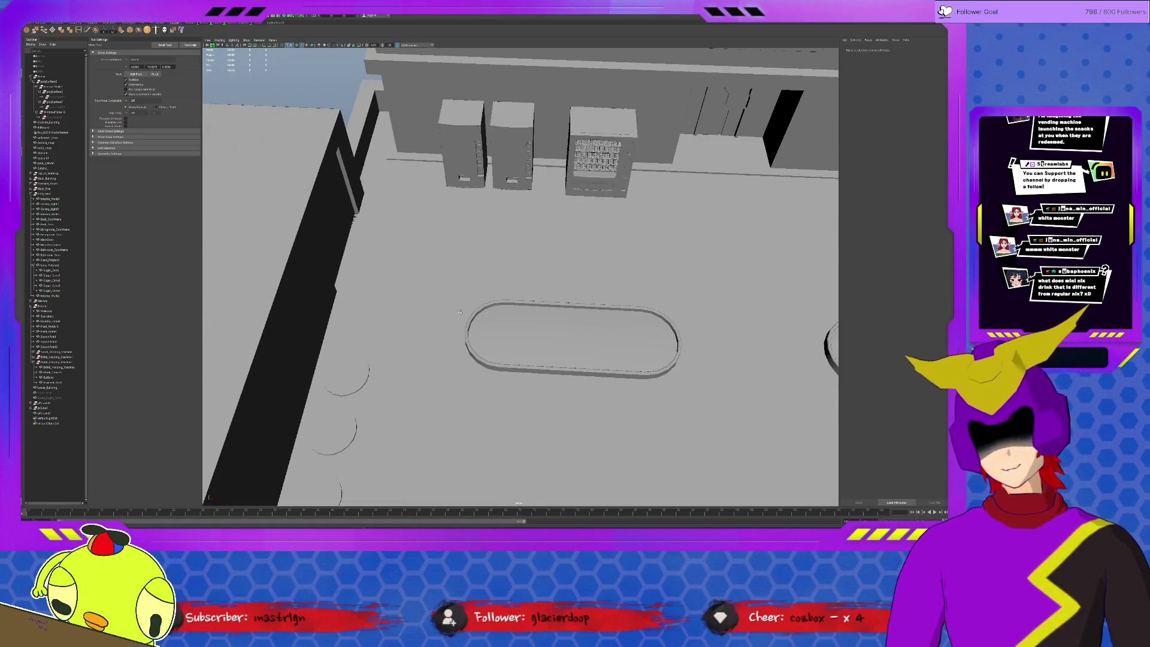
click(355, 357)
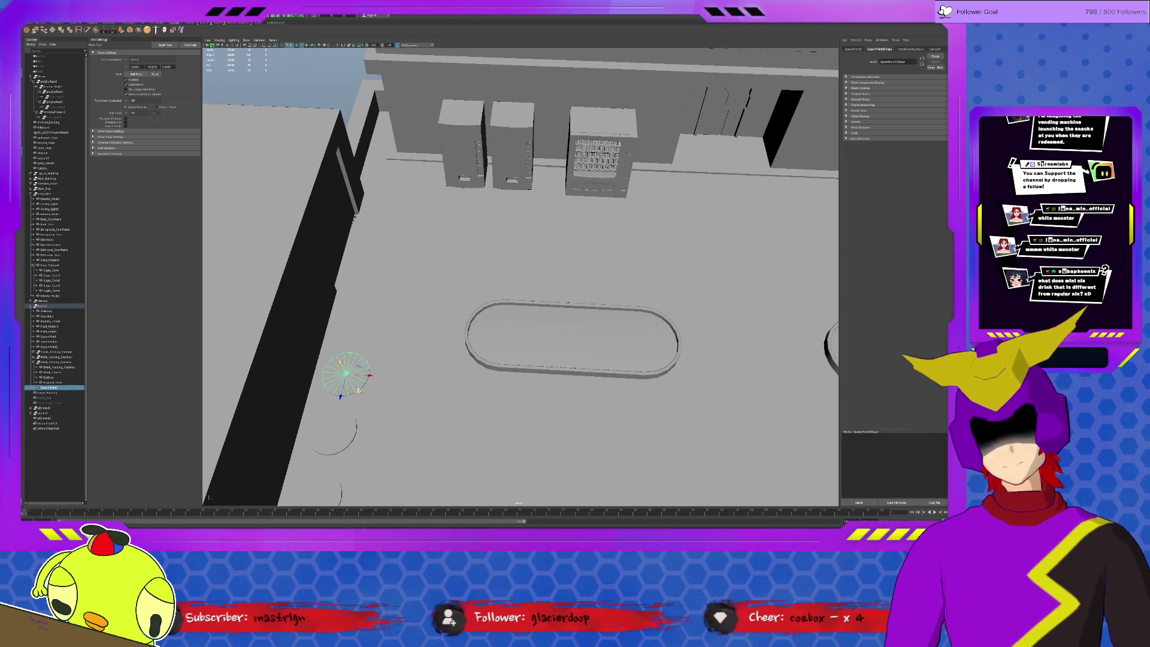
middle_drag(359, 390, 378, 364)
mouse_move(383, 346)
mouse_down()
mouse_move(522, 246)
mouse_move(479, 234)
mouse_move(517, 245)
mouse_move(510, 251)
mouse_move(579, 240)
mouse_move(787, 246)
mouse_up()
key(Delete)
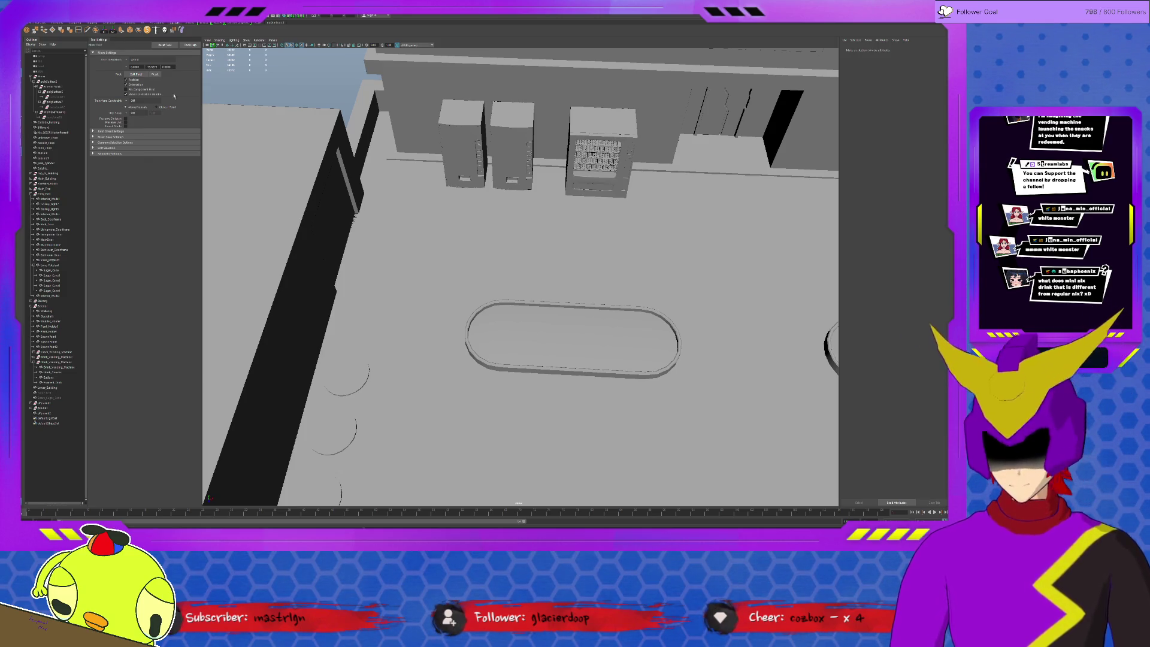
- Select the pyramid truss and extrude the face at its apex
scroll(500, 98, down, 5)
scroll(500, 99, down, 5)
click(507, 120)
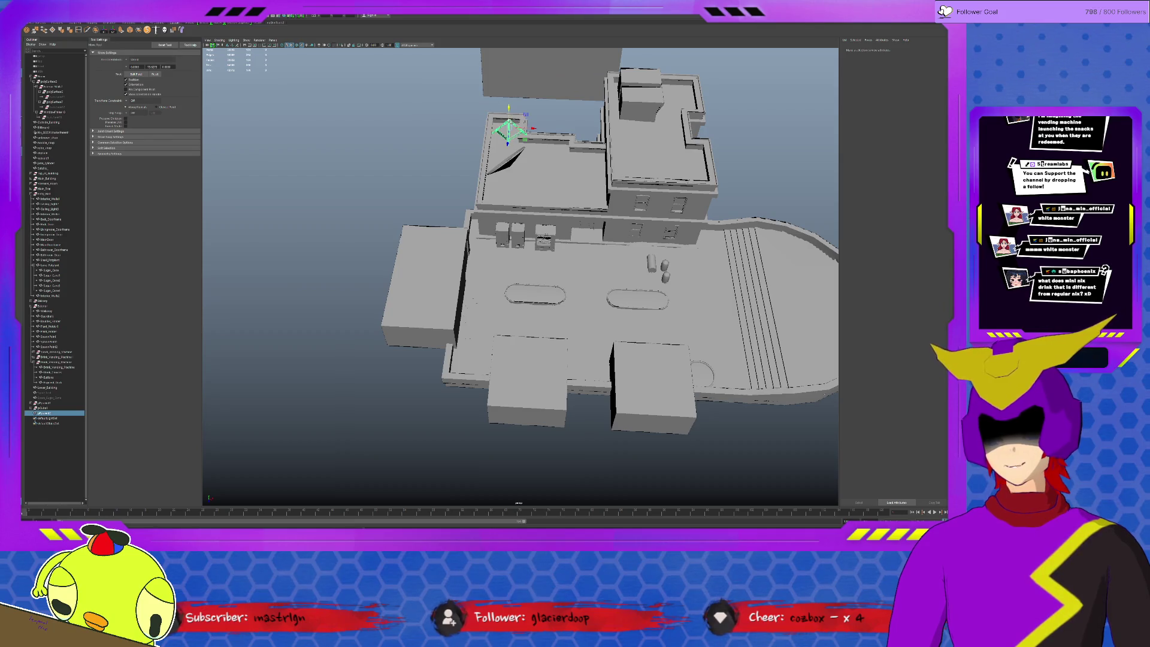
key(f)
scroll(506, 170, up, 2)
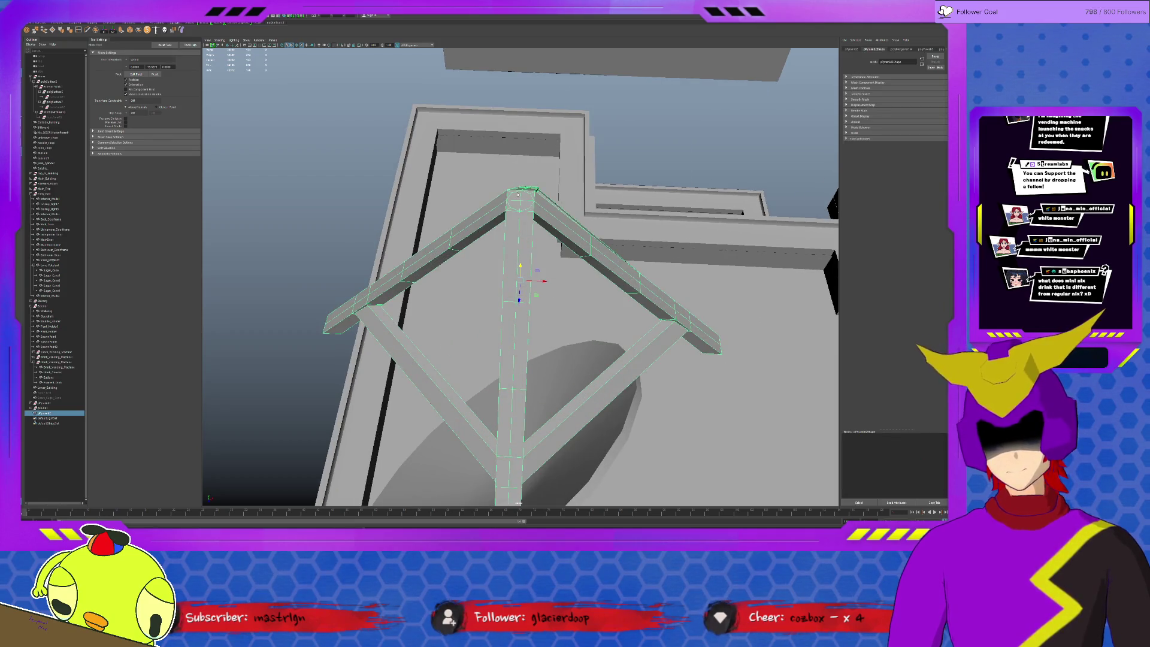
key(F11)
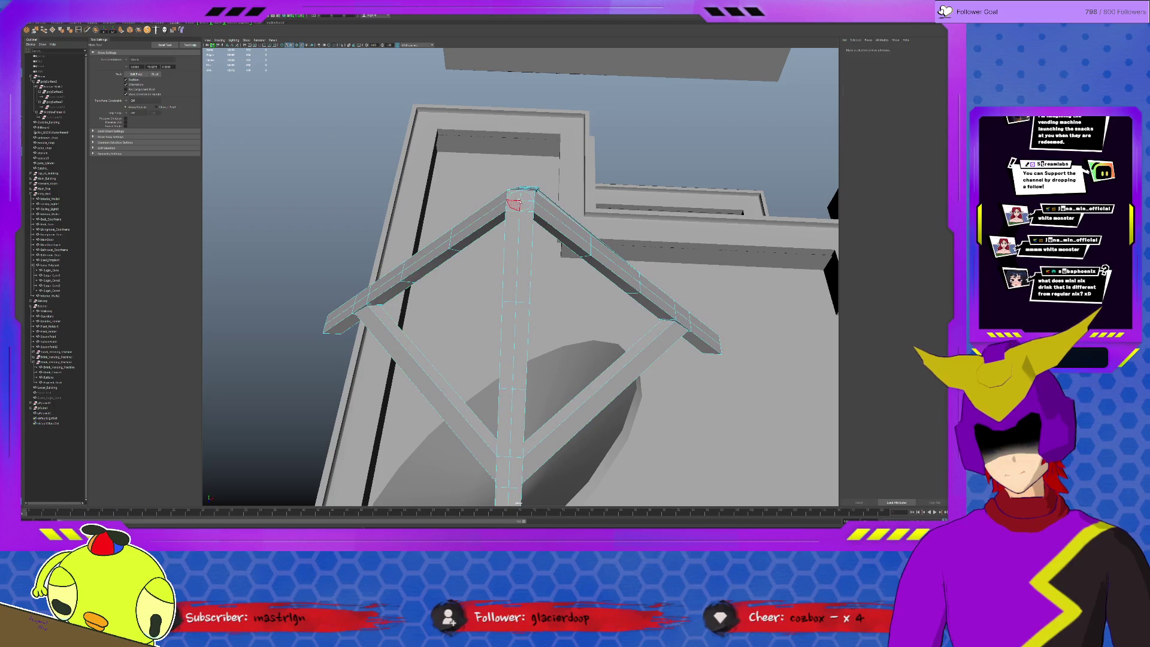
key(q)
click(520, 203)
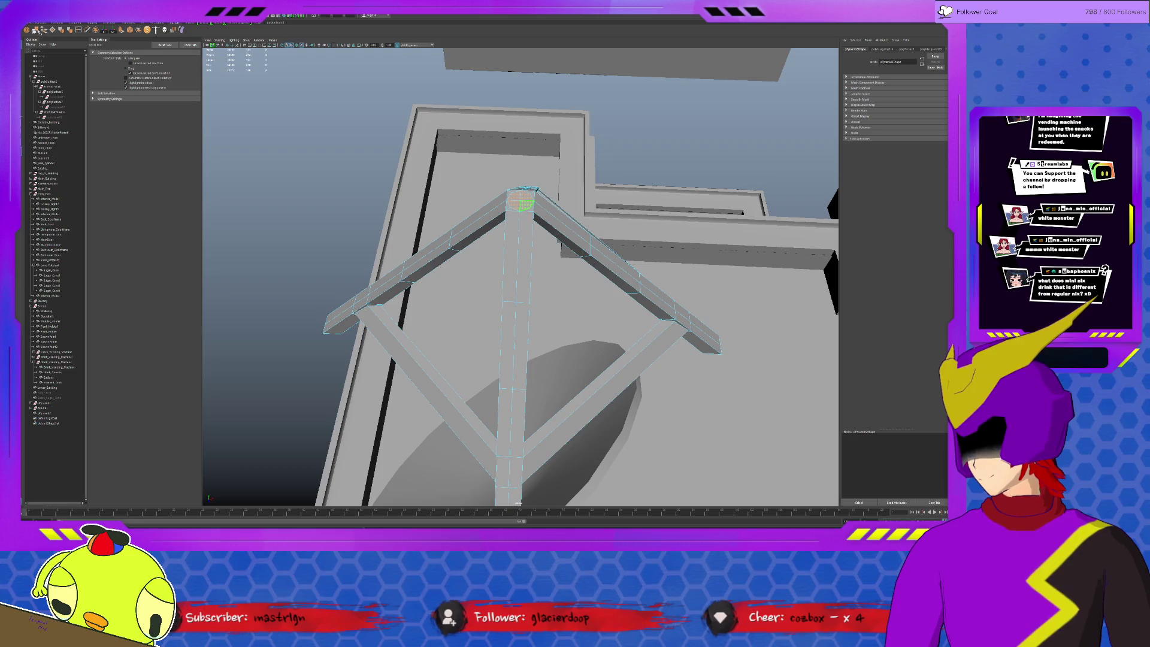
mouse_move(484, 145)
alt+mouse_down()
mouse_move(520, 145)
mouse_move(519, 74)
alt+mouse_up()
key(ctrl+e)
- Extrude the strut-junction face, raise it slightly, and Target Weld the junction vertices together
mouse_move(541, 190)
alt+mouse_down()
mouse_move(530, 233)
mouse_move(524, 187)
alt+mouse_up()
scroll(526, 239, up, 5)
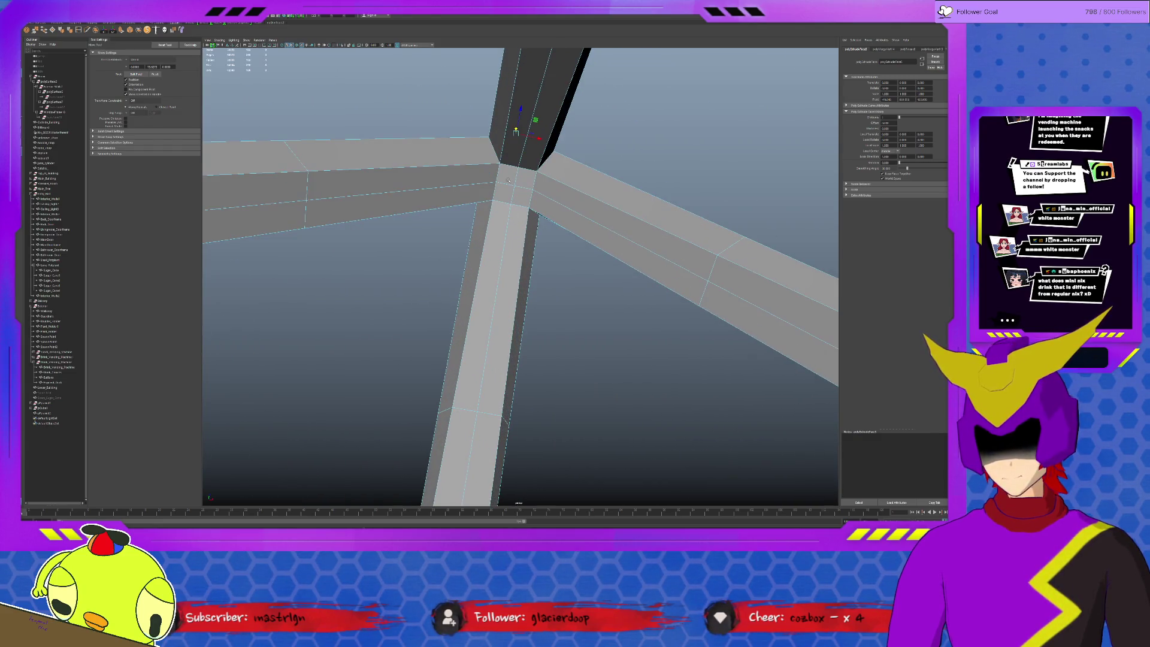
click(523, 188)
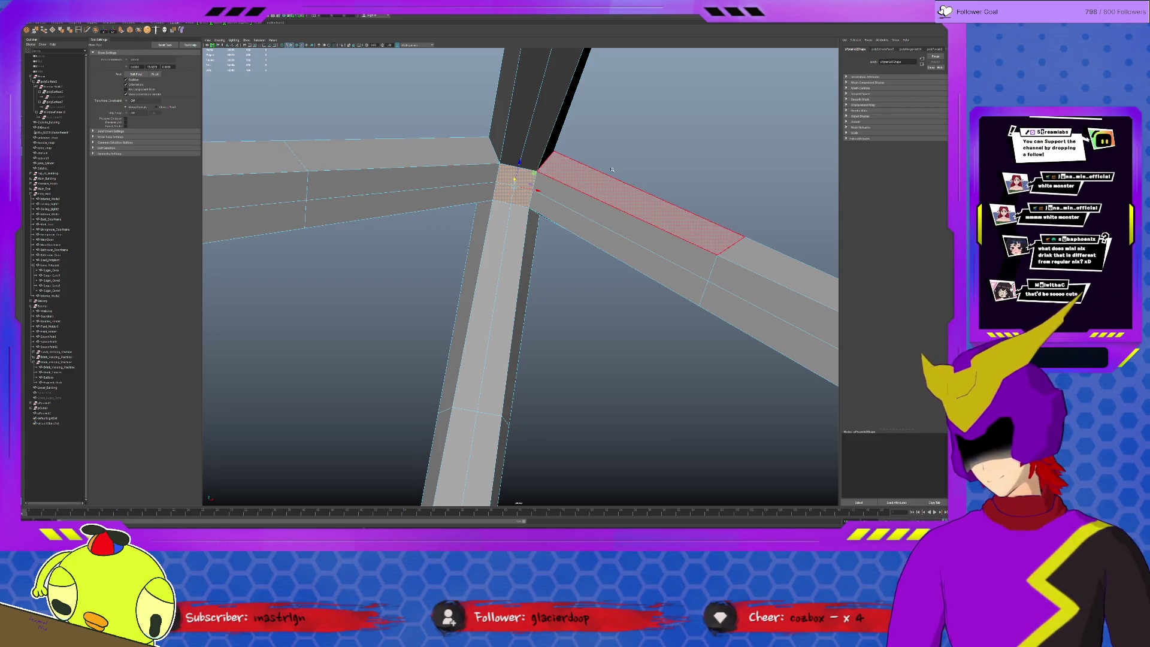
key(ctrl+e)
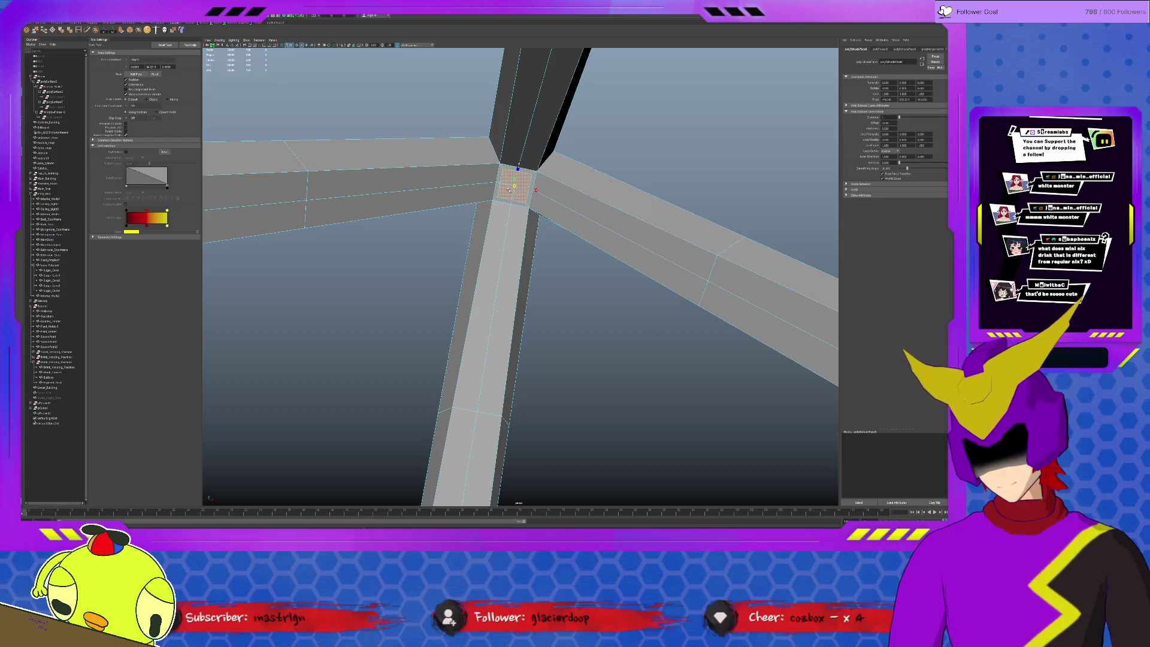
key(w)
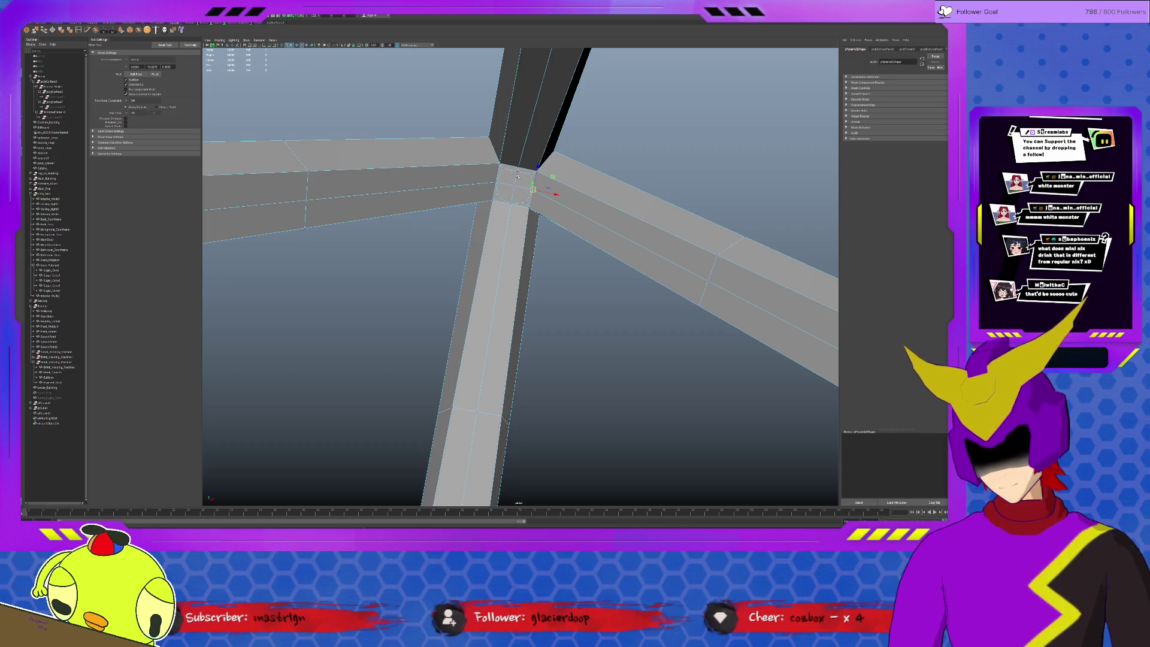
drag(516, 172, 518, 165)
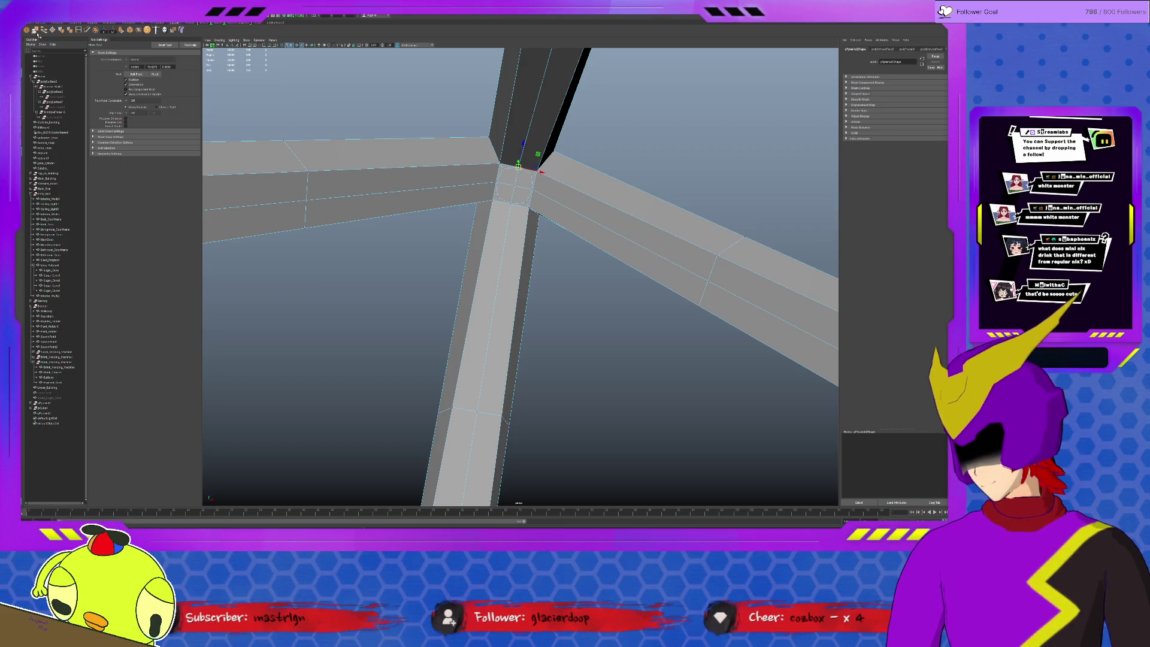
shift+right_drag(519, 168, 683, 283)
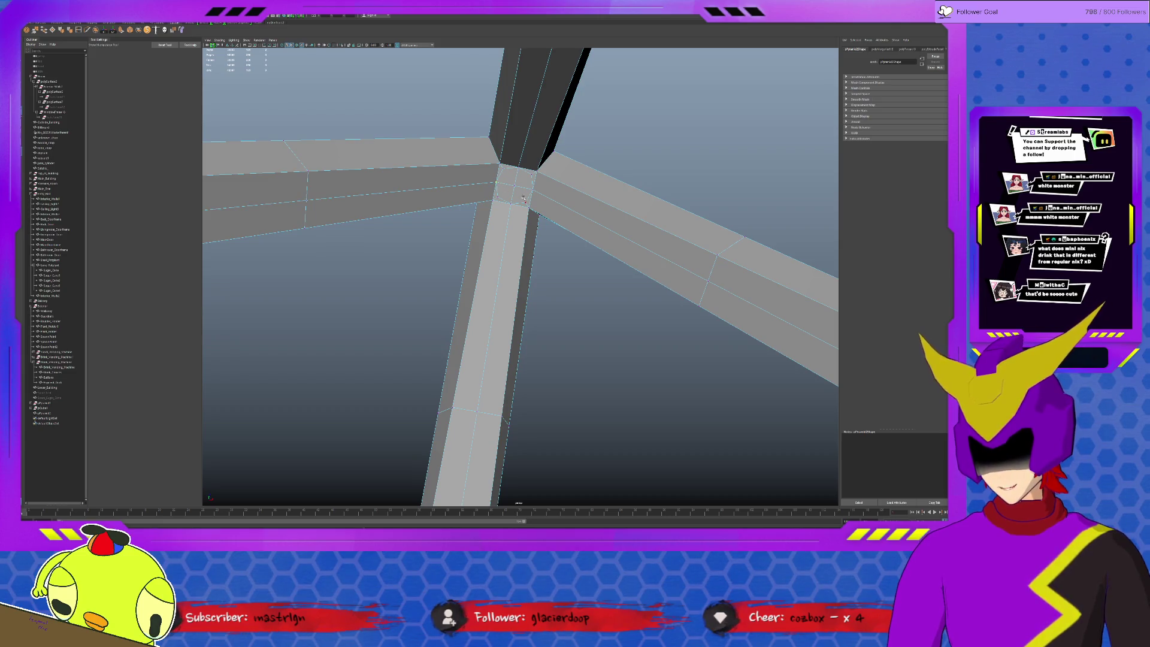
drag(500, 183, 532, 189)
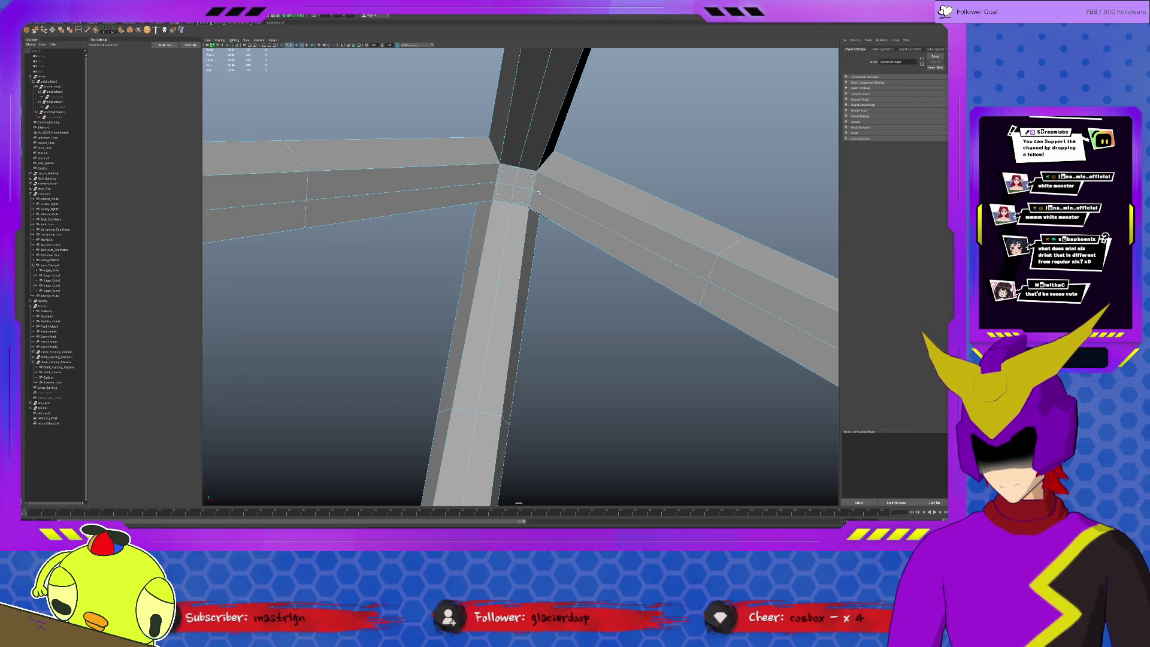
key(q)
- Extrude the face under the junction and pull it down into a long vertical post
click(508, 178)
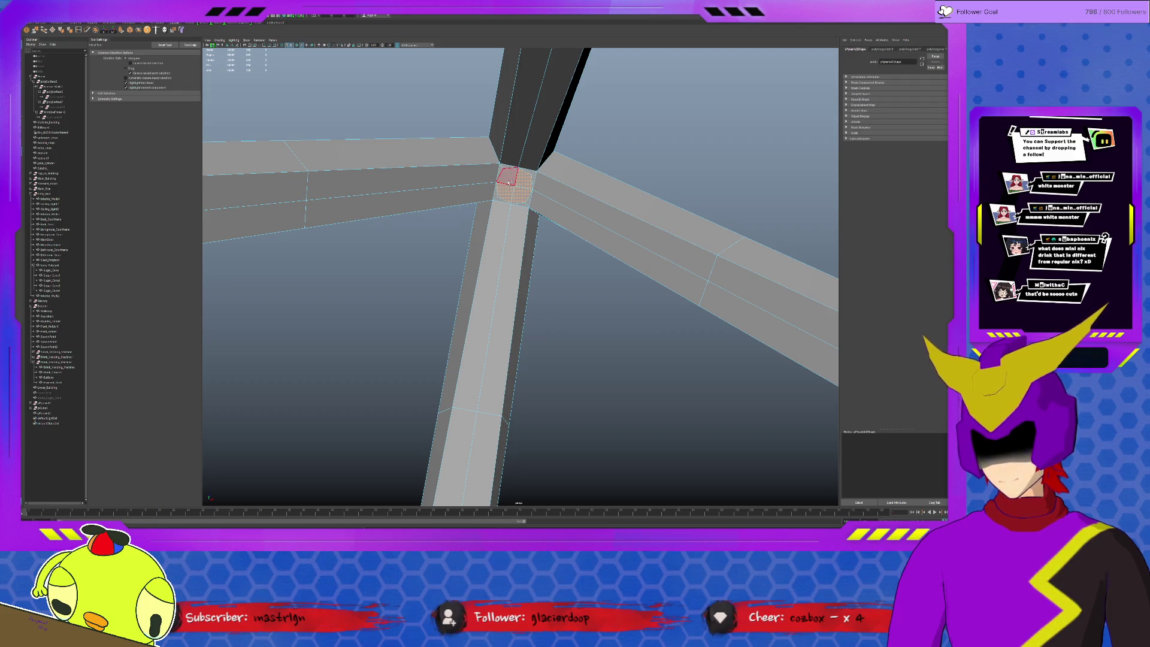
click(120, 30)
scroll(570, 275, down, 5)
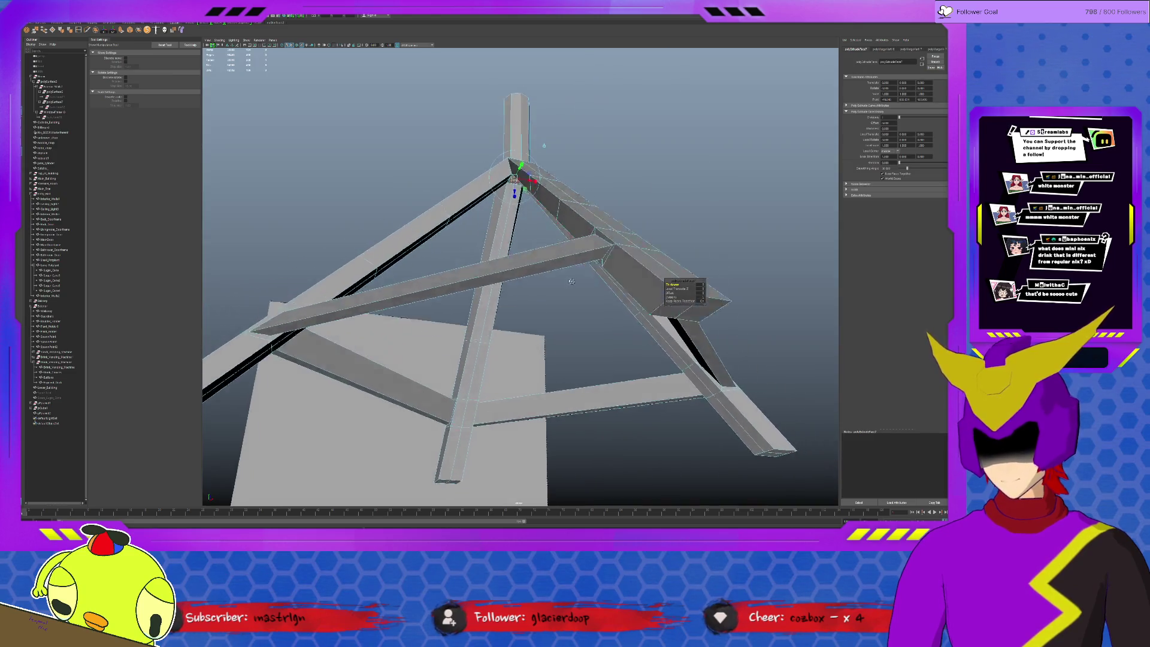
alt+drag(571, 281, 569, 258)
key(w)
mouse_move(516, 155)
mouse_down()
mouse_move(473, 389)
mouse_move(429, 521)
mouse_up()
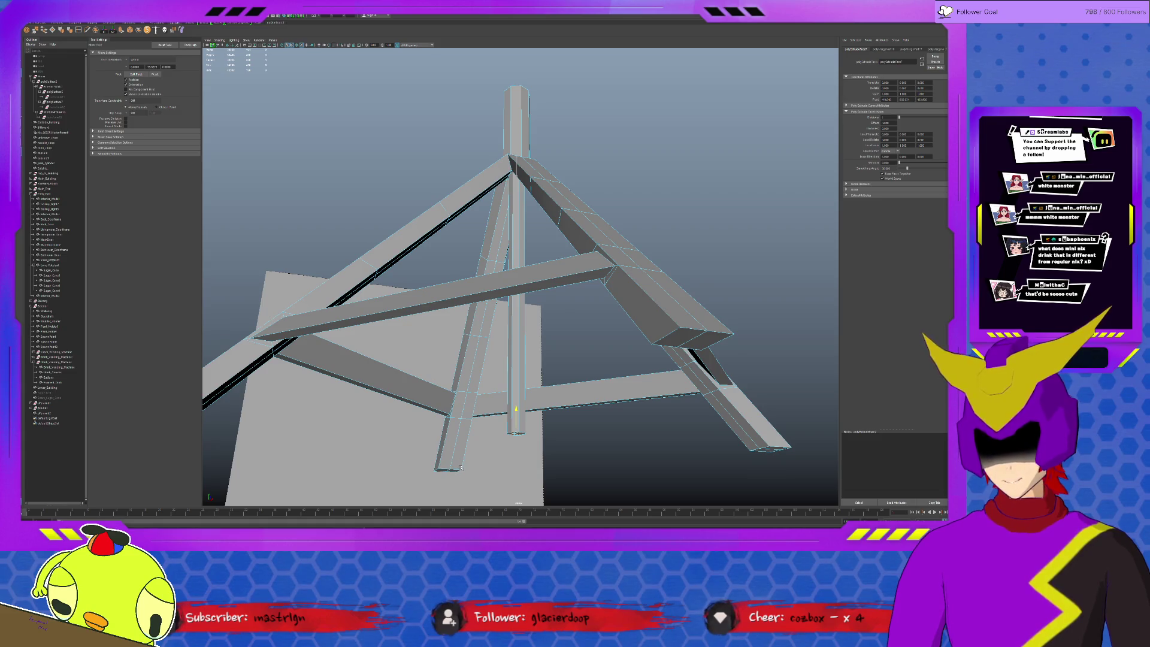
mouse_move(461, 467)
alt+mouse_down()
mouse_move(593, 367)
mouse_move(545, 358)
alt+mouse_up()
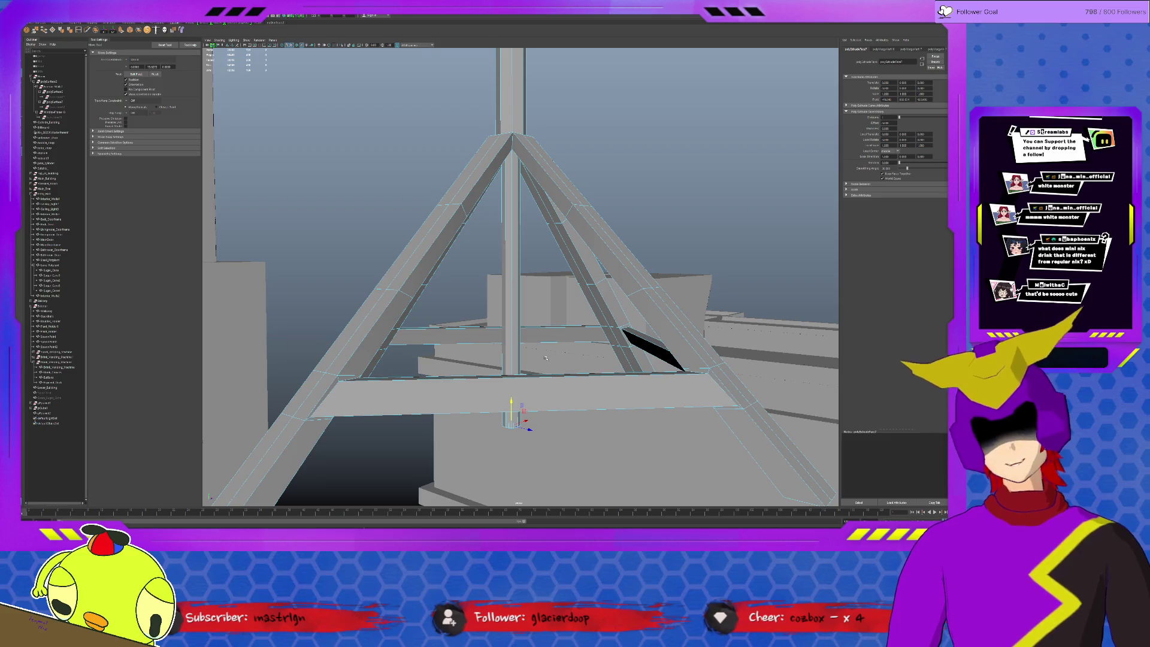
scroll(545, 358, down, 10)
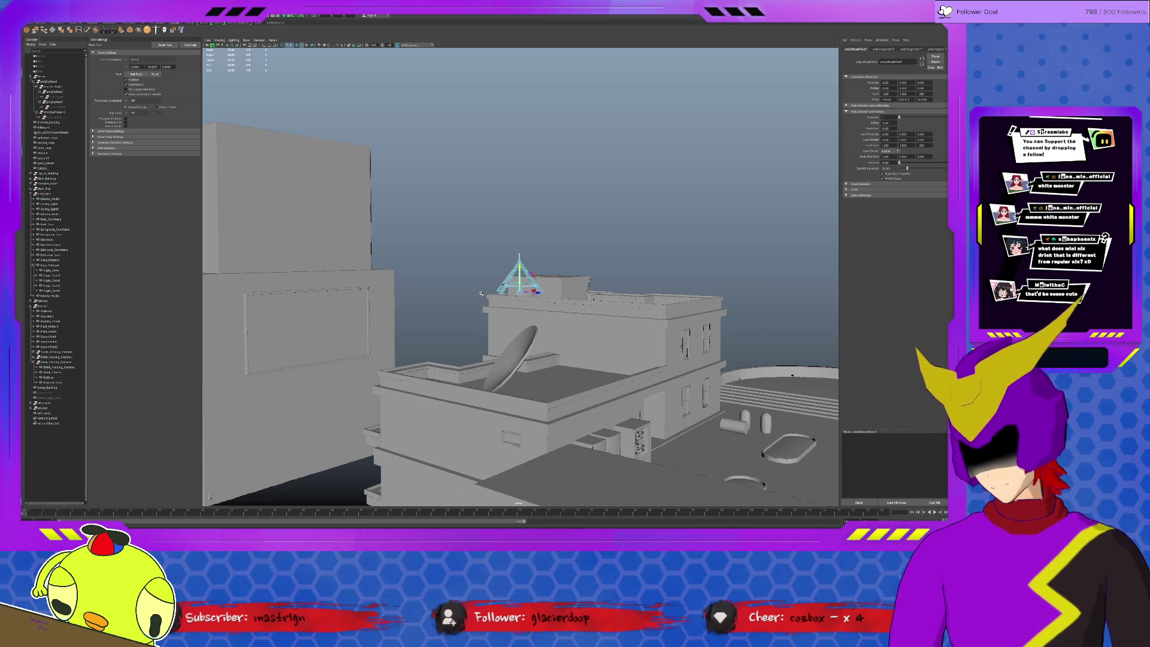
- Select the truss frame with its pole and undo its drop, returning it above the rooftop
key(f)
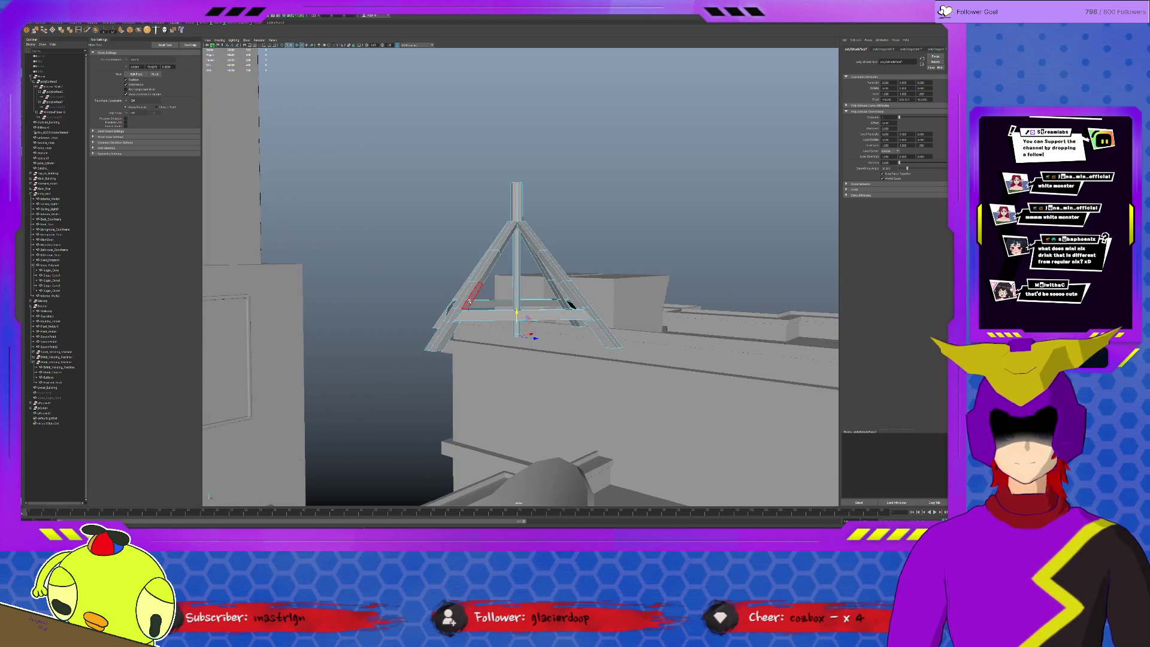
scroll(563, 324, up, 5)
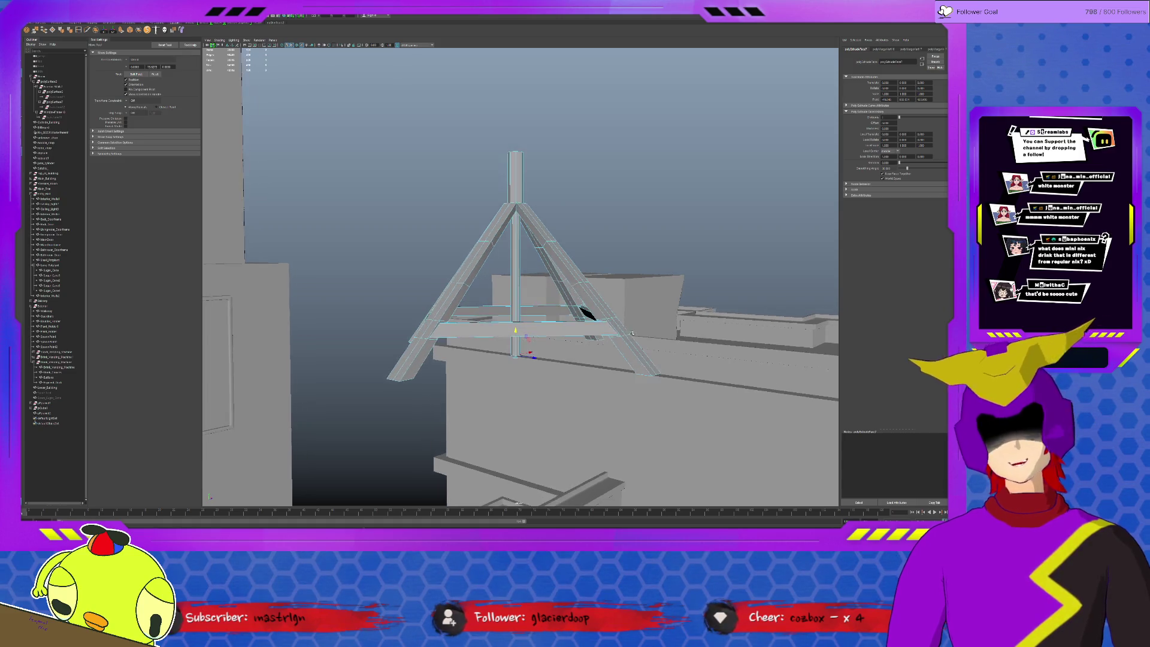
alt+drag(566, 364, 527, 277)
click(527, 276)
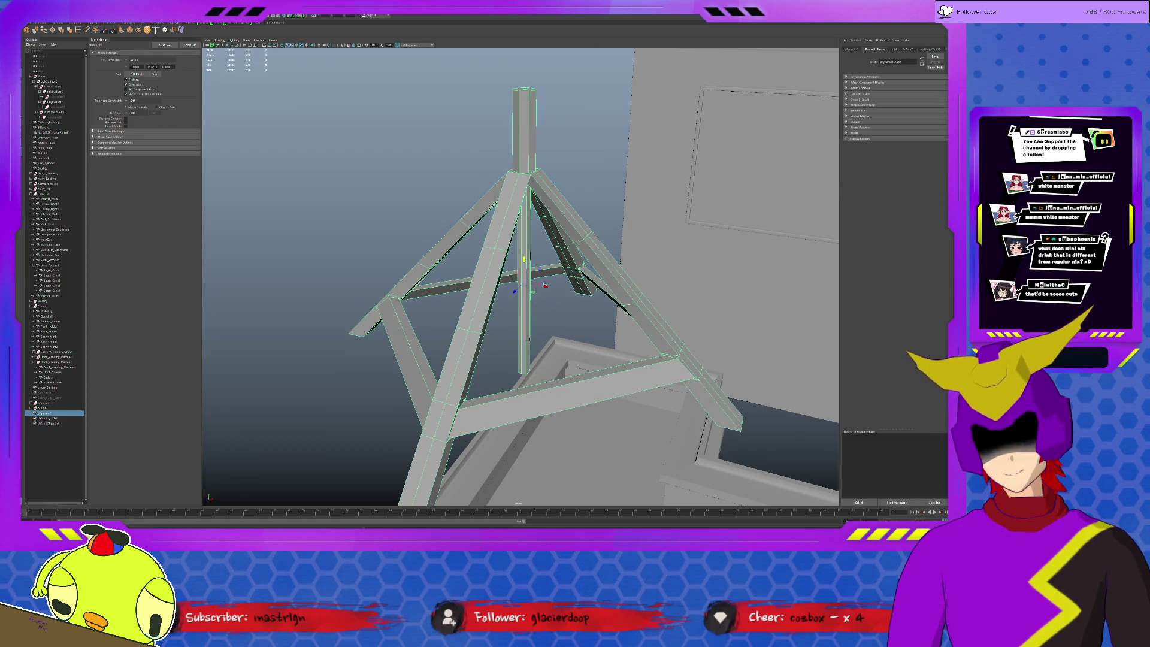
scroll(642, 343, down, 3)
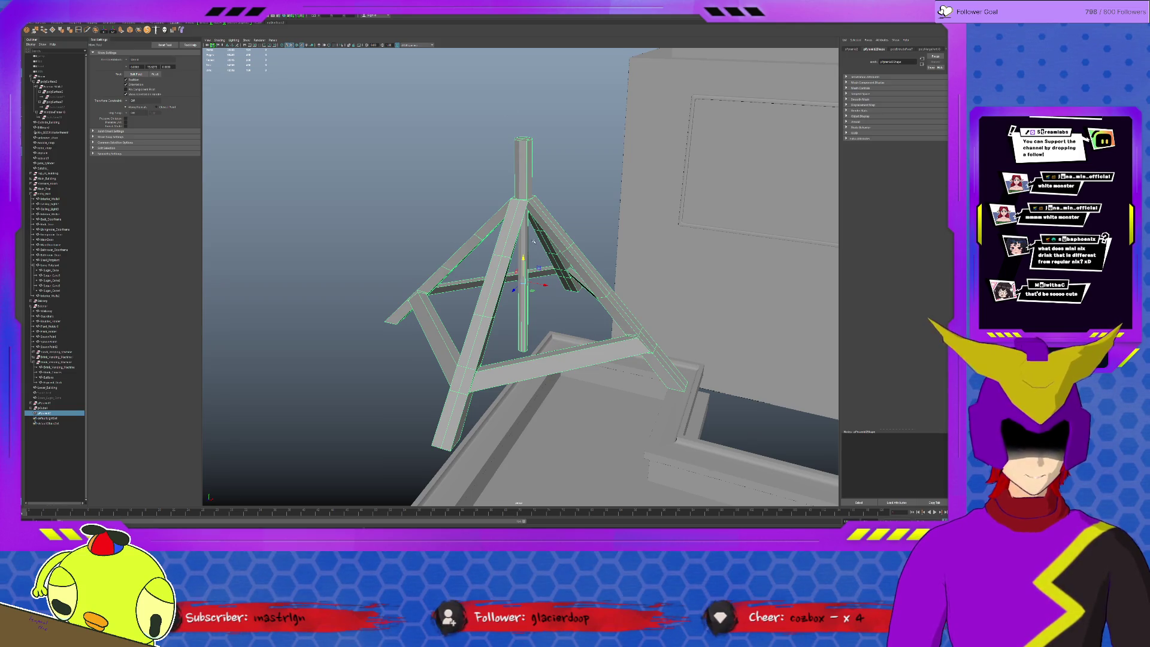
scroll(533, 241, up, 3)
alt+drag(540, 337, 537, 317)
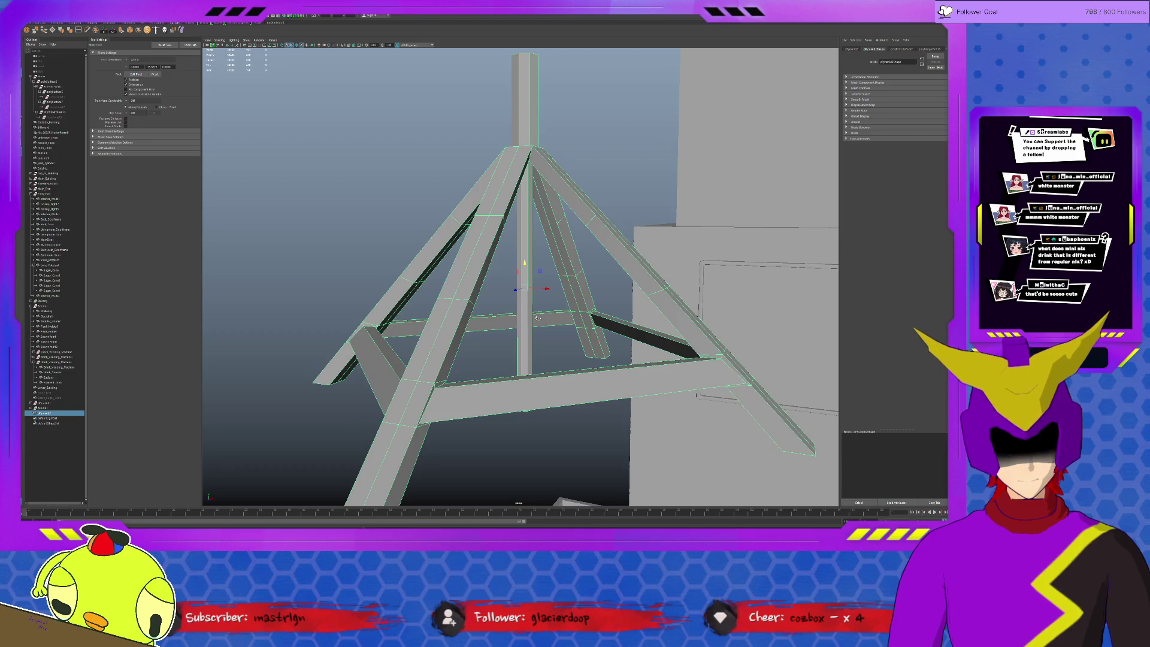
scroll(538, 318, down, 10)
mouse_move(538, 318)
alt+mouse_down()
mouse_move(519, 265)
mouse_move(519, 417)
alt+mouse_up()
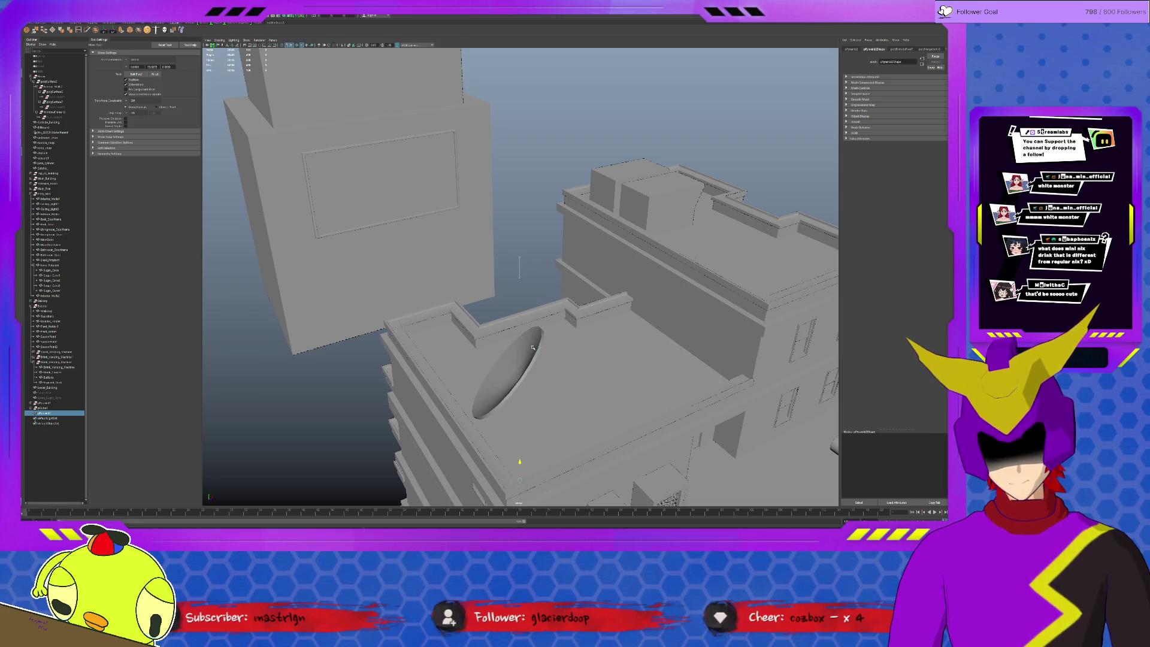
key(ctrl+z)
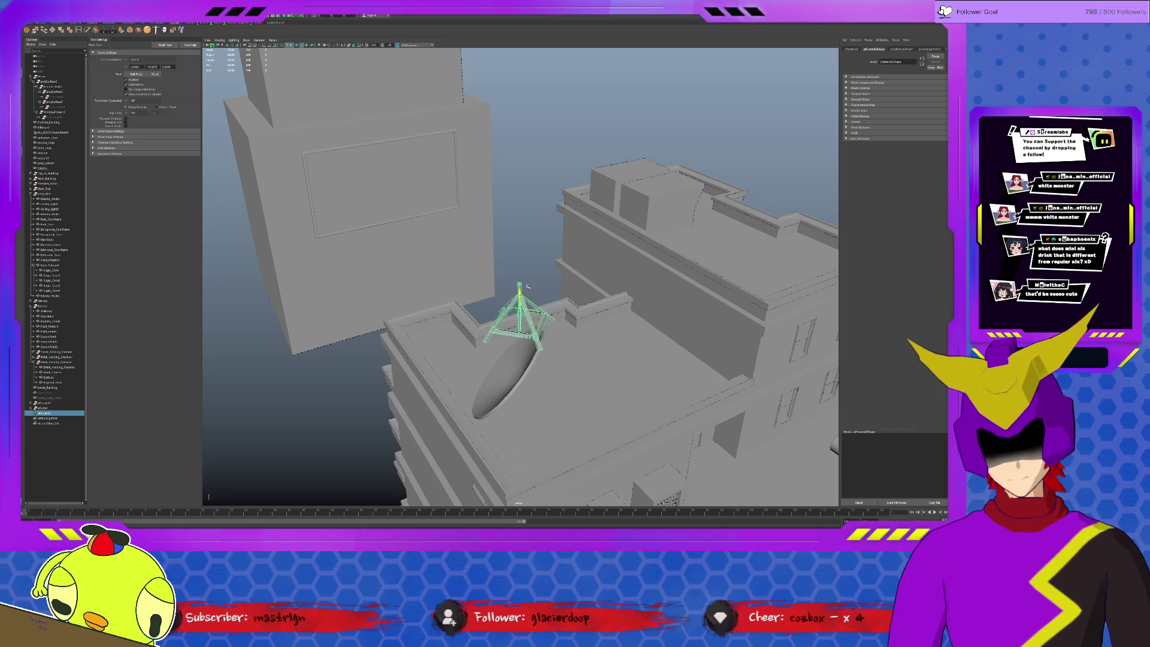
- Put the truss pyramid back beneath the dish and zoom in on the dish and stand
key(d)
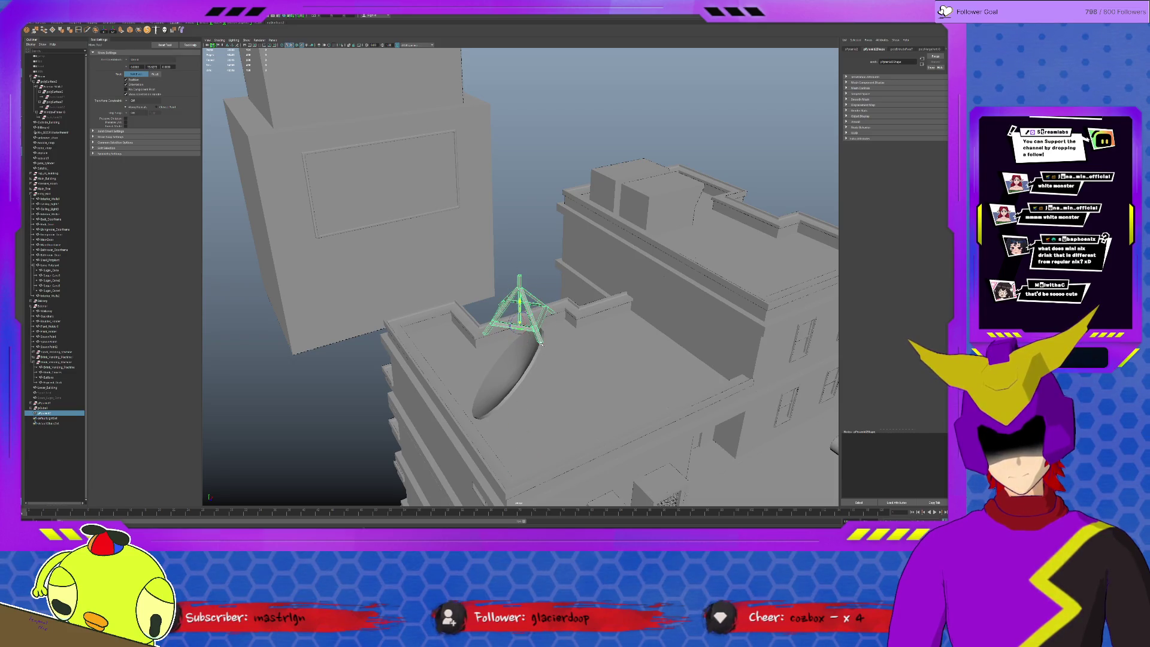
key(shift+z)
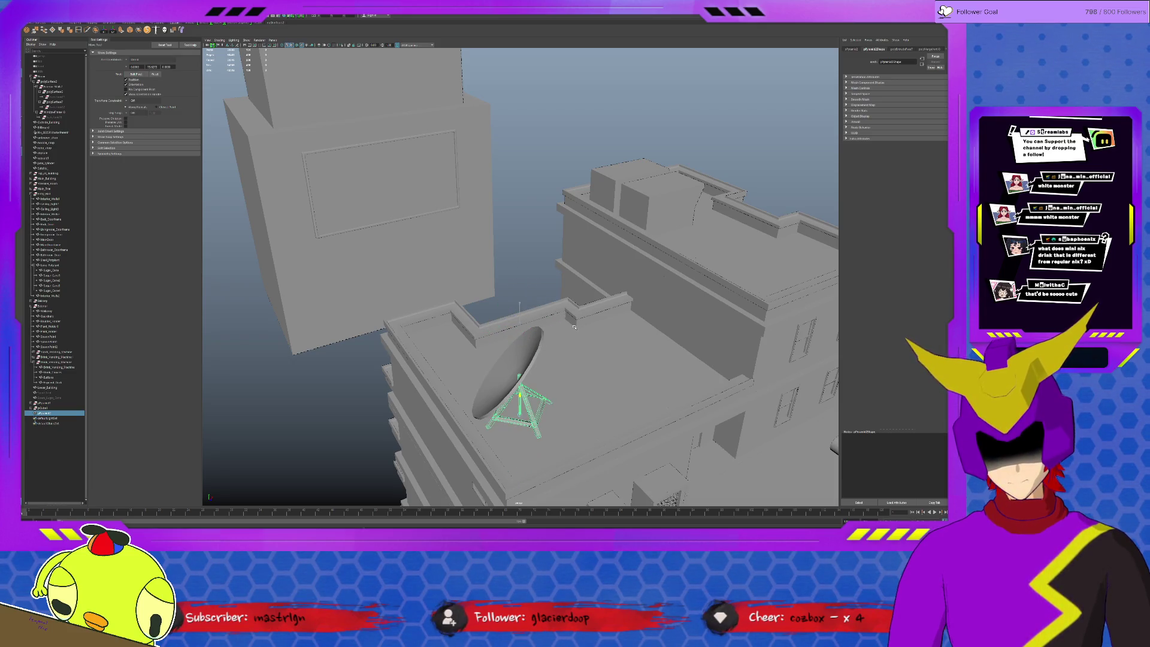
mouse_move(515, 413)
alt+mouse_down()
mouse_move(534, 412)
mouse_move(483, 459)
mouse_move(570, 430)
mouse_move(560, 302)
alt+mouse_up()
scroll(503, 437, up, 5)
scroll(560, 301, up, 5)
- Isolate the truss, select the central pole's top cap, and start raising it with Move
key(ctrl+1)
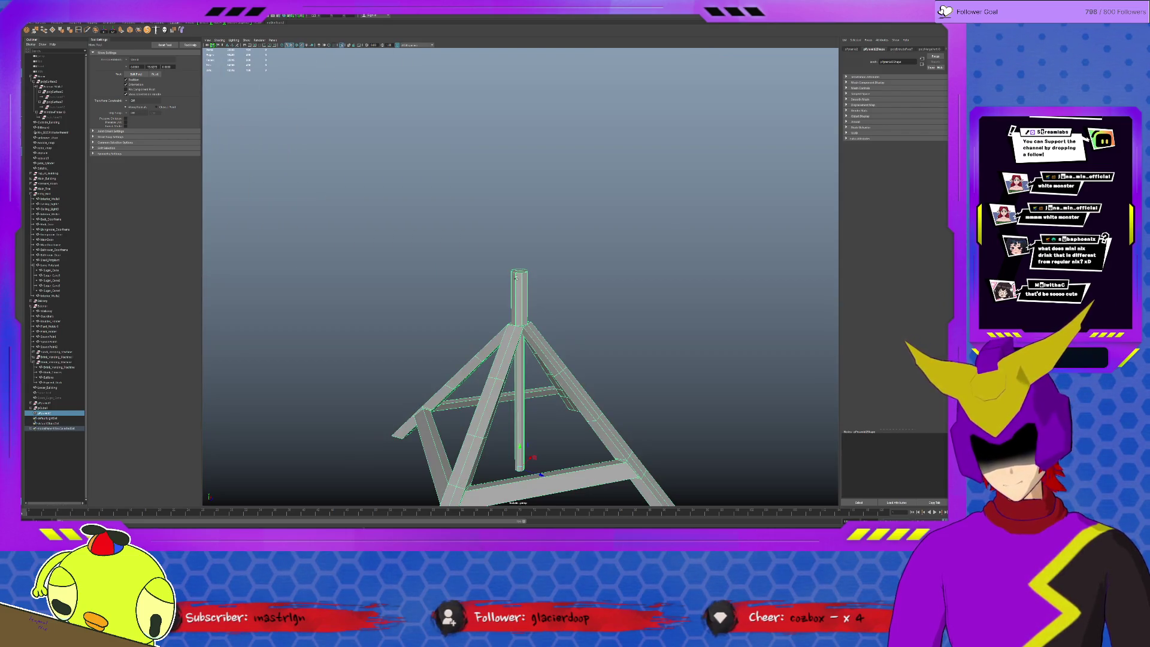
right_drag(515, 272, 496, 257)
click(519, 274)
key(e)
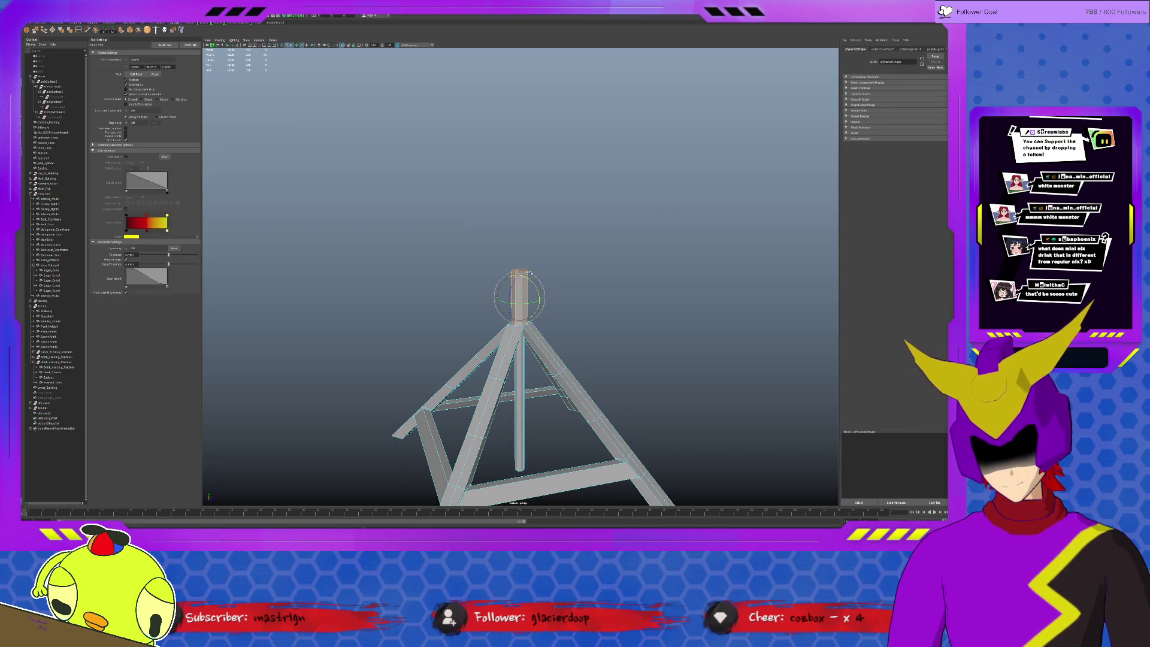
alt+drag(521, 261, 620, 287)
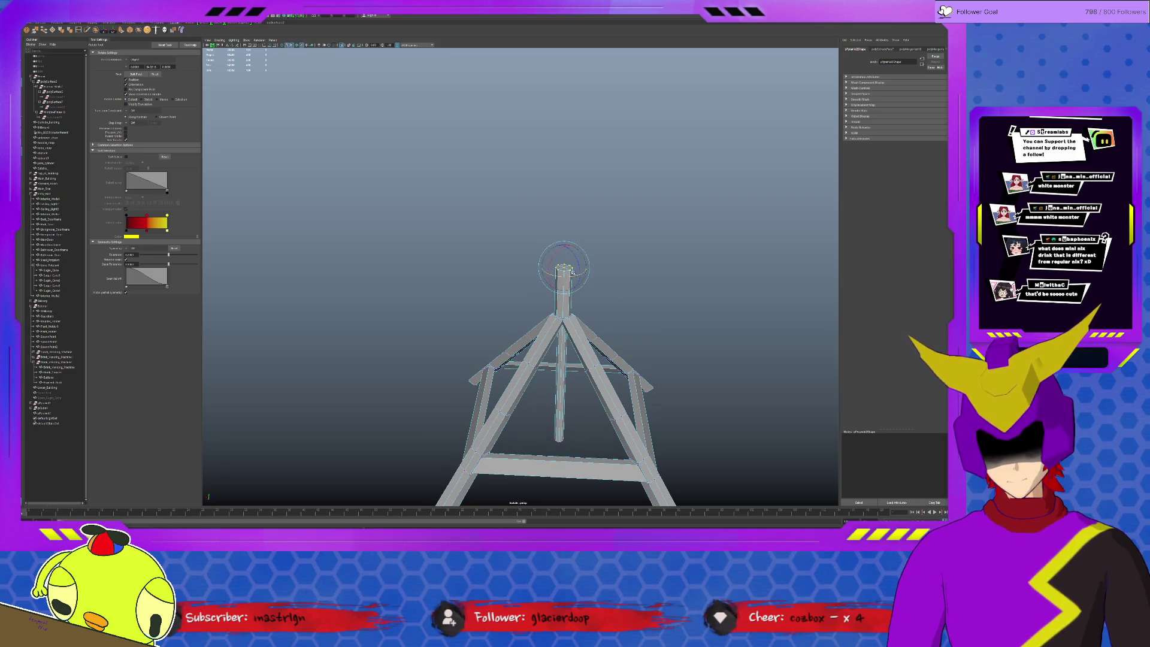
key(f)
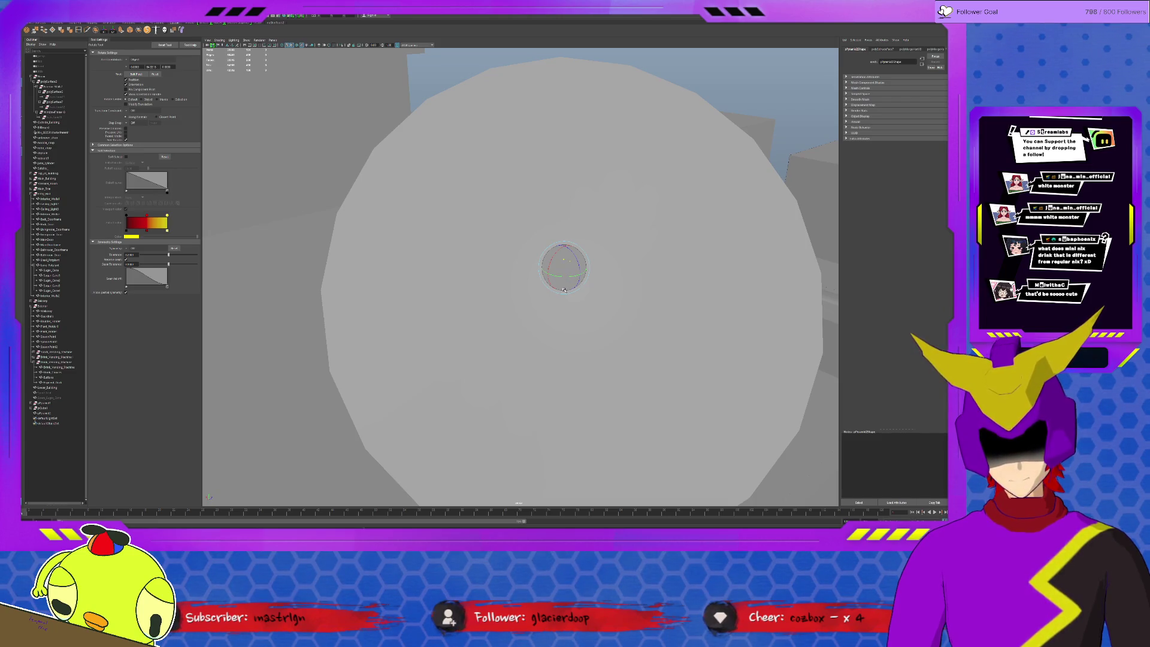
scroll(622, 299, down, 5)
mouse_move(622, 299)
alt+mouse_down()
mouse_move(552, 267)
mouse_move(491, 257)
mouse_move(488, 268)
mouse_move(494, 247)
mouse_move(495, 256)
alt+mouse_up()
scroll(586, 295, up, 5)
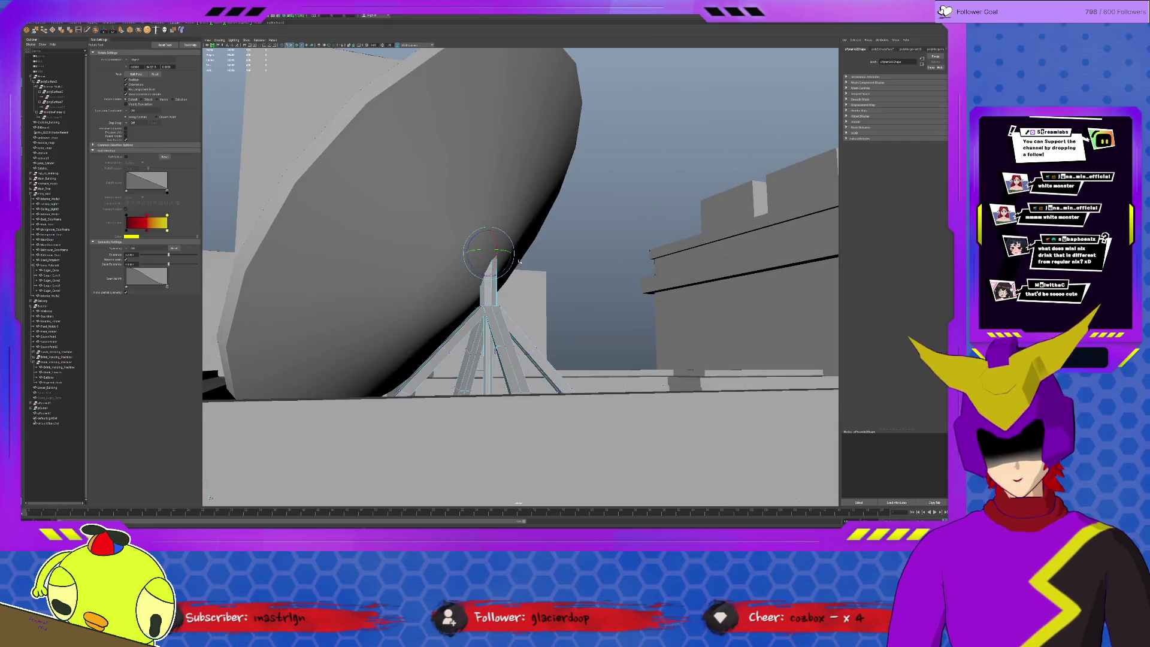
key(w)
scroll(508, 270, up, 6)
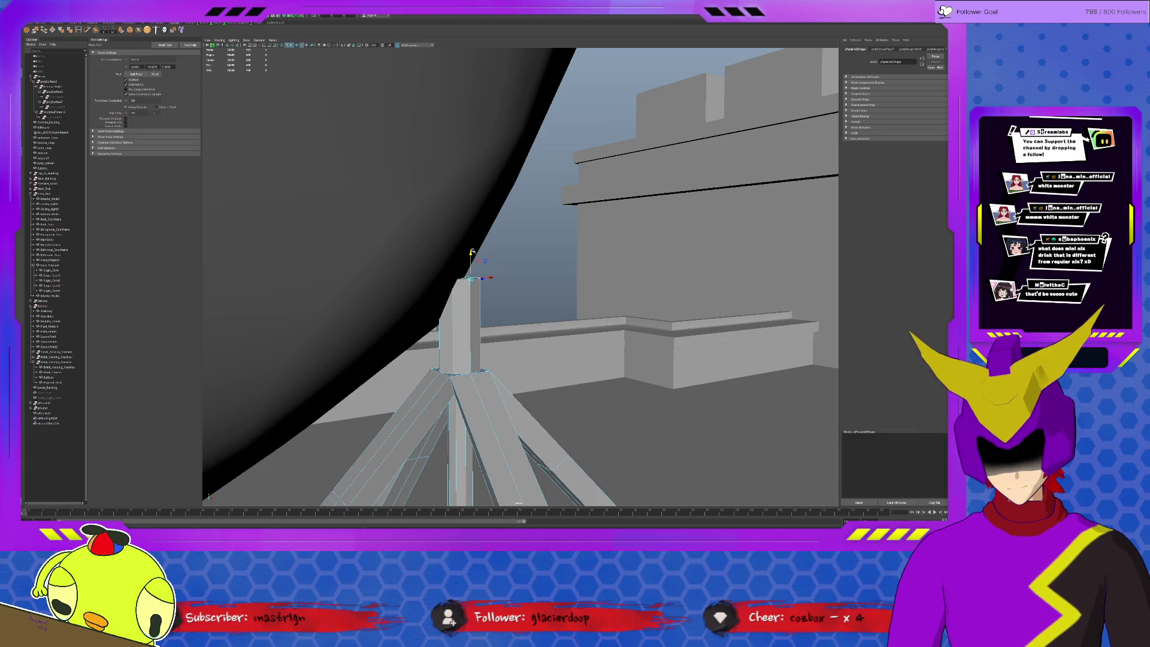
drag(471, 251, 463, 217)
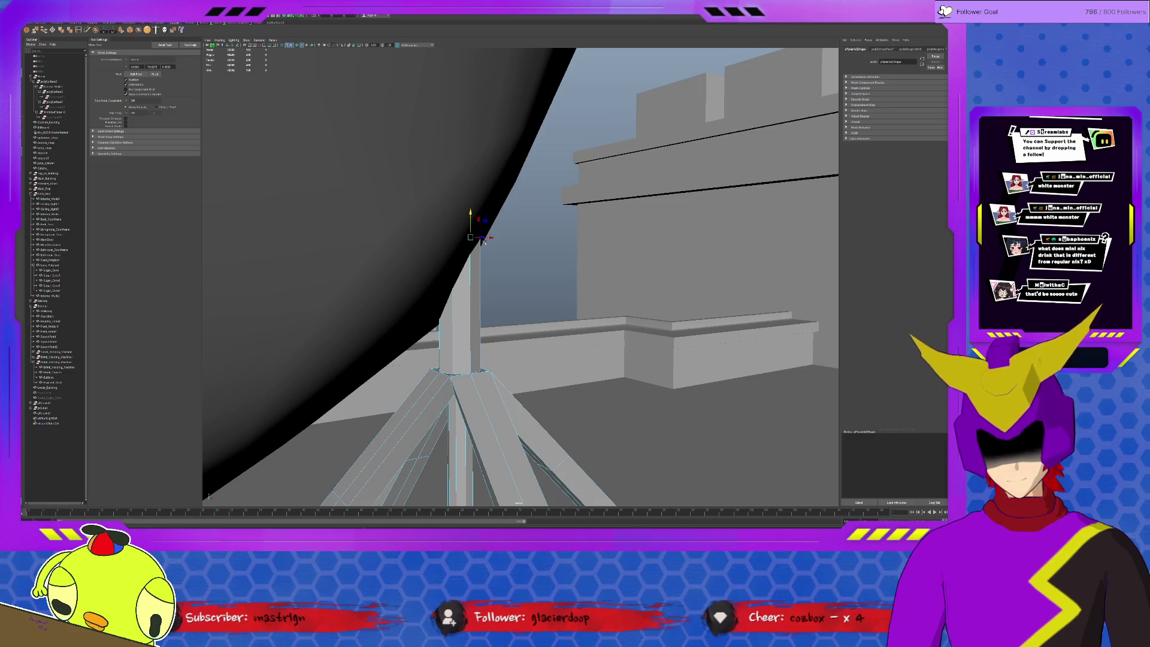
- Isolate the pole and stand and select the pole's tip to extend it upward
key(f)
scroll(526, 262, down, 5)
key(F8)
key(ctrl+1)
mouse_move(488, 330)
alt+mouse_down()
mouse_move(530, 338)
mouse_move(493, 280)
mouse_move(504, 282)
alt+mouse_up()
click(522, 329)
click(503, 285)
key(f)
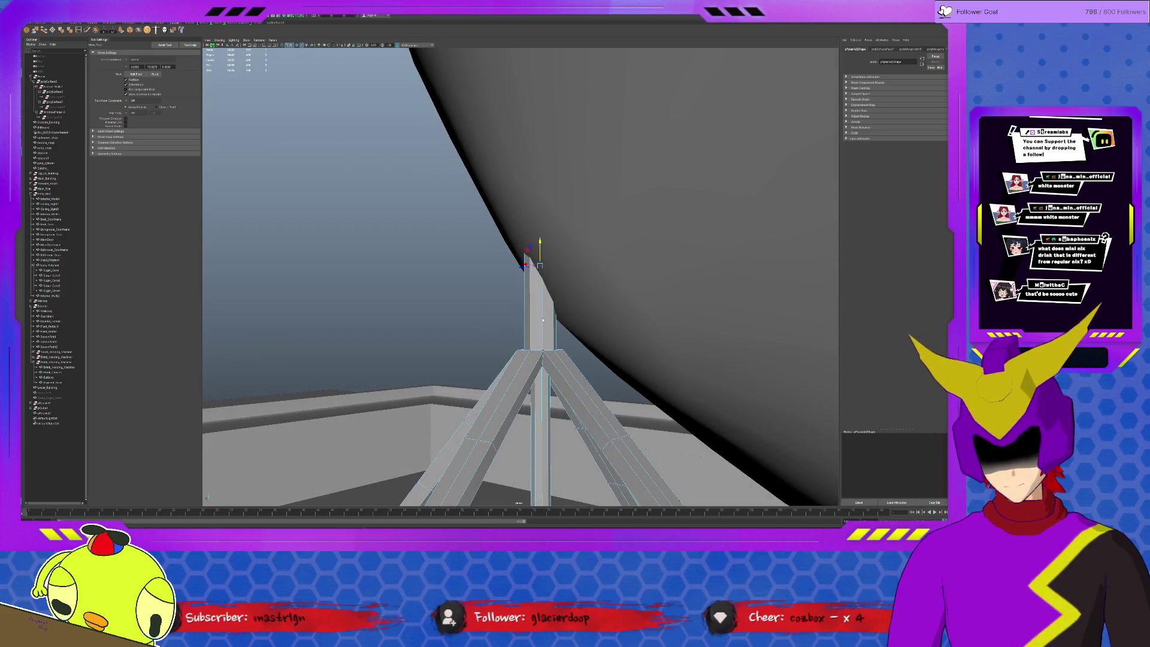
- Return to object mode, deselect, orbit out to a side view, and select the satellite dish
click(543, 319)
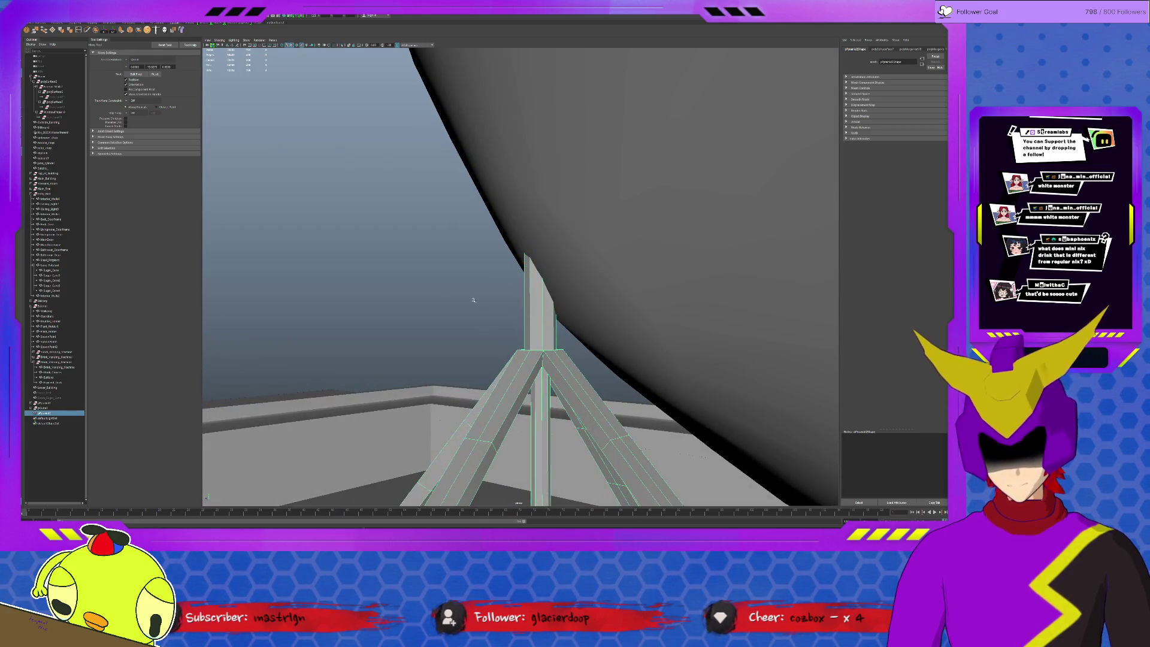
alt+drag(543, 319, 497, 303)
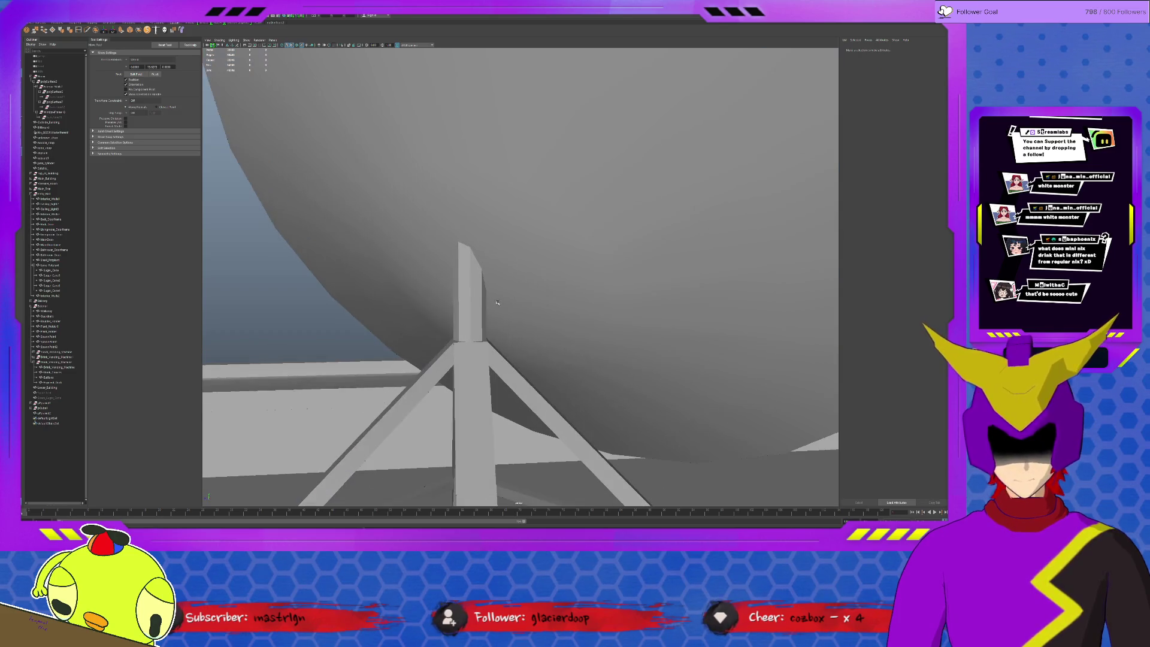
click(463, 315)
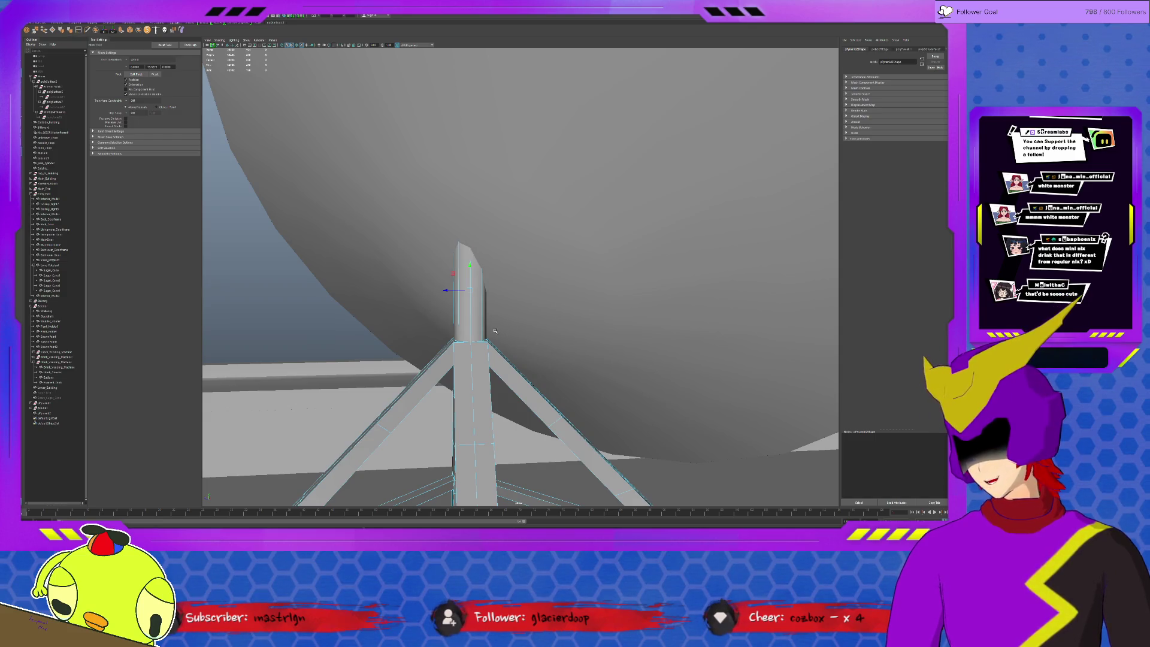
mouse_move(455, 275)
alt+mouse_down()
mouse_move(527, 356)
mouse_move(466, 434)
alt+mouse_up()
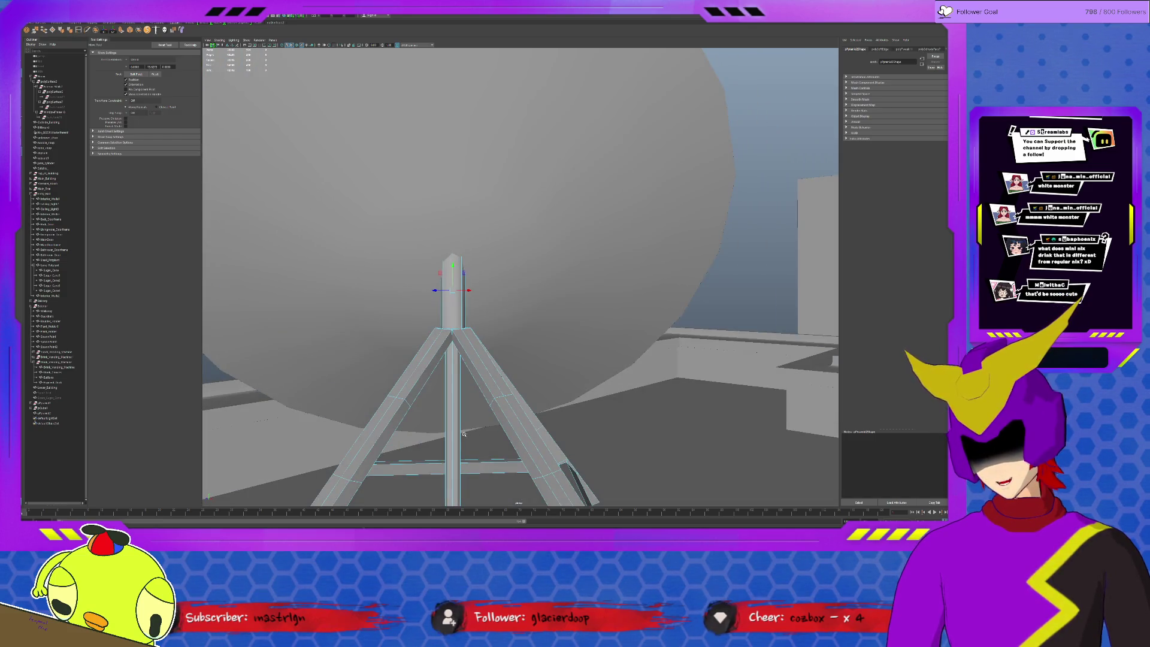
key(F8)
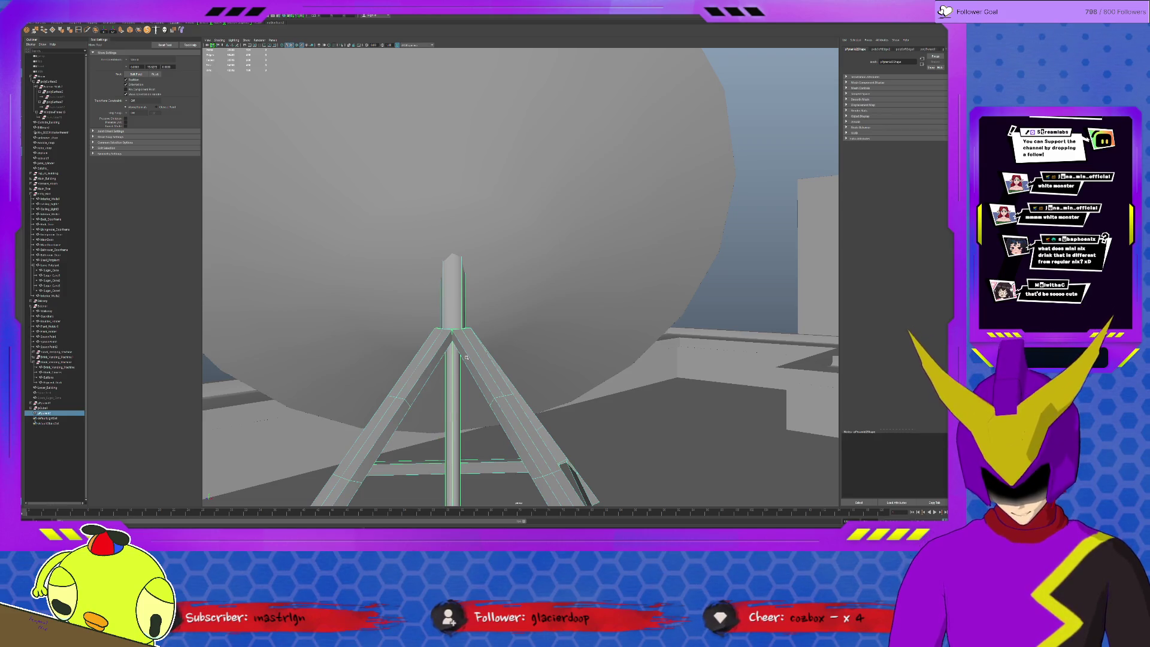
click(759, 295)
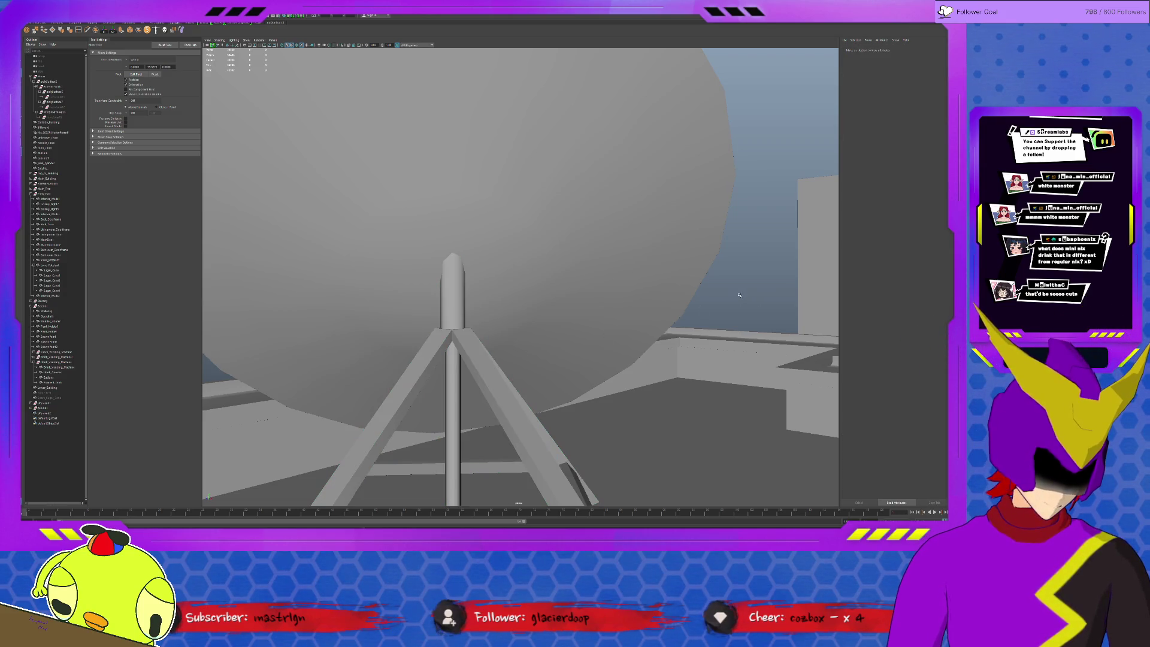
scroll(724, 295, down, 5)
mouse_move(724, 295)
alt+mouse_down()
mouse_move(666, 329)
mouse_move(580, 297)
alt+mouse_up()
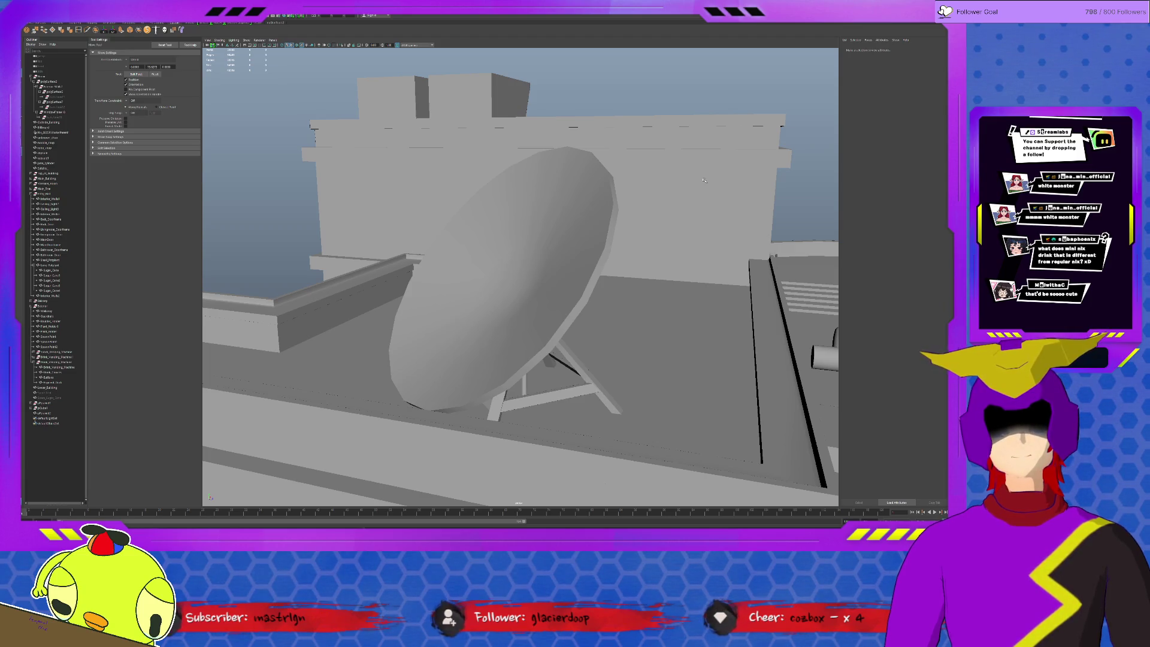
click(526, 290)
- Select vertices at the dish centre and bevel them to add an inner ring
key(f)
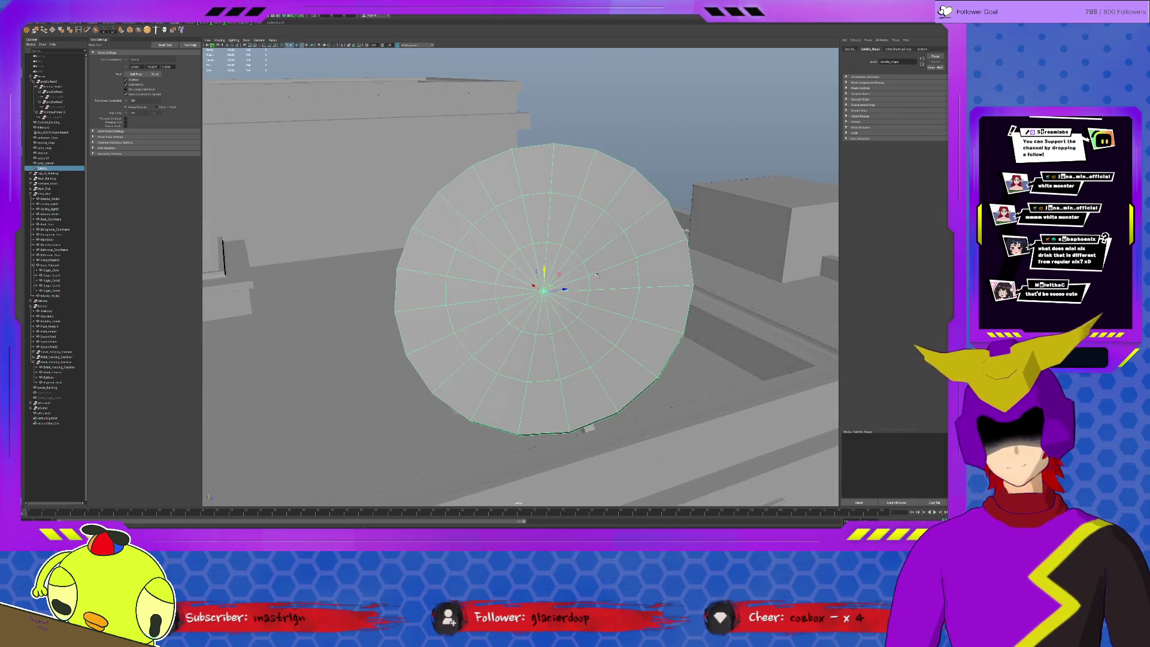
scroll(559, 211, up, 3)
alt+drag(558, 211, 515, 149)
key(F9)
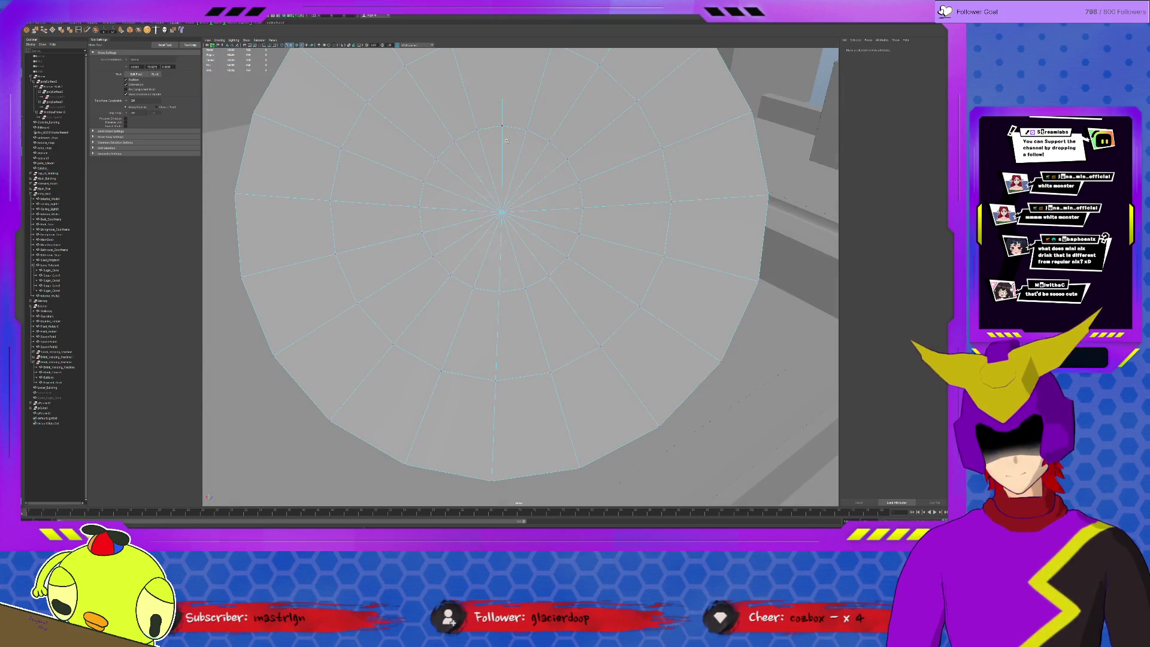
click(500, 128)
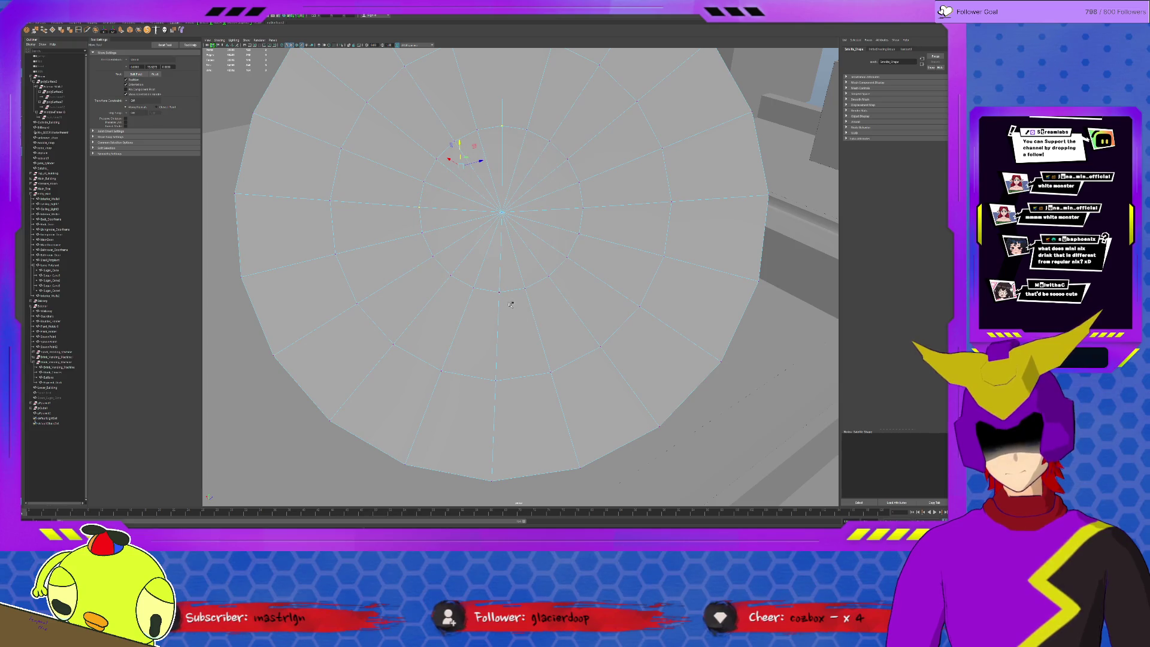
shift+click(582, 203)
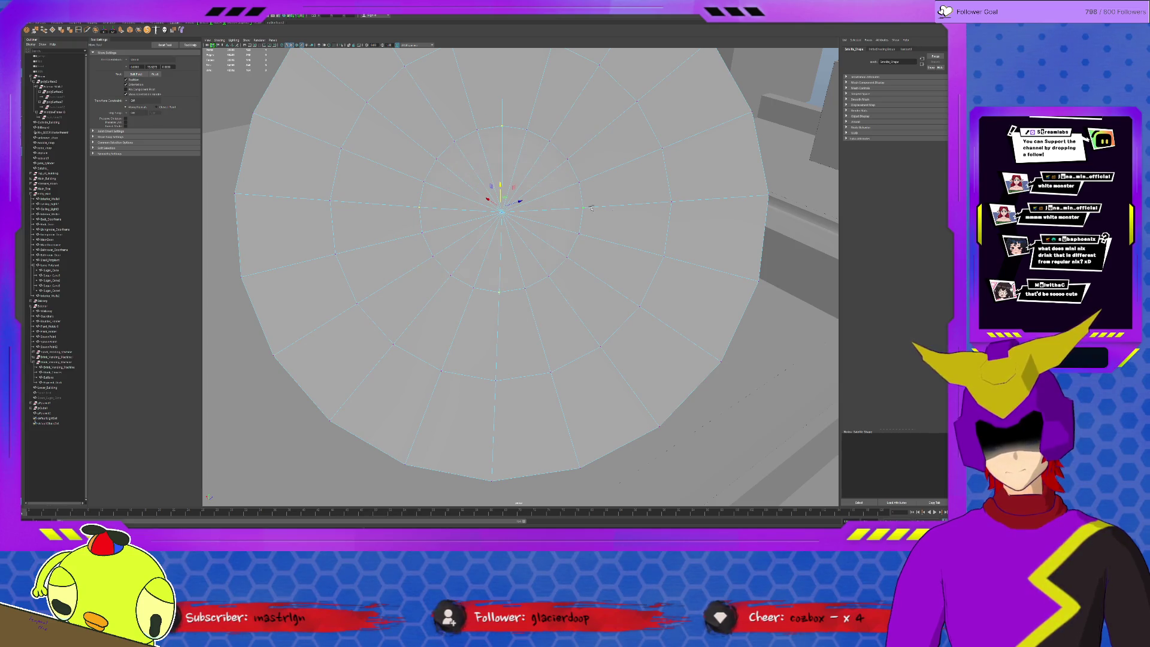
click(130, 31)
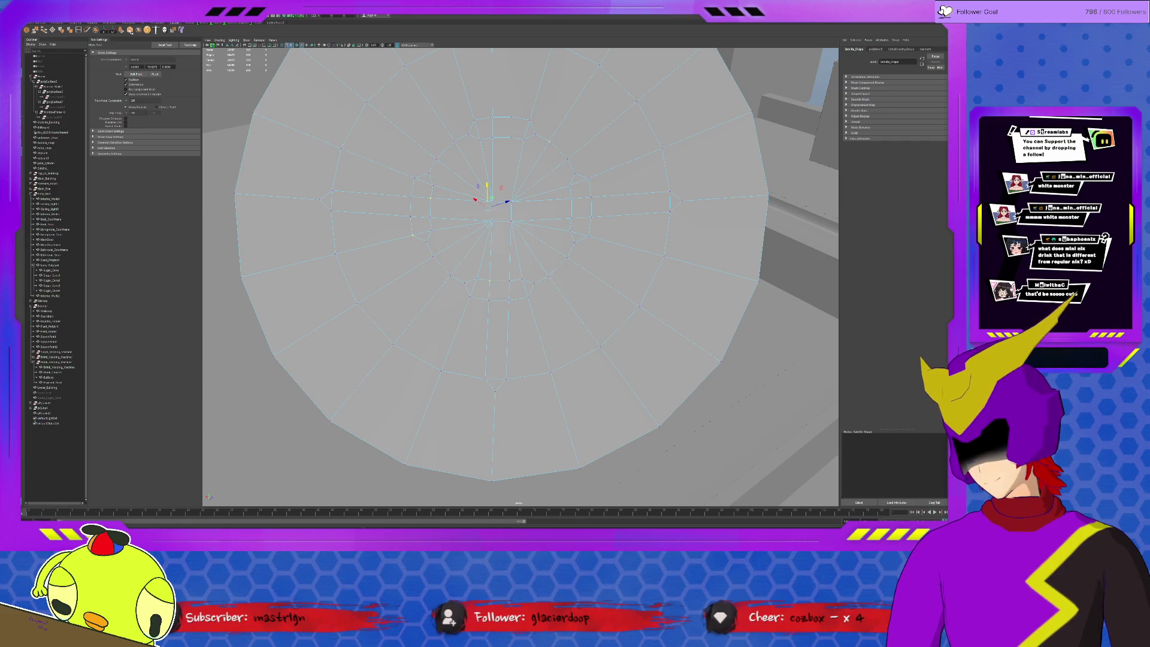
- Select eight small faces in the inner ring and delete them, leaving holes
click(423, 189)
key(q)
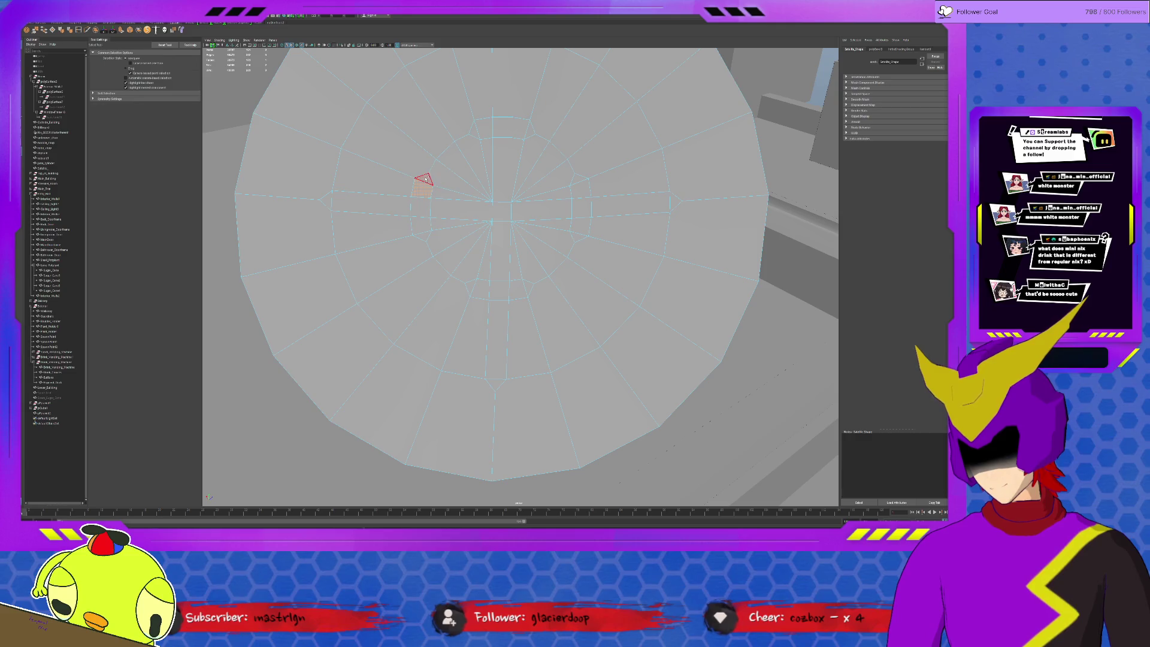
shift+click(421, 229)
shift+click(477, 290)
shift+click(519, 290)
shift+click(578, 229)
shift+click(579, 187)
shift+click(521, 128)
shift+click(479, 128)
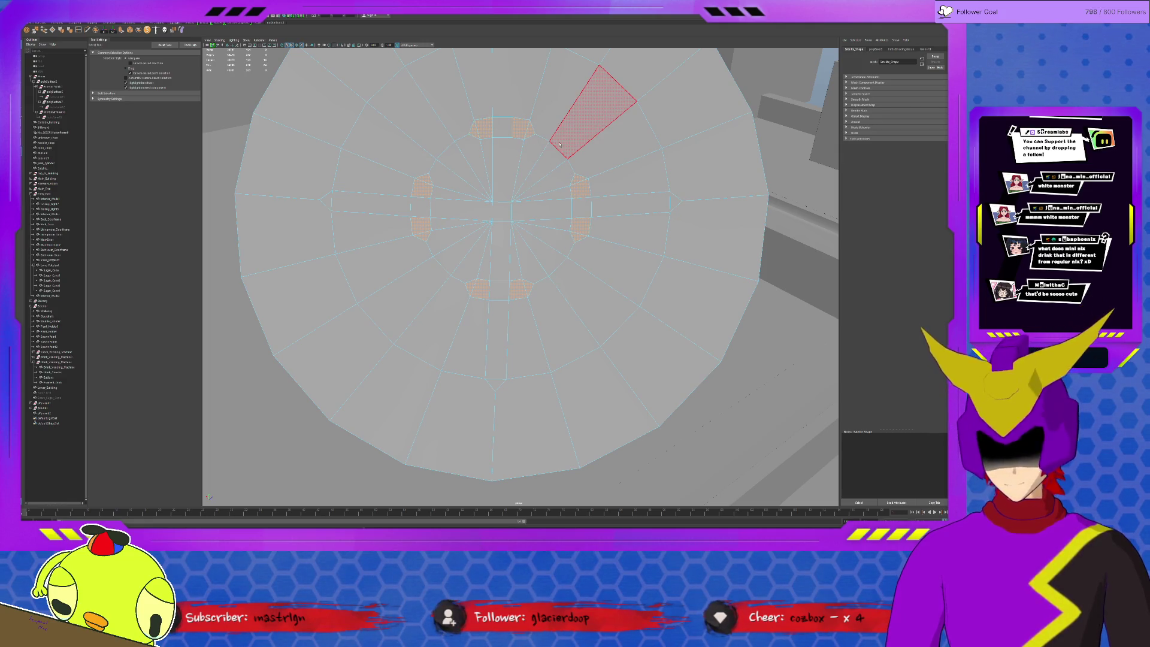
key(Delete)
- Delete the dish's centre face and fill the centre hole, merging it to one vertex
click(502, 211)
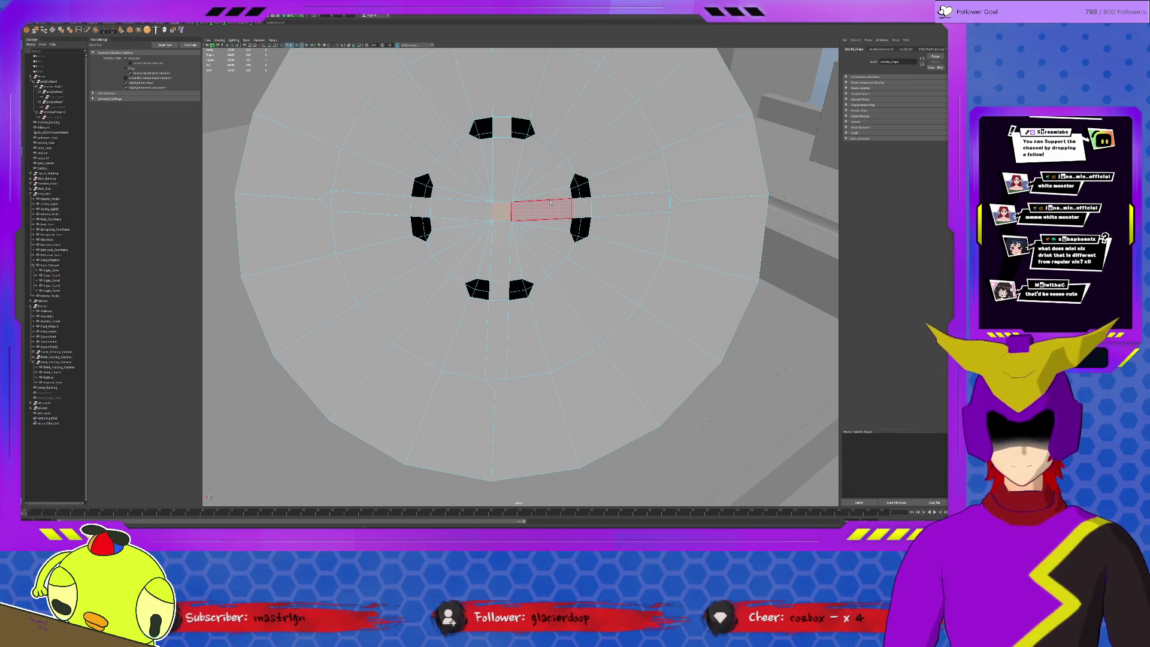
key(Delete)
click(495, 222)
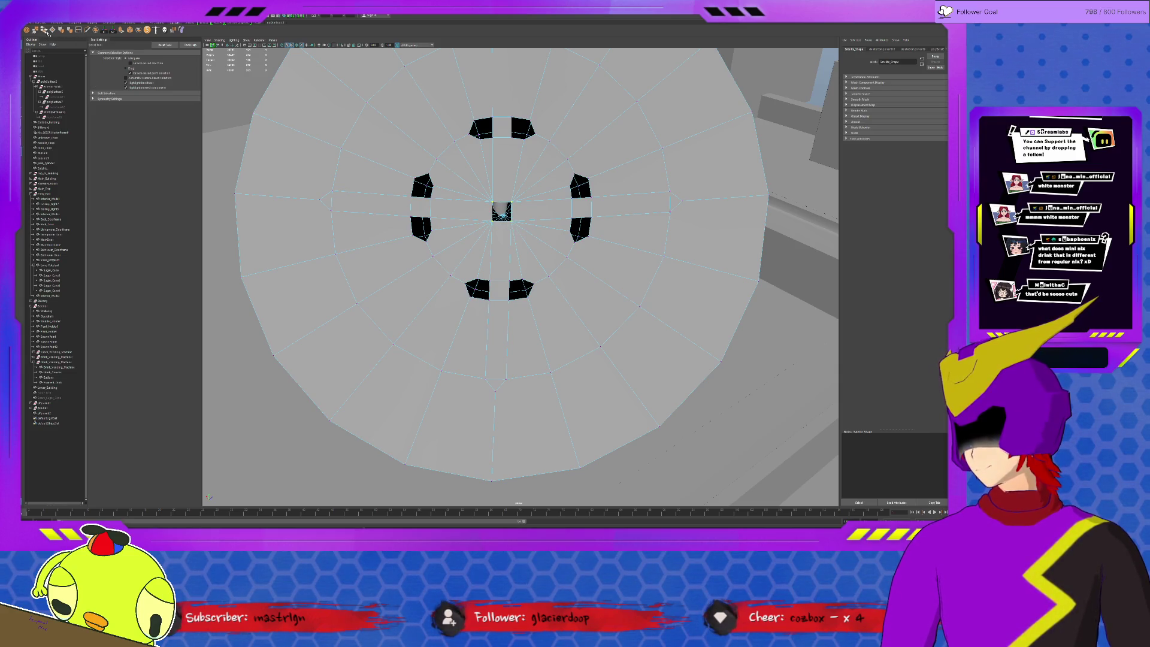
click(35, 30)
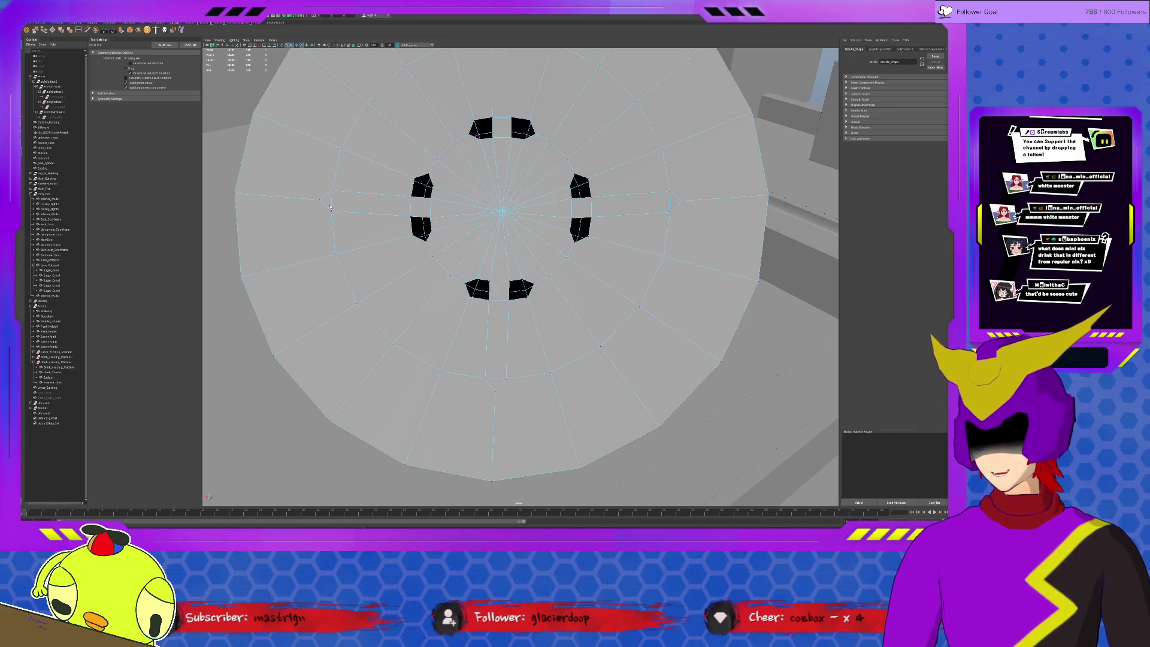
drag(323, 195, 422, 214)
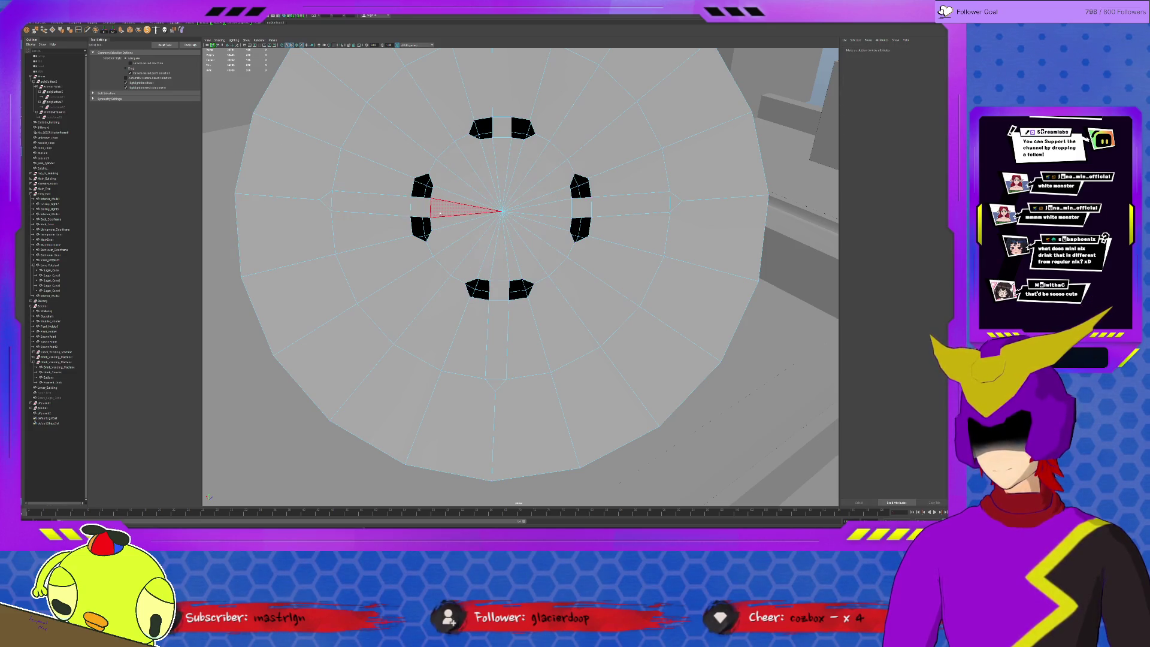
click(440, 213)
- Target Weld corner vertices of the upper-left, right and lower-right holes into triangles
key(F9)
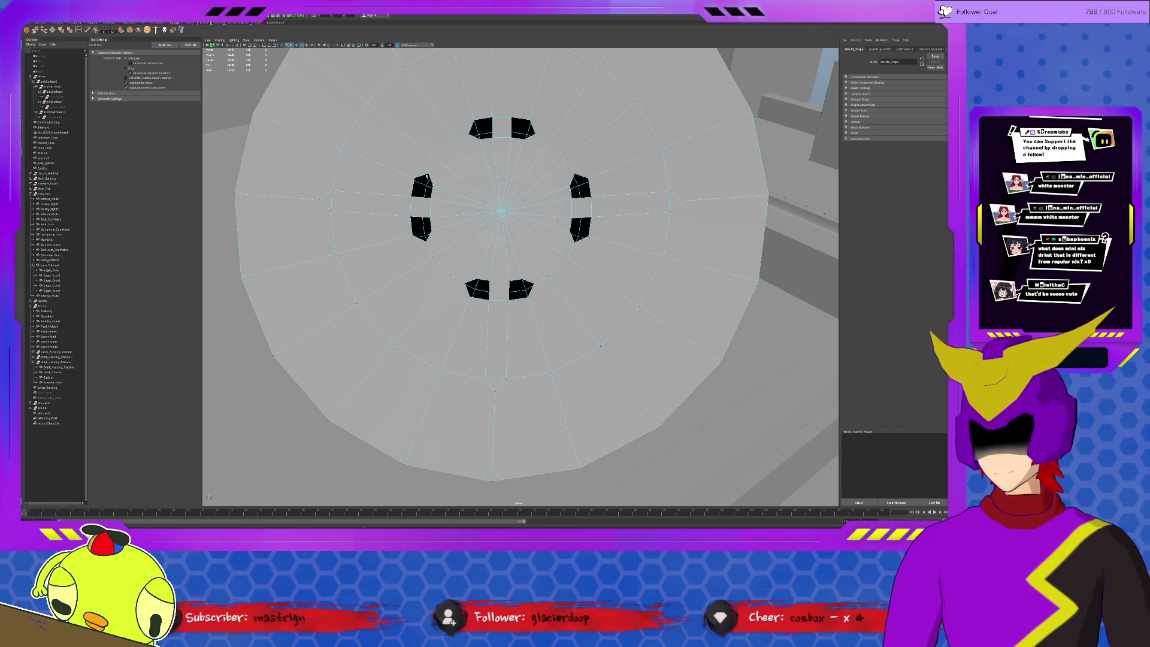
drag(429, 175, 414, 179)
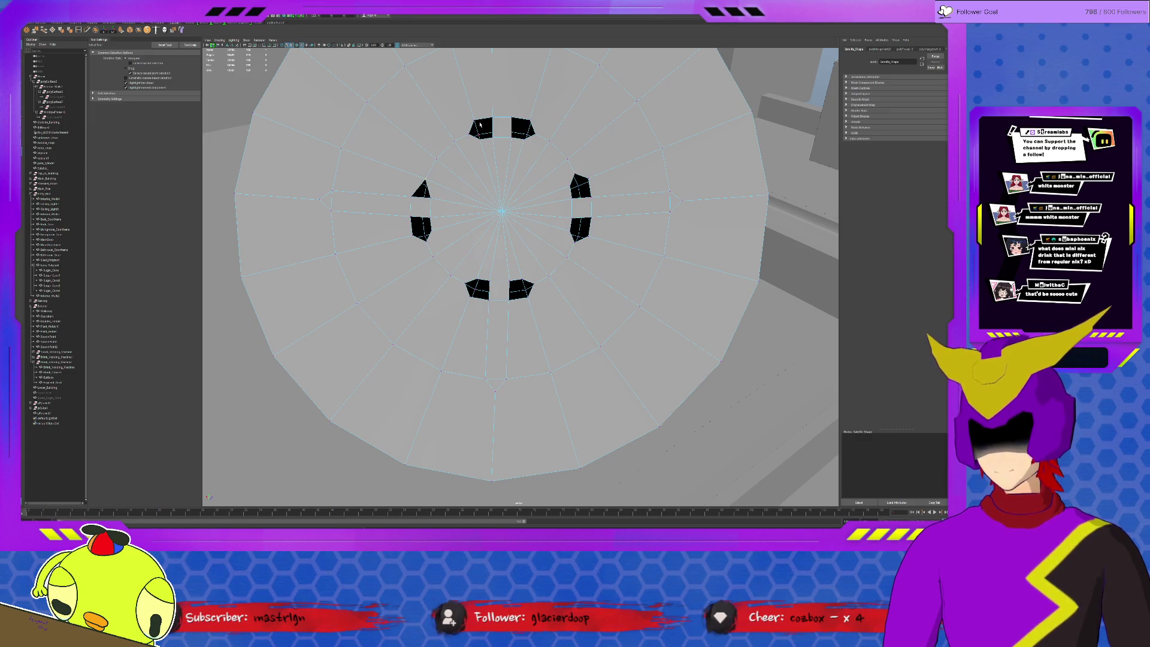
drag(487, 145, 531, 123)
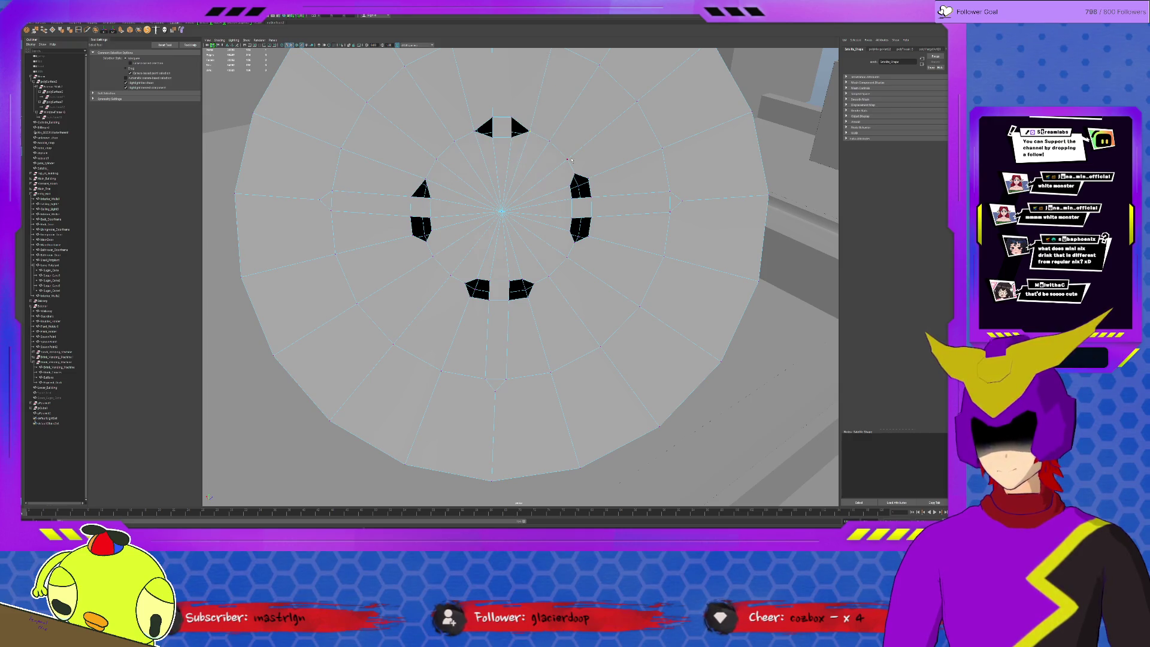
mouse_move(595, 177)
mouse_down()
mouse_move(597, 209)
mouse_move(578, 240)
mouse_up()
mouse_move(528, 300)
mouse_down()
mouse_move(531, 283)
mouse_move(487, 277)
mouse_up()
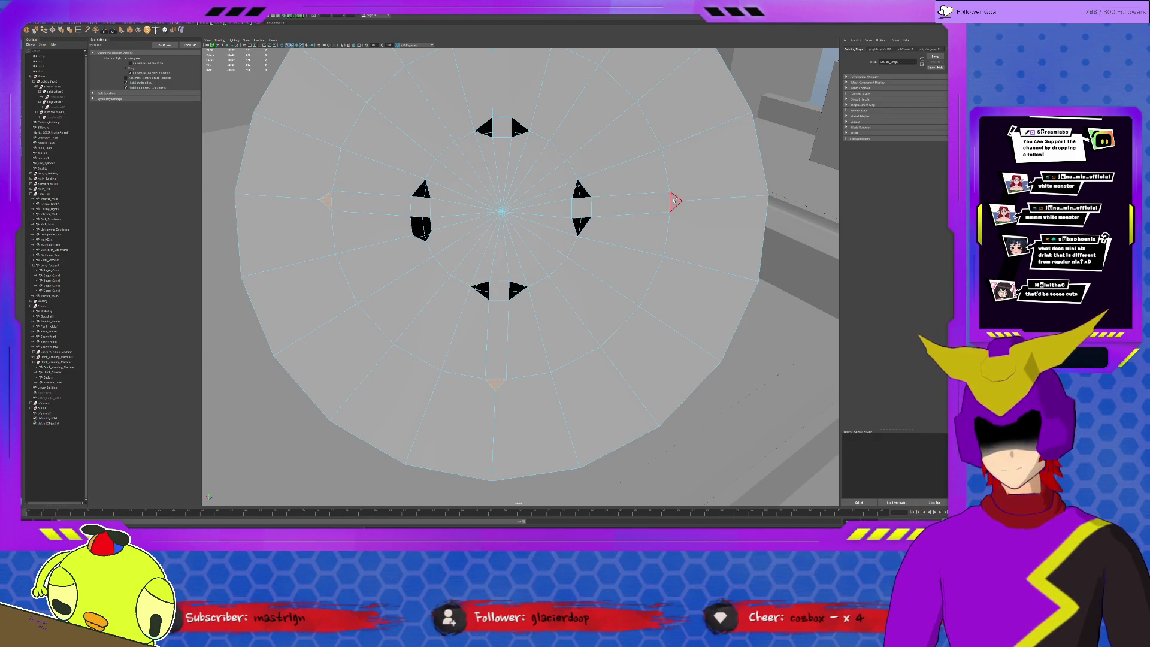
alt+middle_drag(616, 128, 623, 163)
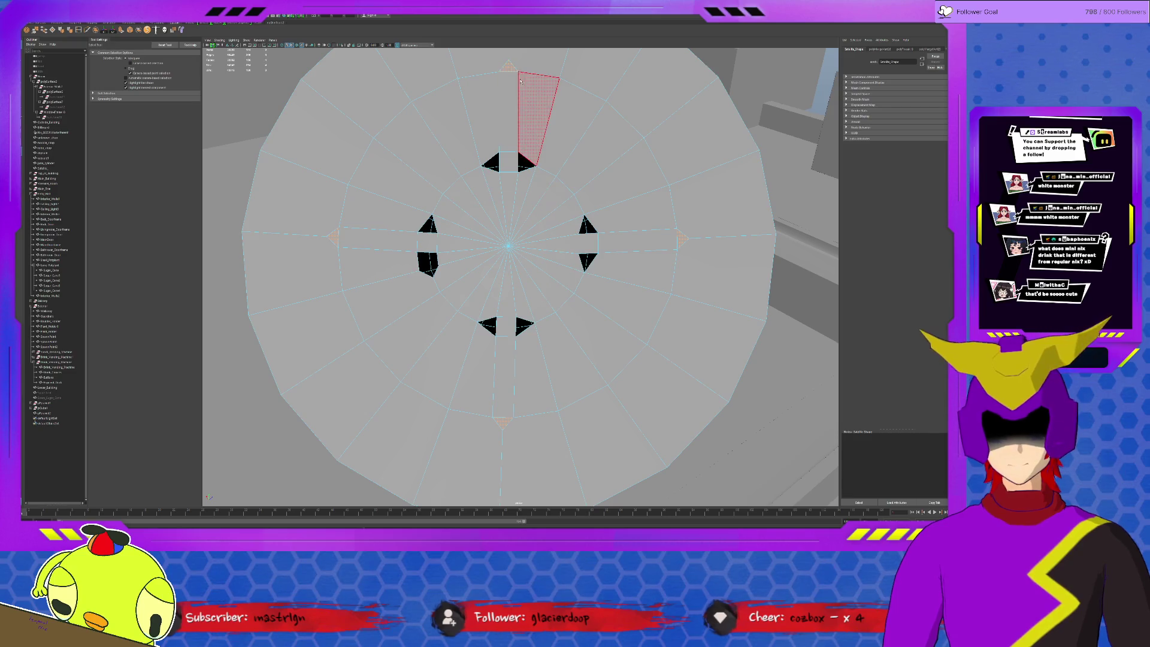
- Delete the four outer triangle faces and fill the top, left, bottom and right holes
key(Delete)
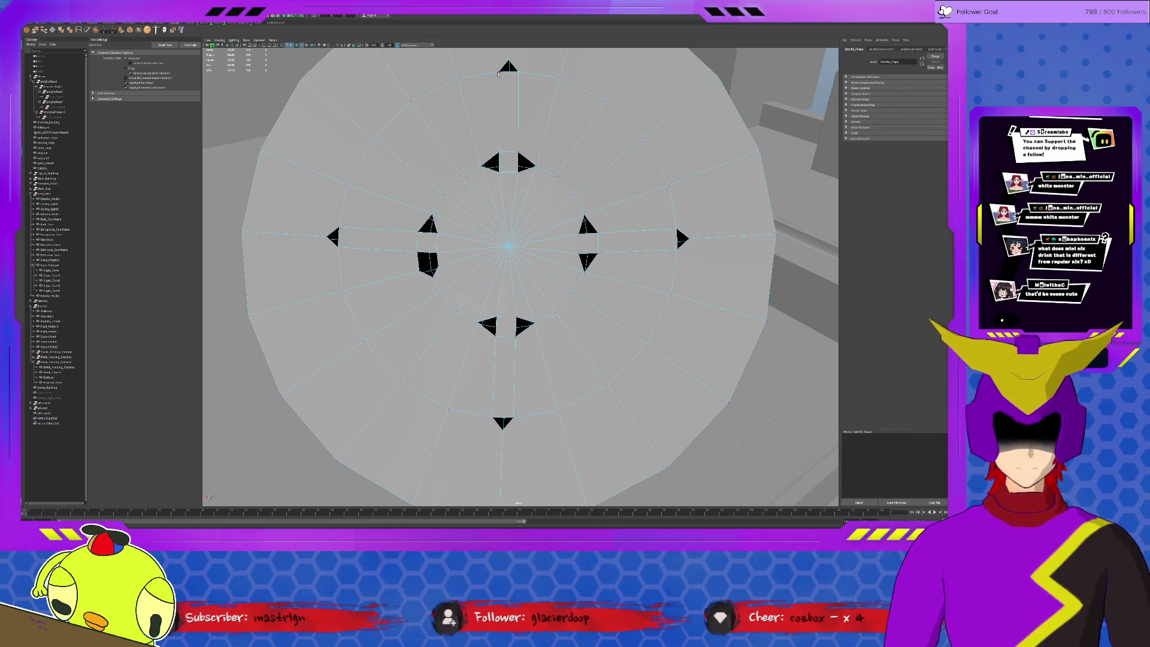
key(ctrl+z)
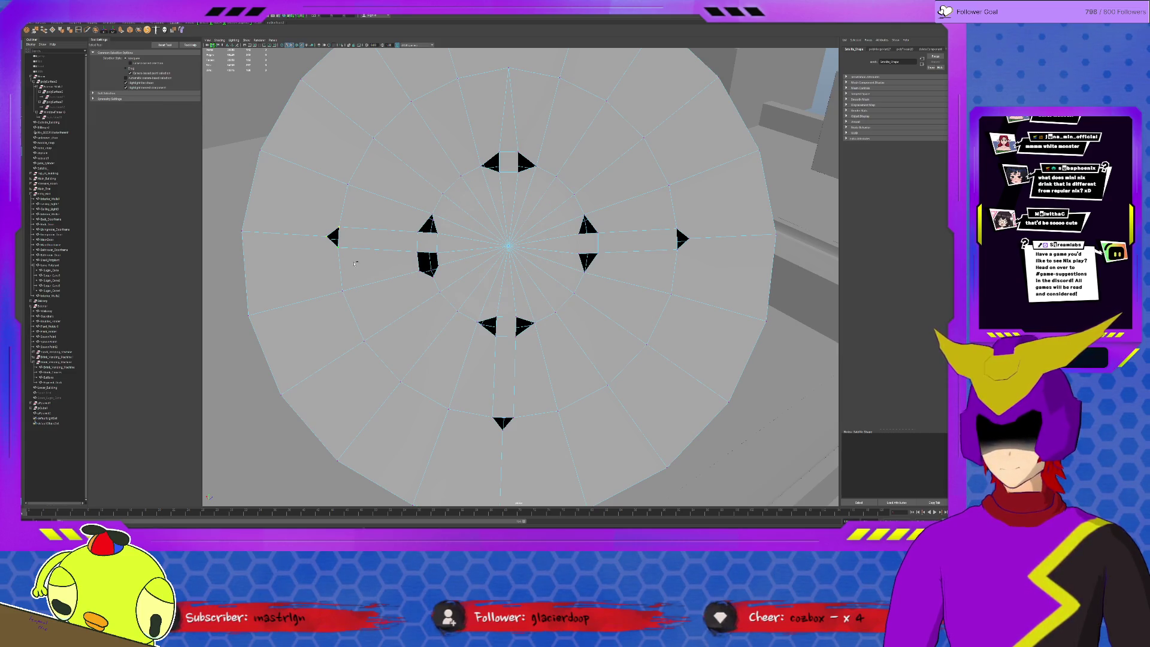
key(ctrl+z)
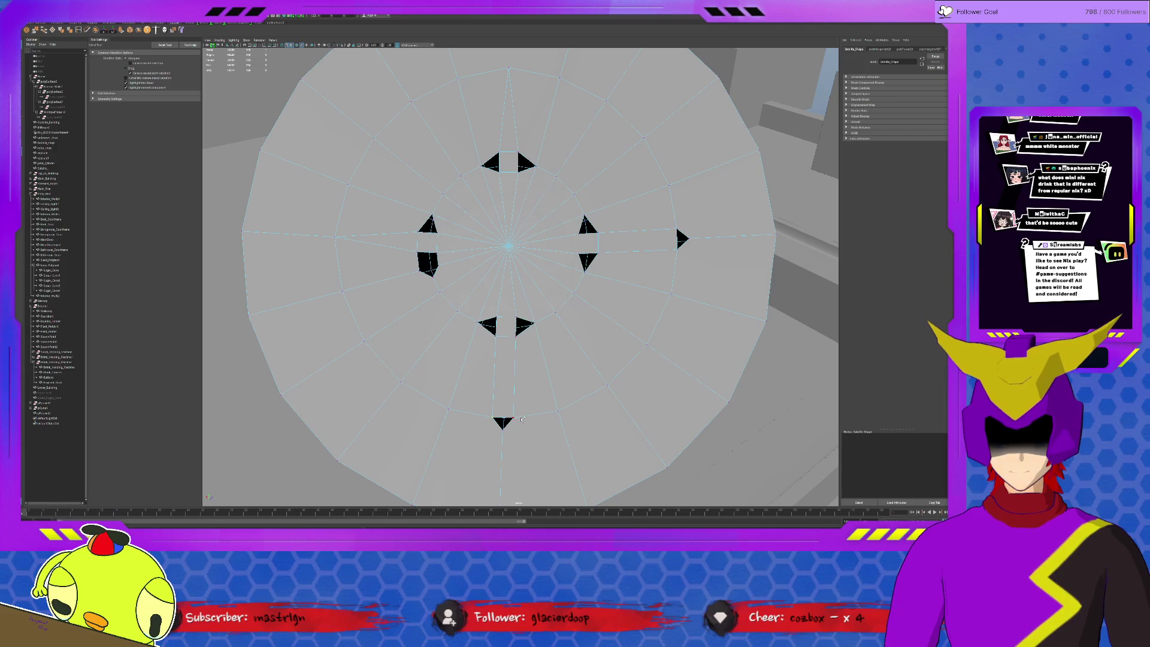
key(ctrl+z)
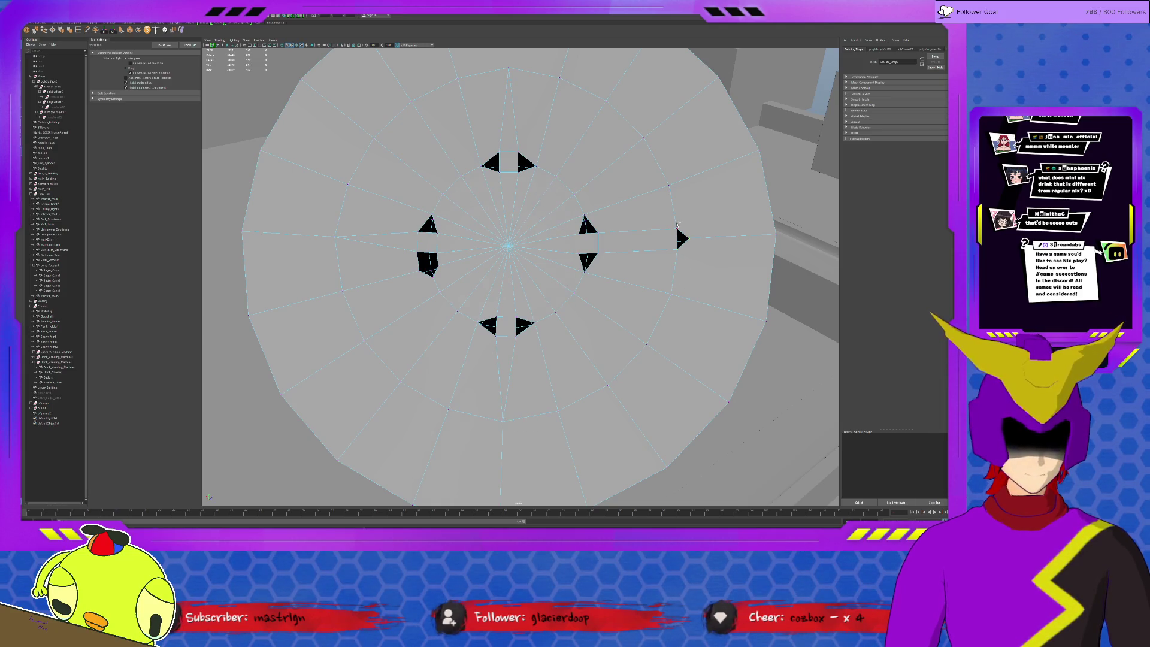
key(ctrl+z)
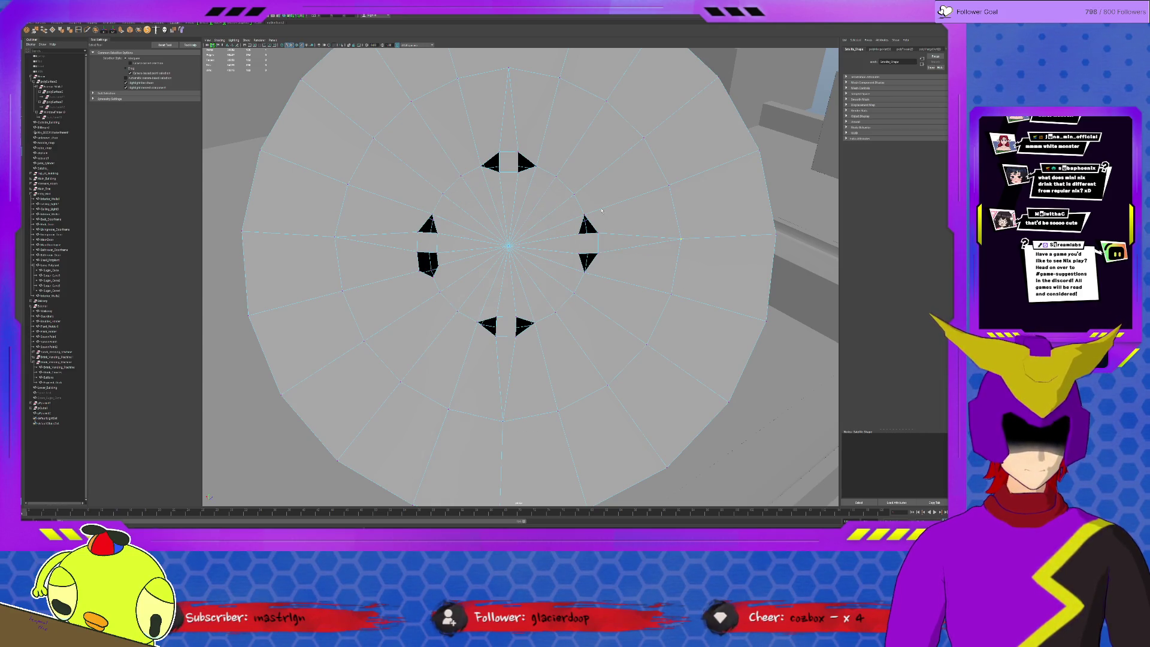
- Move vertices to close the right-side gaps and reshape the left hole into a triangle
key(w)
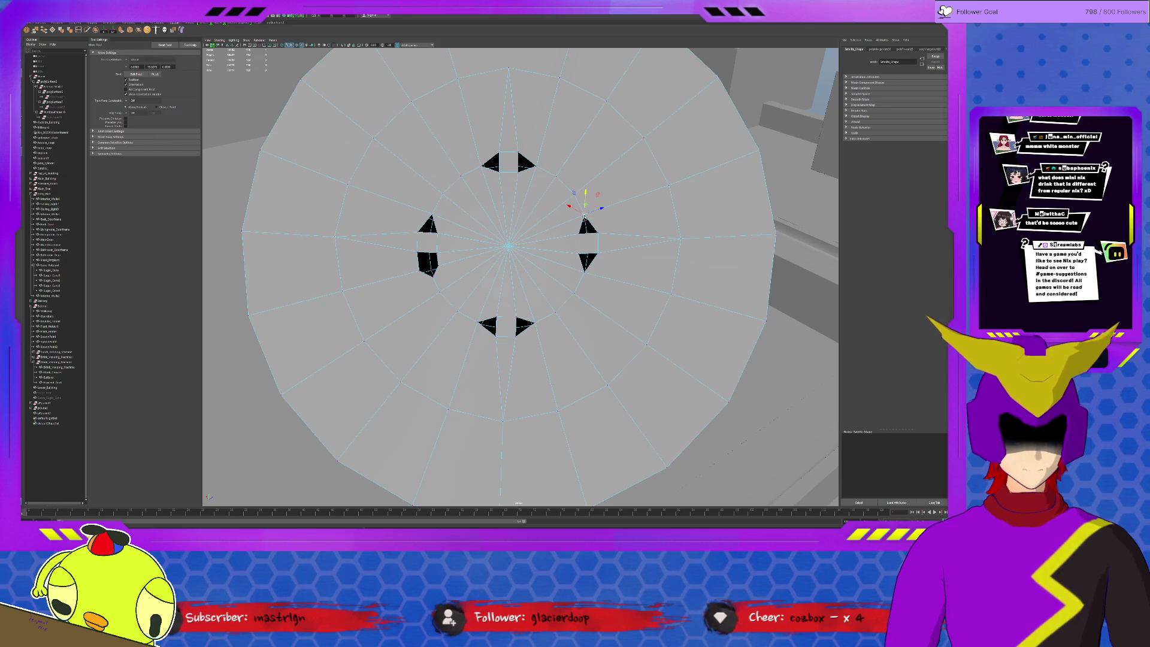
drag(584, 214, 578, 255)
click(586, 267)
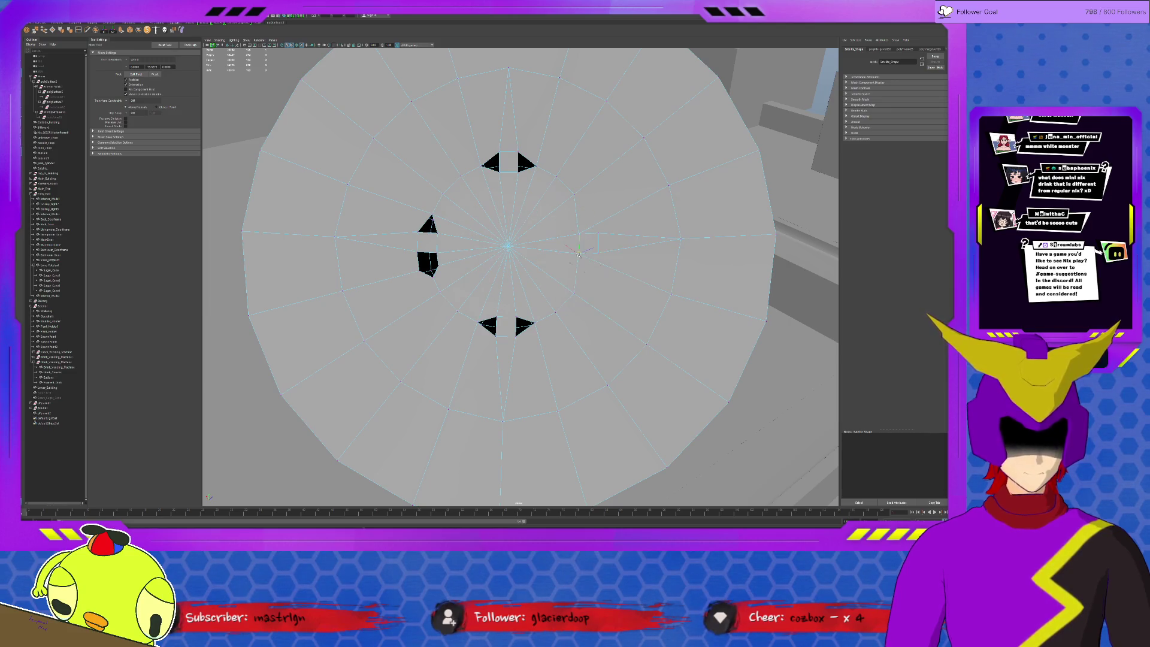
click(547, 318)
drag(547, 319, 494, 315)
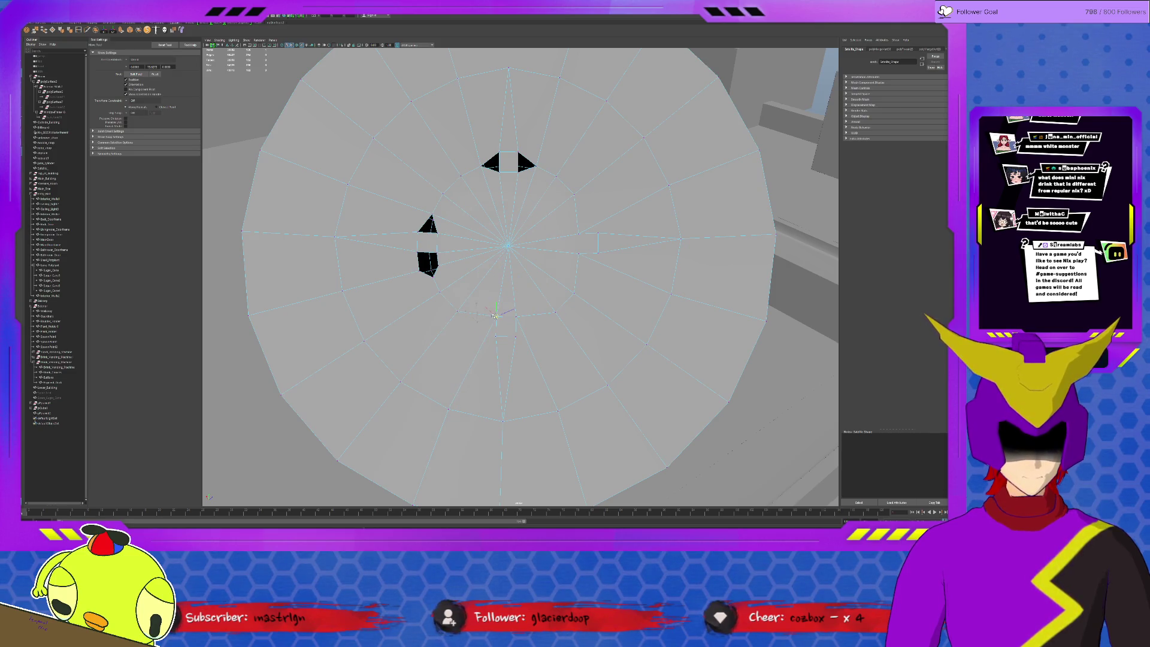
middle_drag(543, 309, 577, 286)
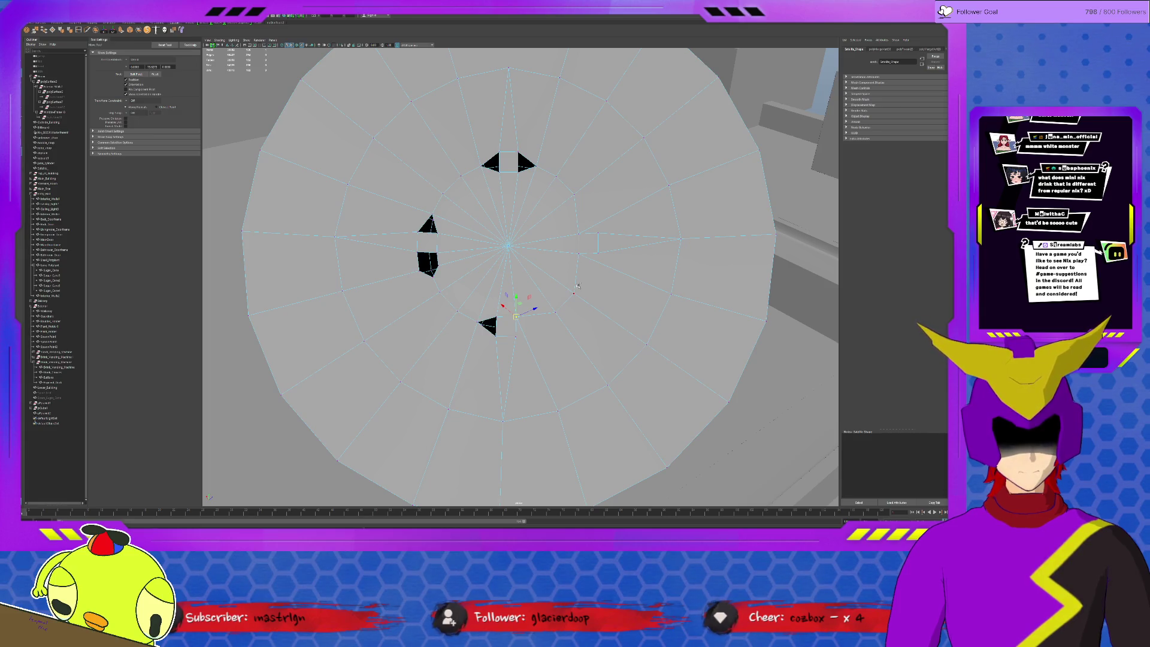
key(ctrl+z)
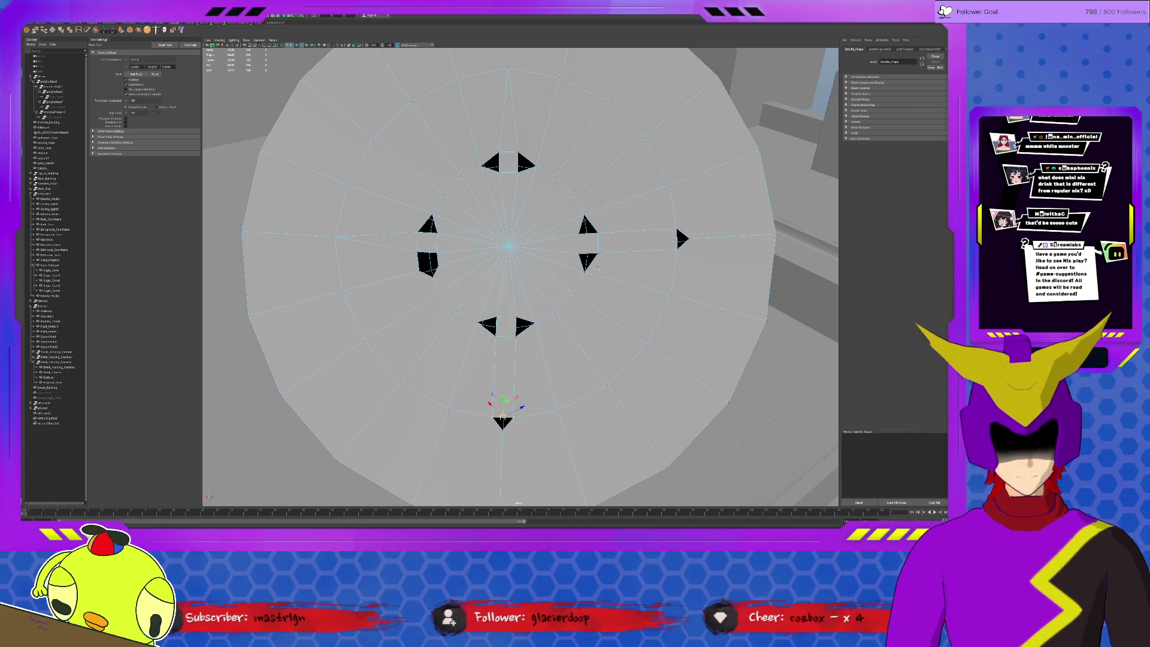
key(ctrl+z)
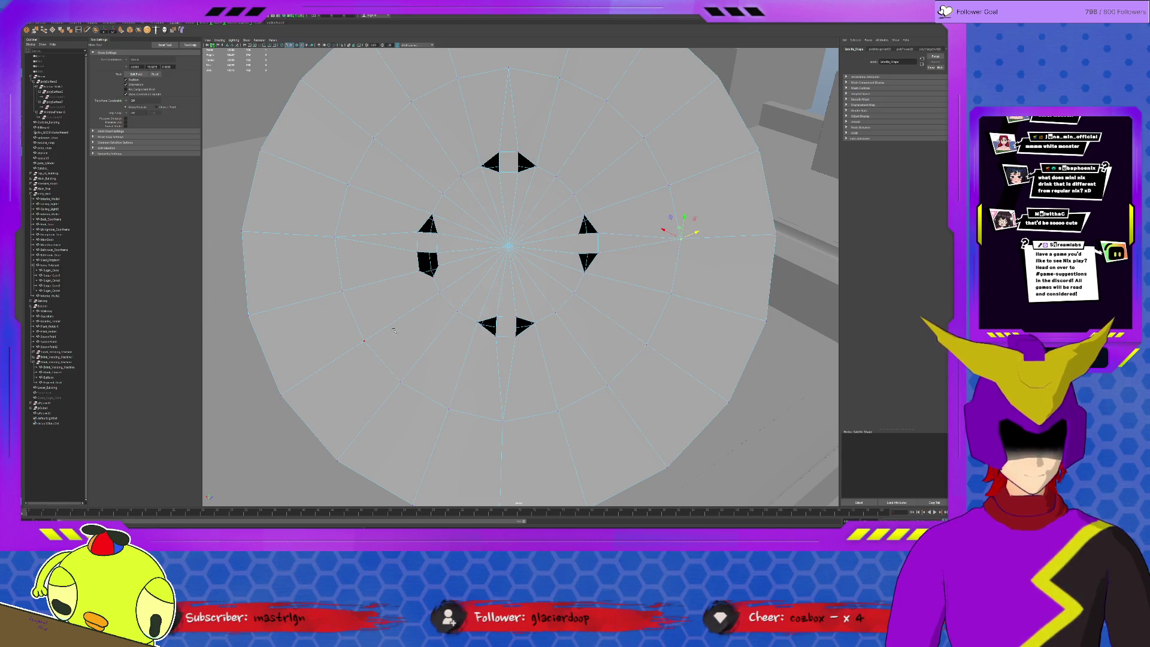
click(429, 276)
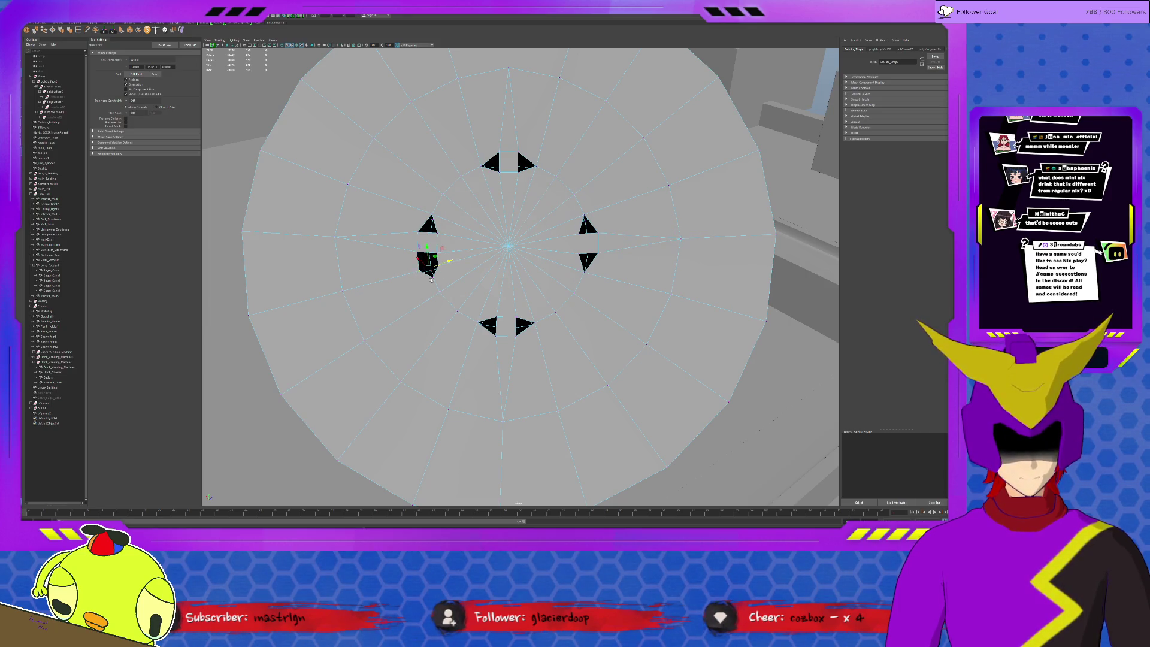
middle_drag(485, 292, 487, 298)
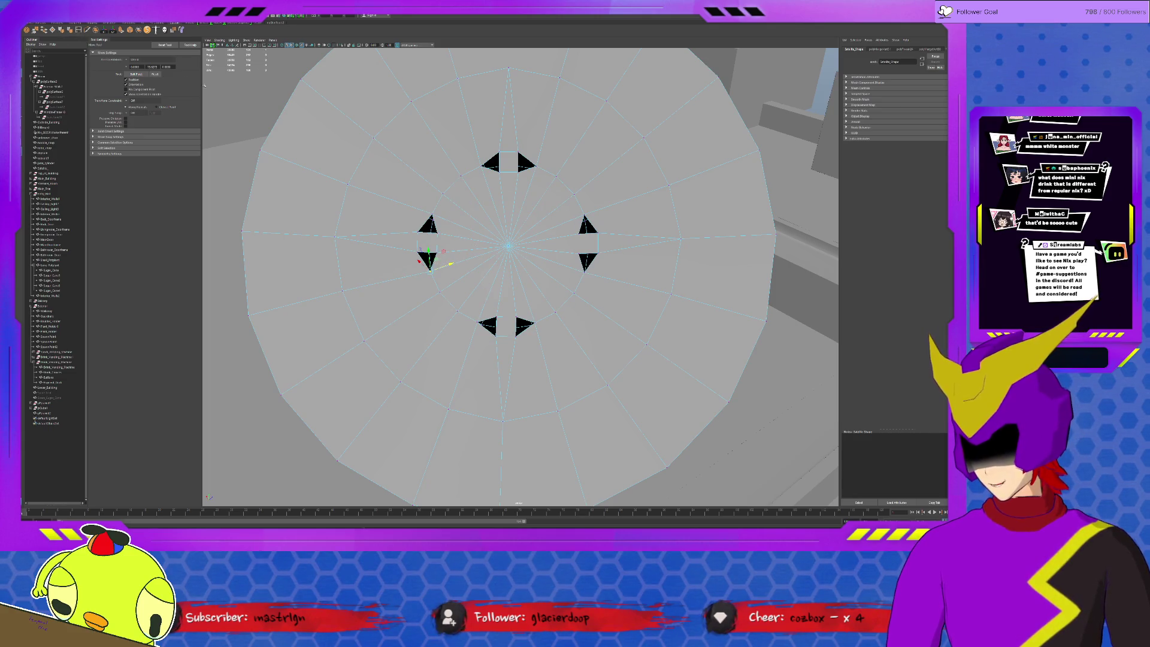
- Select the Satellite dish mesh and isolate it in the view
key(shift+e)
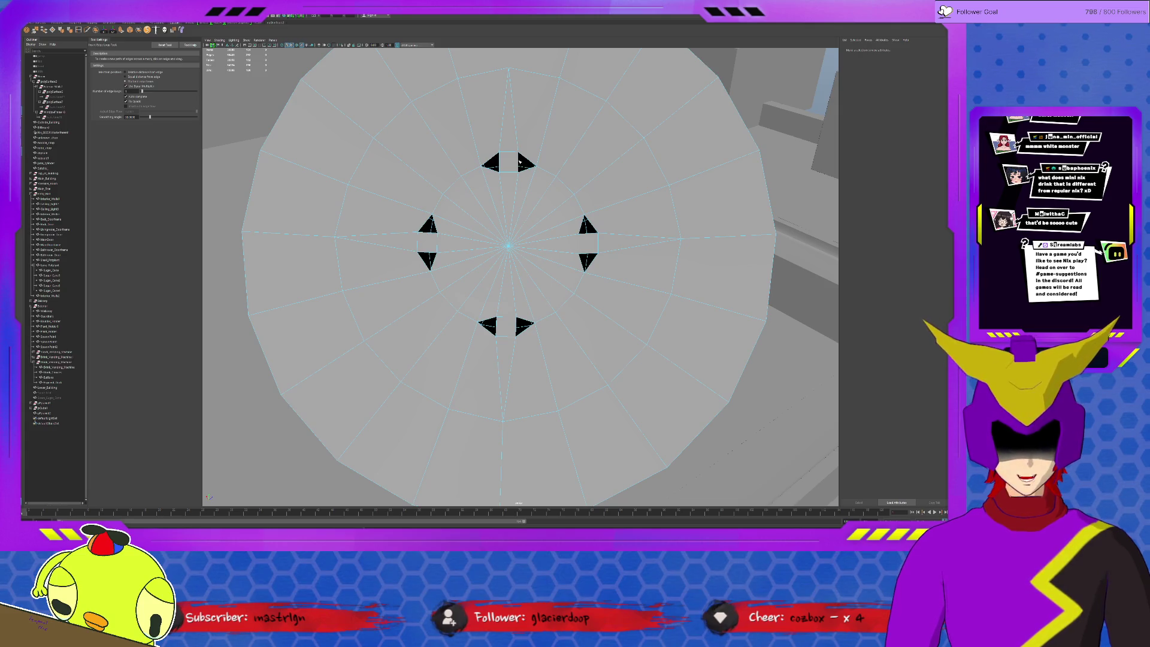
click(585, 230)
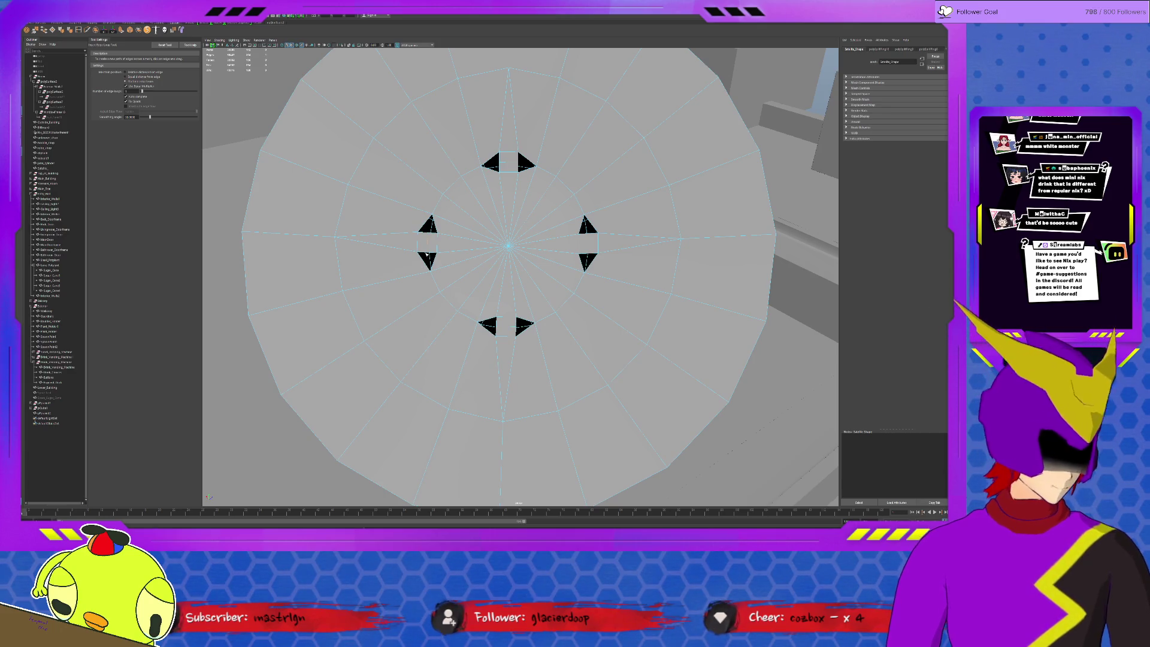
key(q)
click(435, 225)
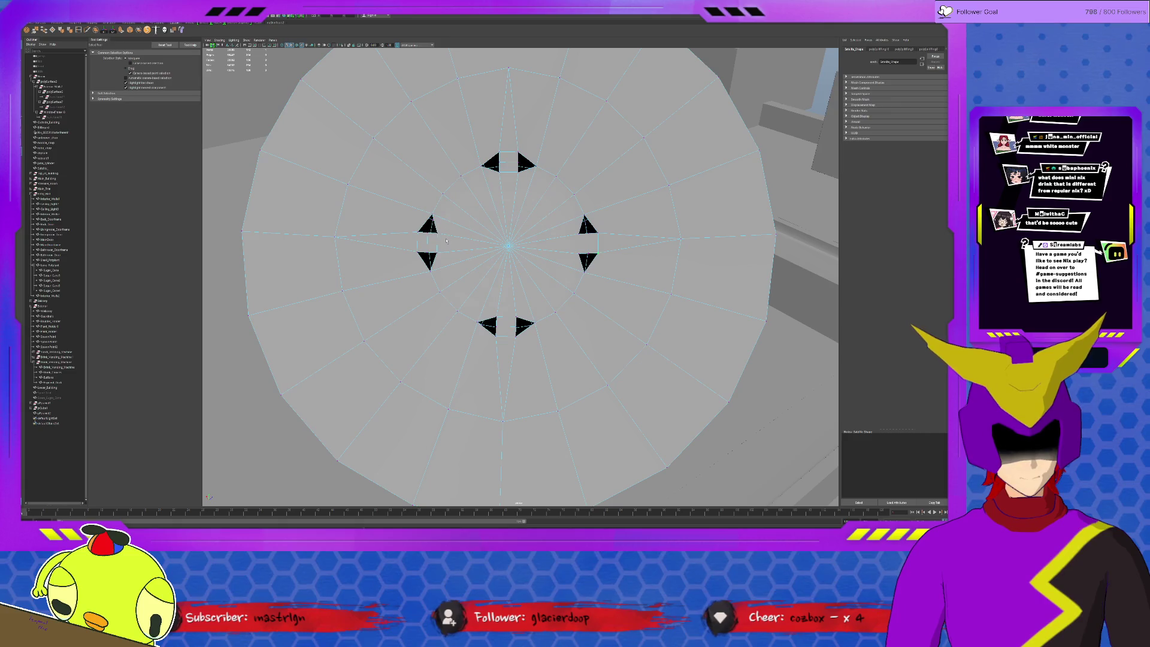
key(ctrl+1)
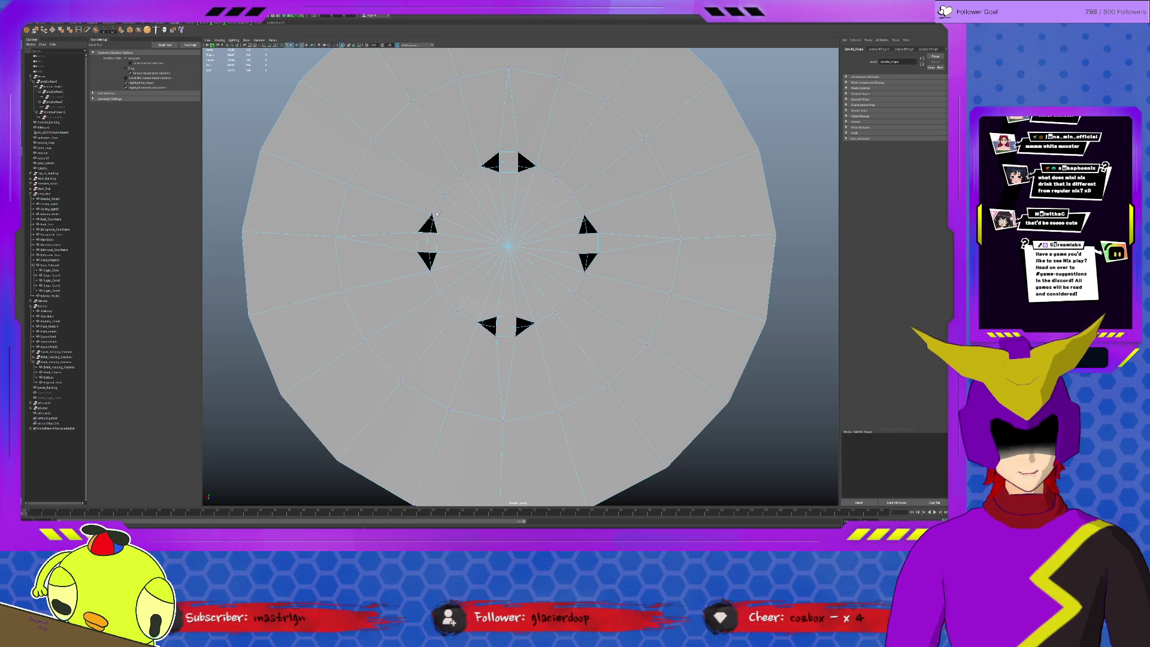
scroll(427, 237, up, 5)
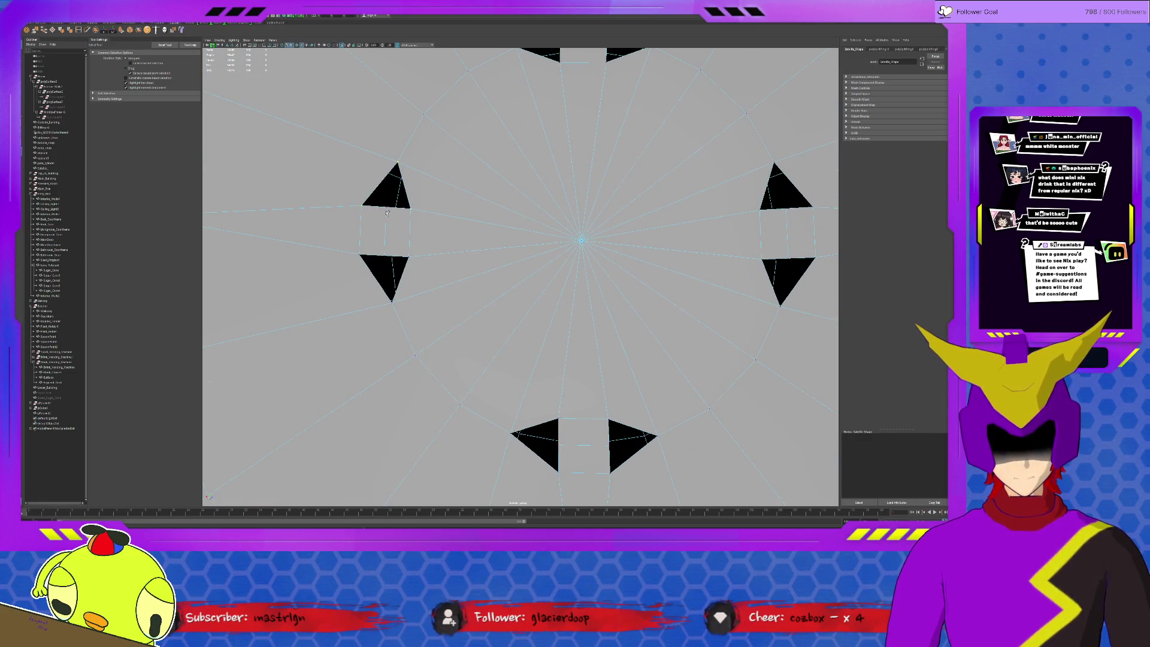
scroll(395, 275, down, 2)
- Delete the upper-left and lower-left triangle faces, then restore both
click(426, 272)
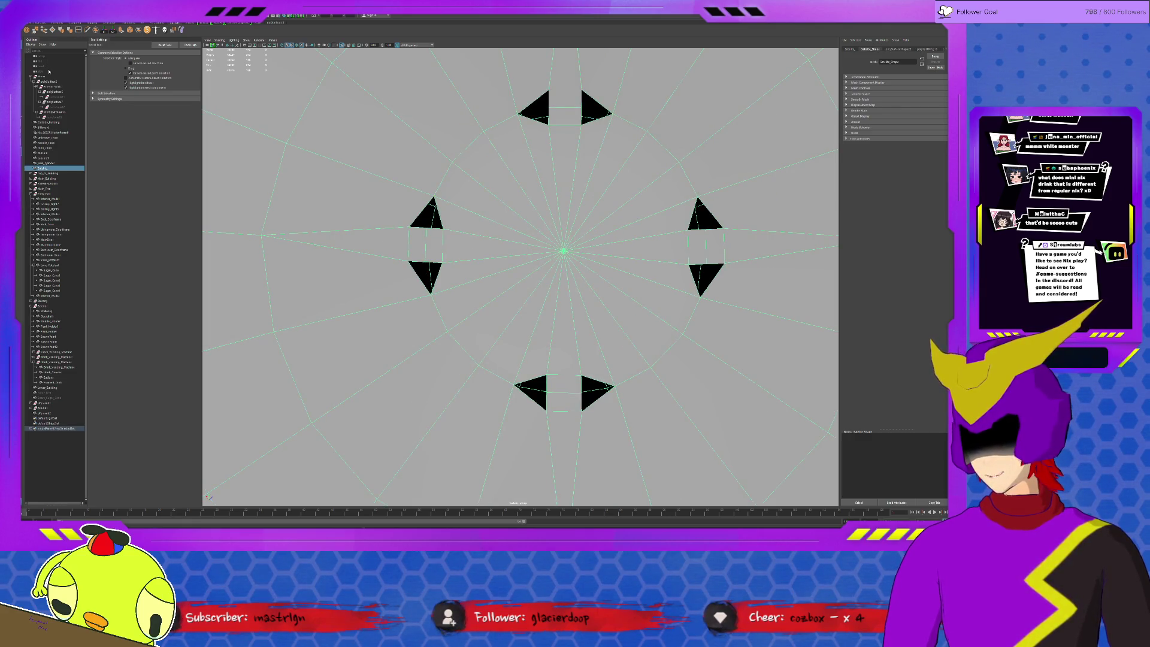
click(436, 199)
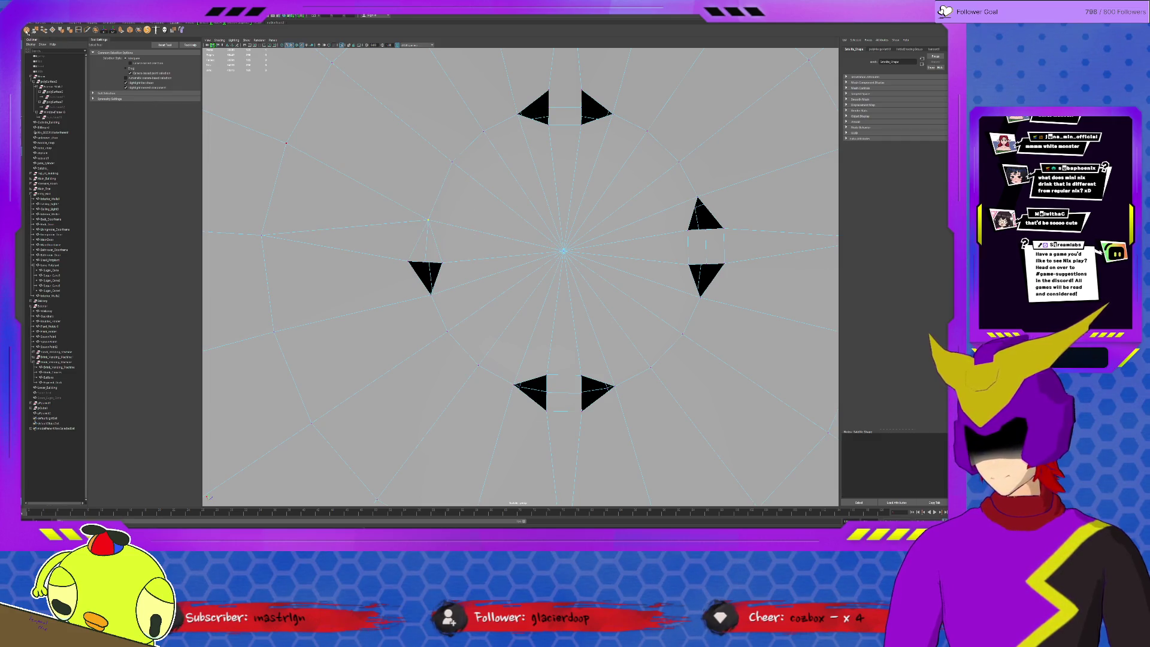
click(426, 215)
key(Delete)
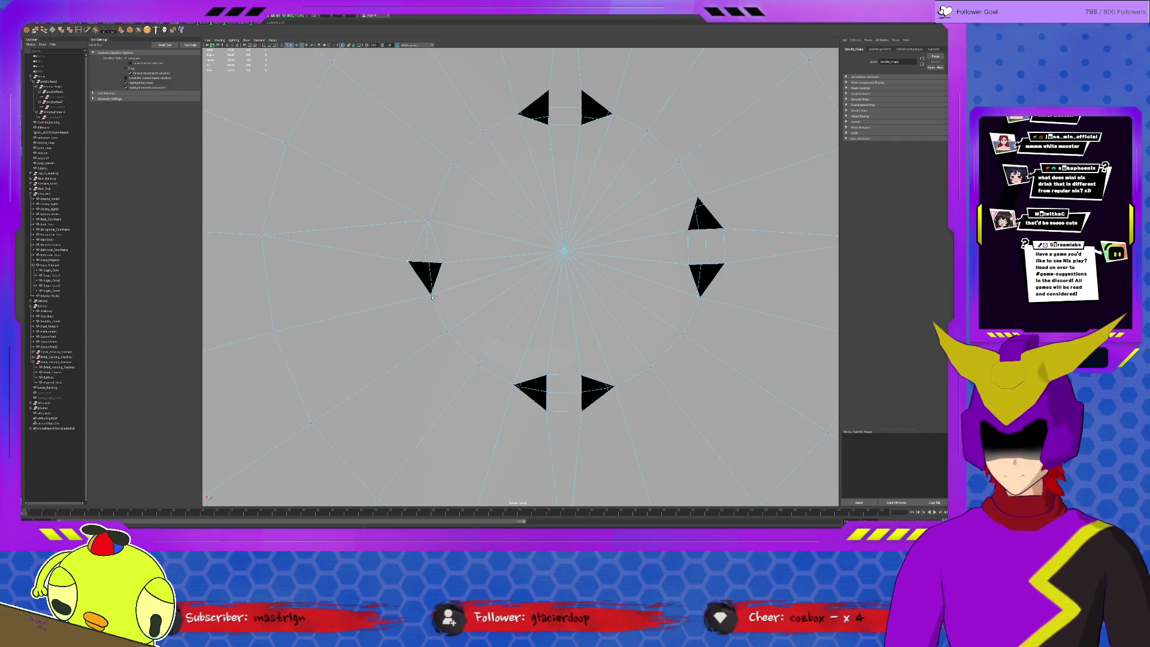
click(428, 262)
key(Delete)
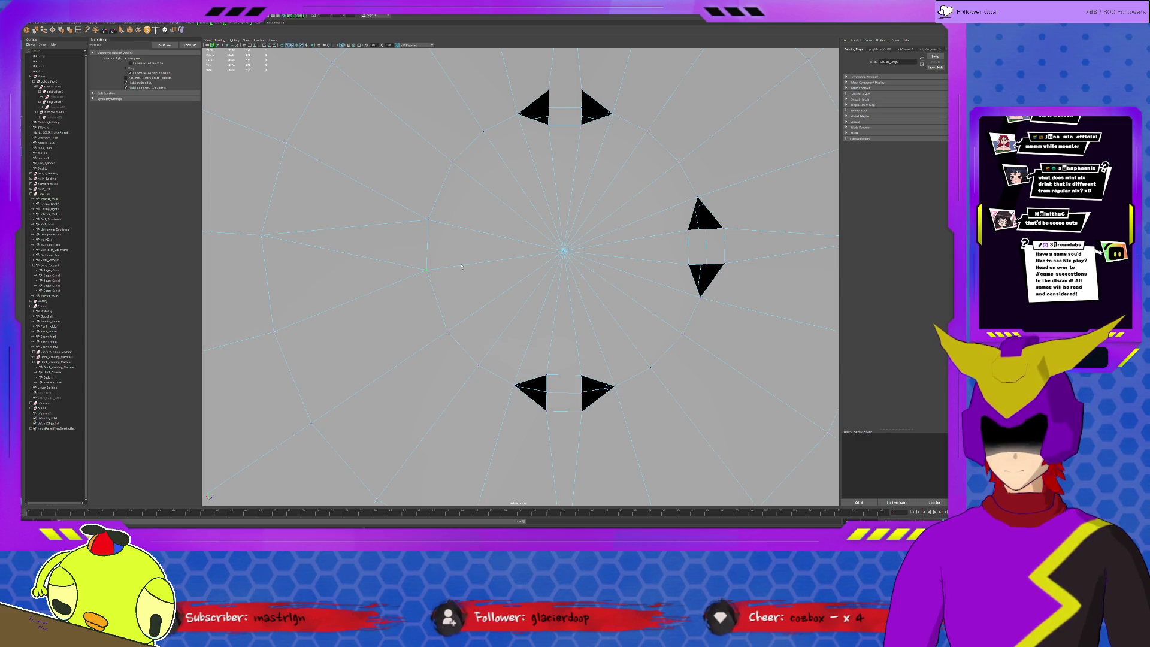
key(ctrl+z)
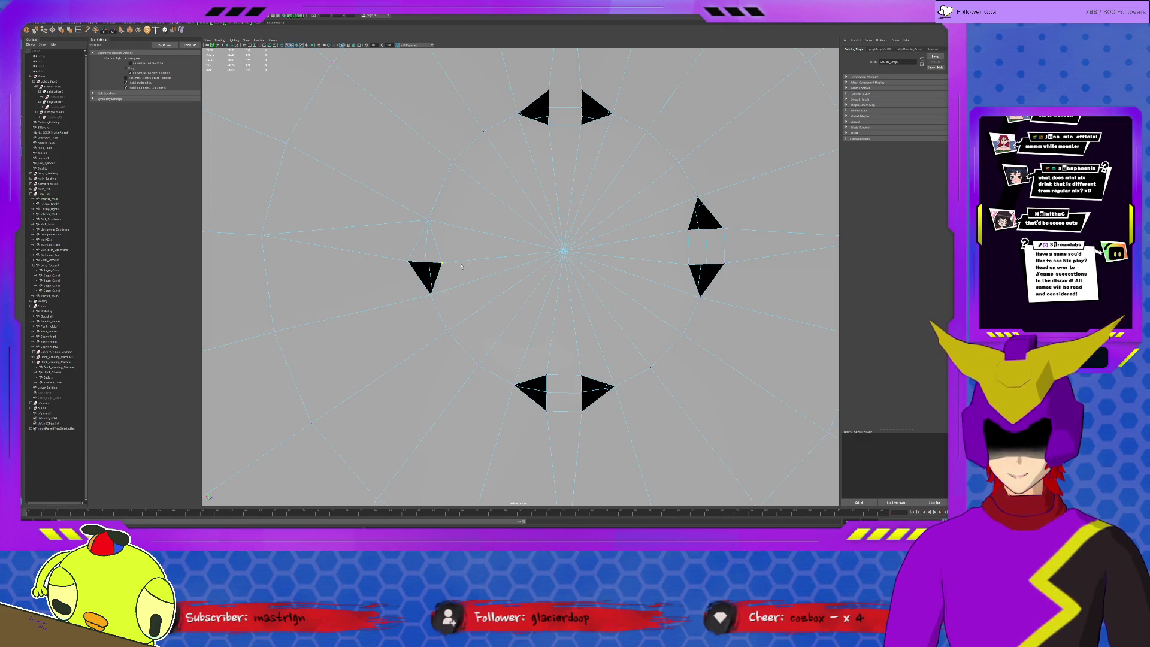
key(ctrl+z)
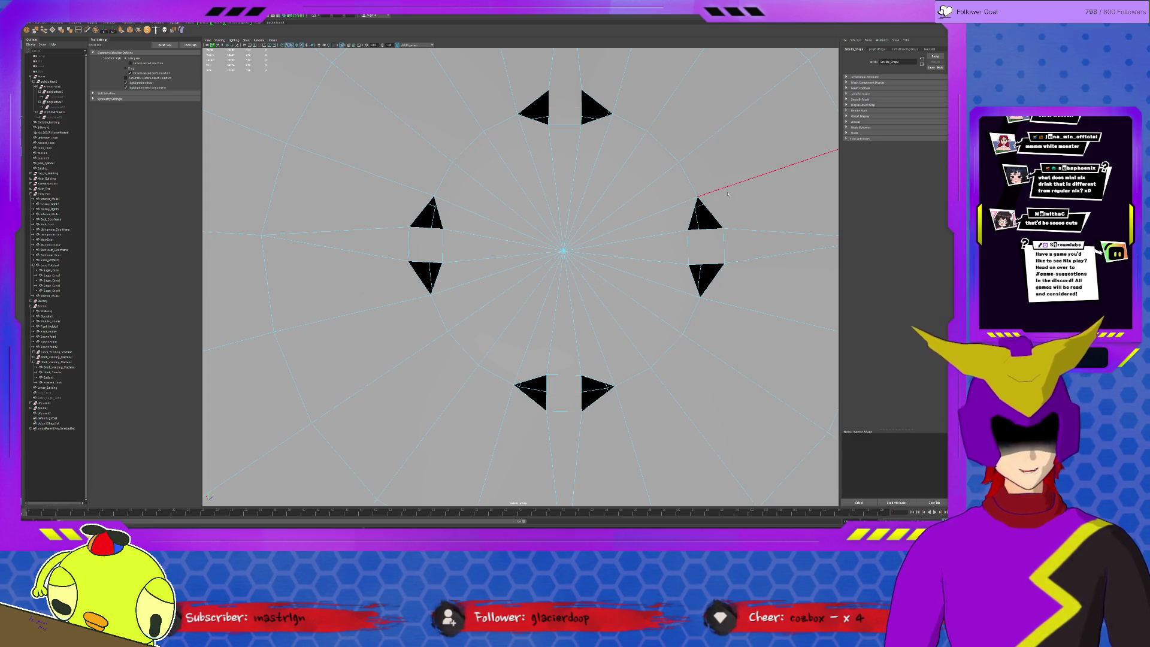
- Fill the remaining triangular holes around the dish centre, ending with the upper-left one
key(ctrl+z)
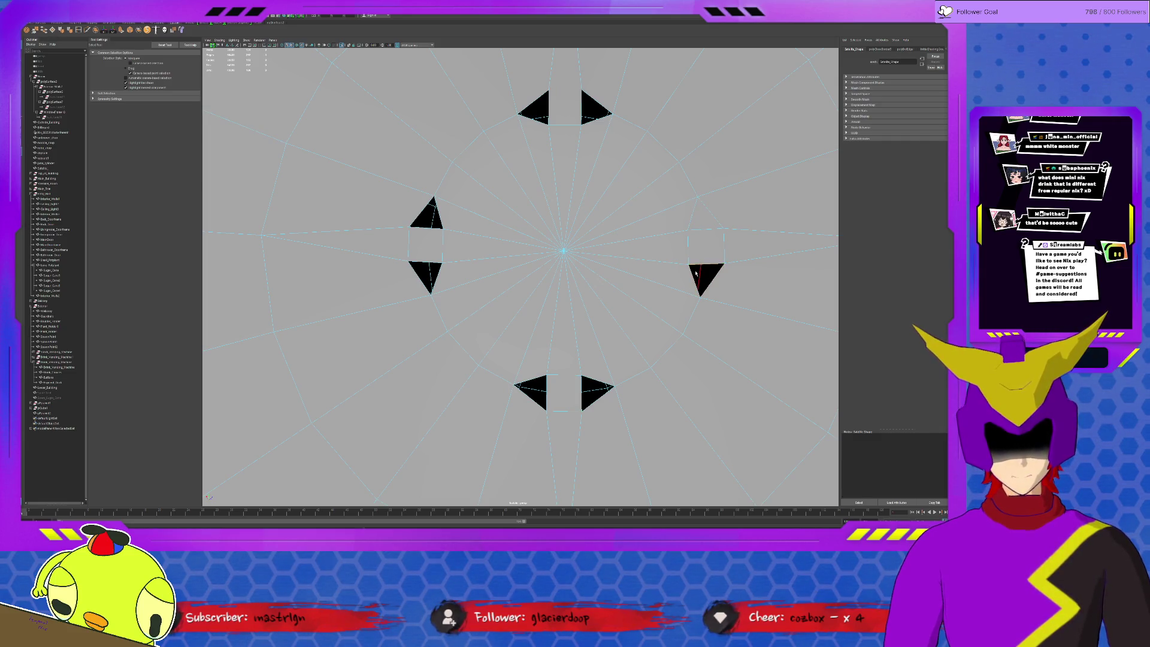
key(ctrl+z)
key(ctrl+z)
key(ctrl+z)
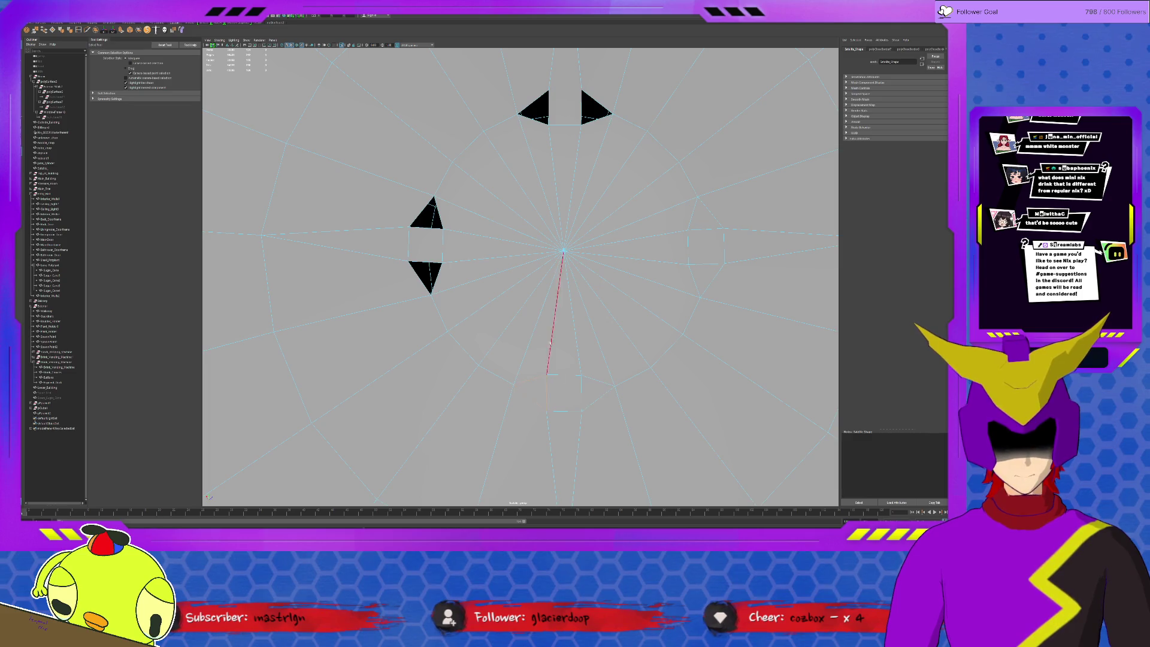
key(ctrl+z)
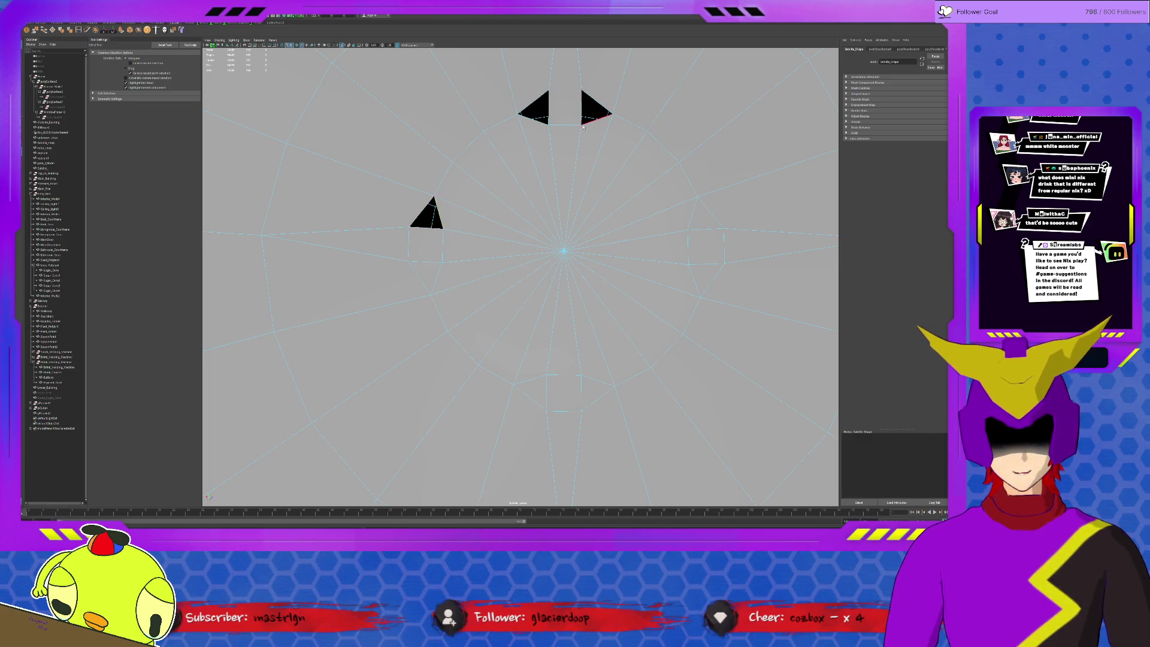
key(ctrl+z)
key(ctrl+z)
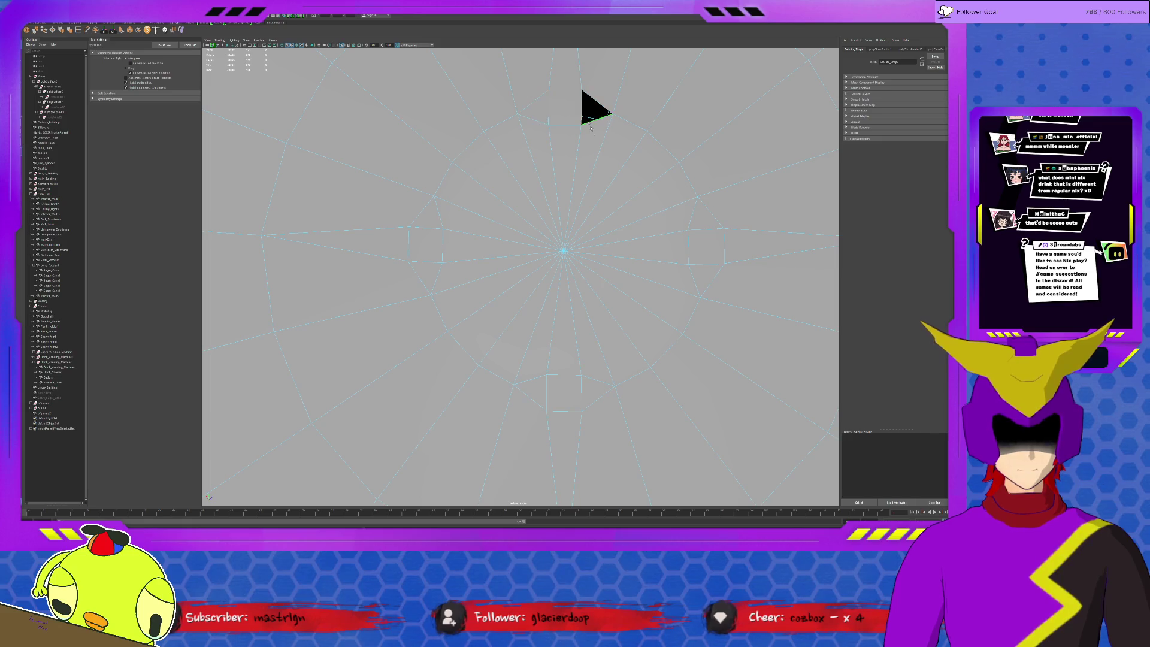
key(ctrl+z)
- Select three small faces on the dish where the struts will attach
scroll(588, 123, down, 5)
alt+drag(589, 124, 546, 249)
shift+click(529, 219)
shift+click(480, 248)
shift+click(493, 297)
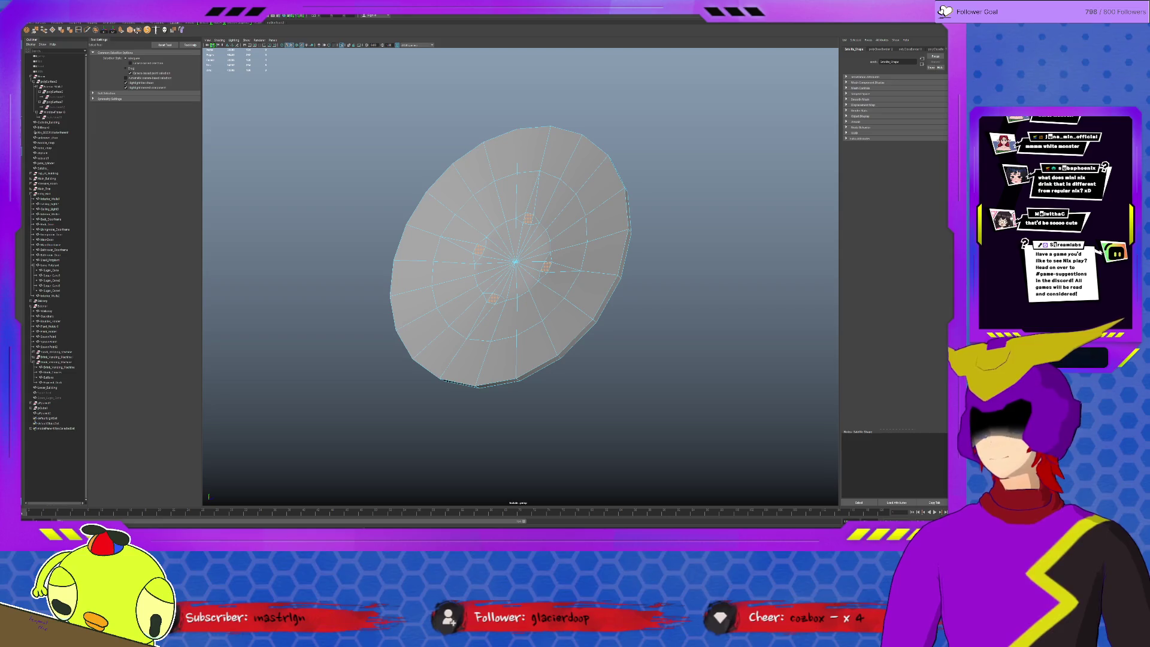
- Extrude the three underside faces into long struts leaning toward a shared tip, then frame them
mouse_move(519, 238)
alt+mouse_down()
mouse_move(664, 288)
mouse_move(508, 256)
mouse_move(539, 281)
mouse_move(497, 253)
mouse_move(513, 219)
alt+mouse_up()
key(ctrl+e)
key(ctrl+z)
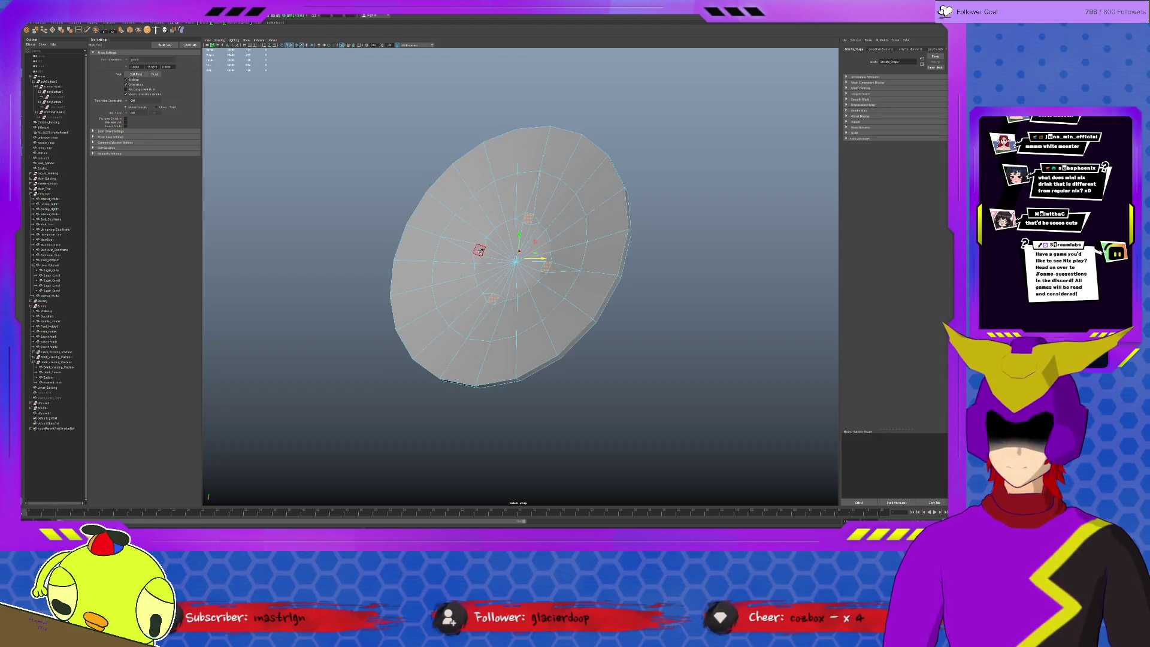
alt+drag(479, 251, 329, 199)
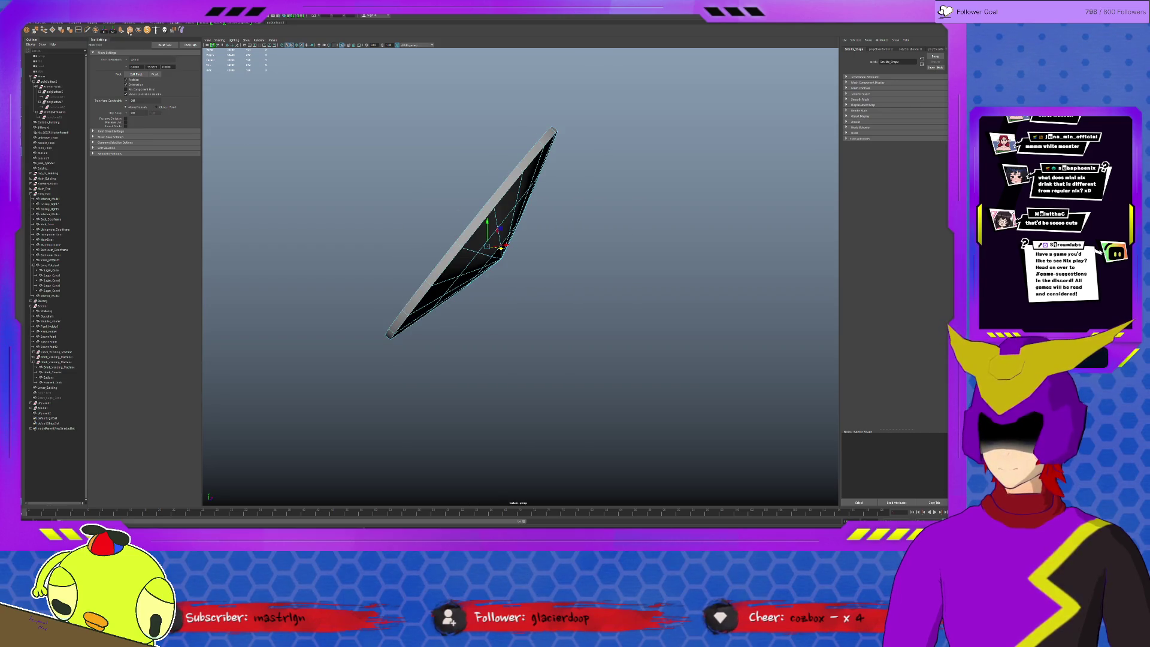
click(125, 31)
mouse_move(491, 236)
mouse_down()
mouse_move(325, 167)
mouse_move(473, 177)
mouse_move(521, 268)
mouse_move(459, 270)
mouse_up()
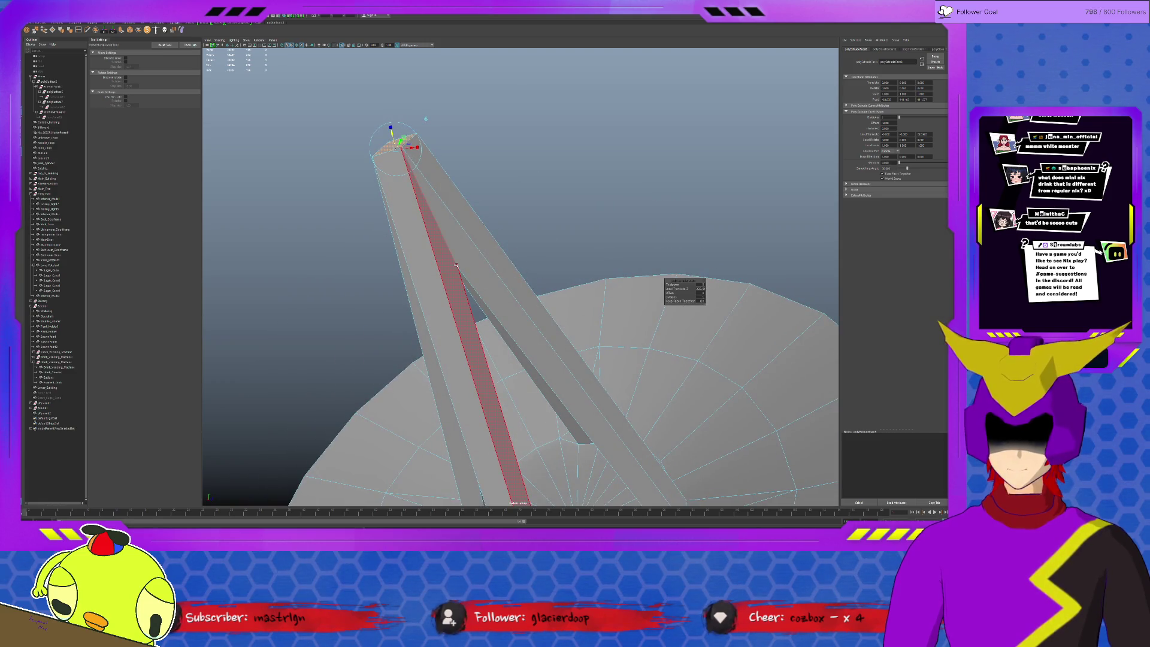
alt+drag(576, 251, 538, 262)
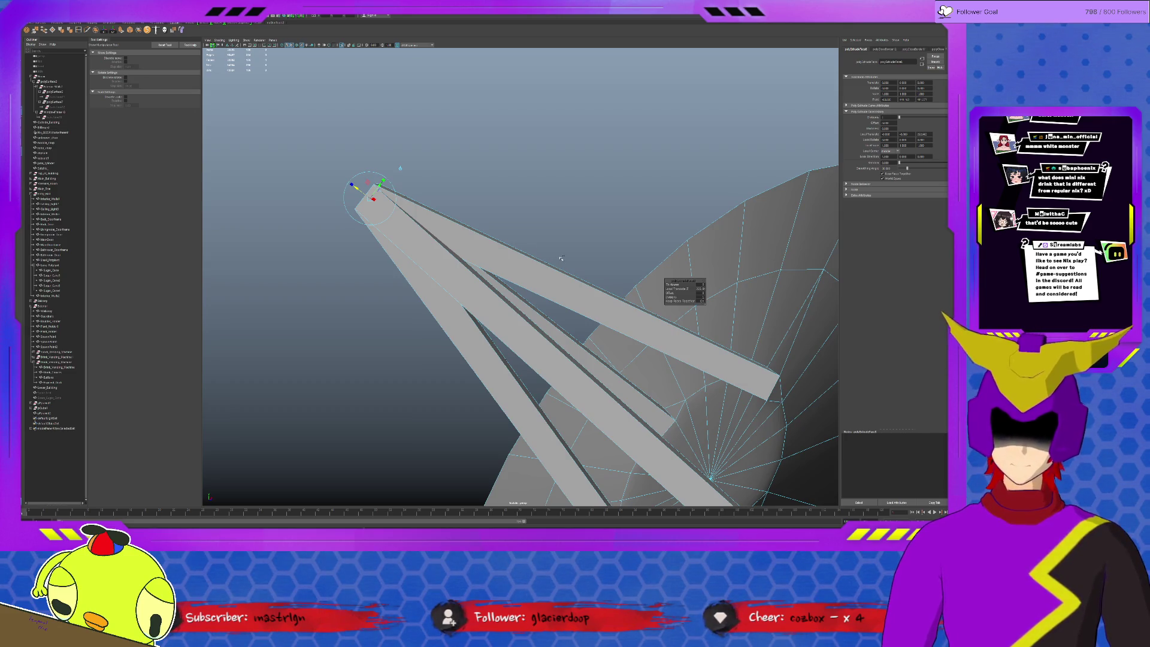
key(f)
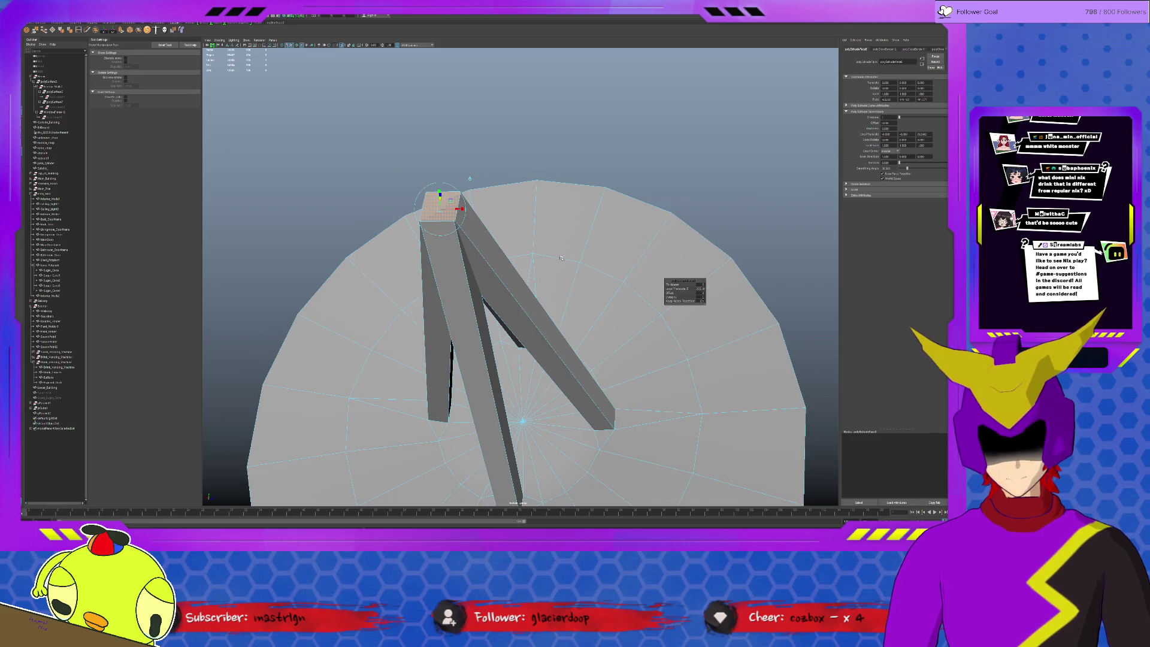
scroll(561, 258, down, 4)
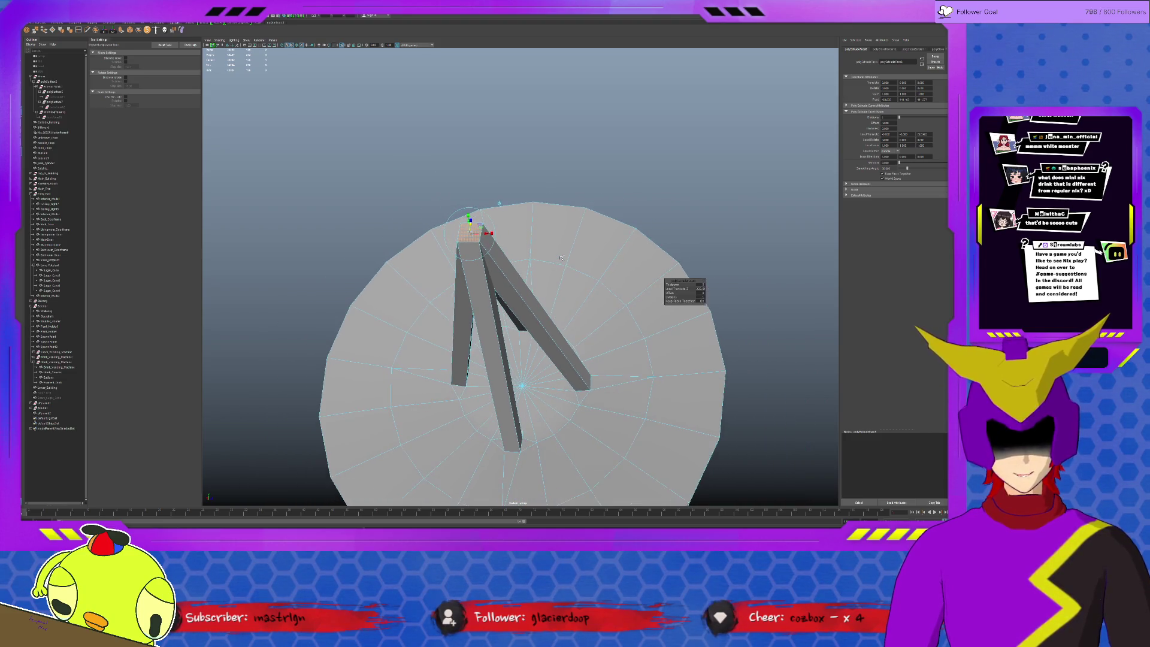
scroll(561, 258, down, 2)
mouse_move(561, 258)
alt+mouse_down()
mouse_move(555, 277)
mouse_move(457, 248)
mouse_move(539, 289)
mouse_move(686, 293)
alt+mouse_up()
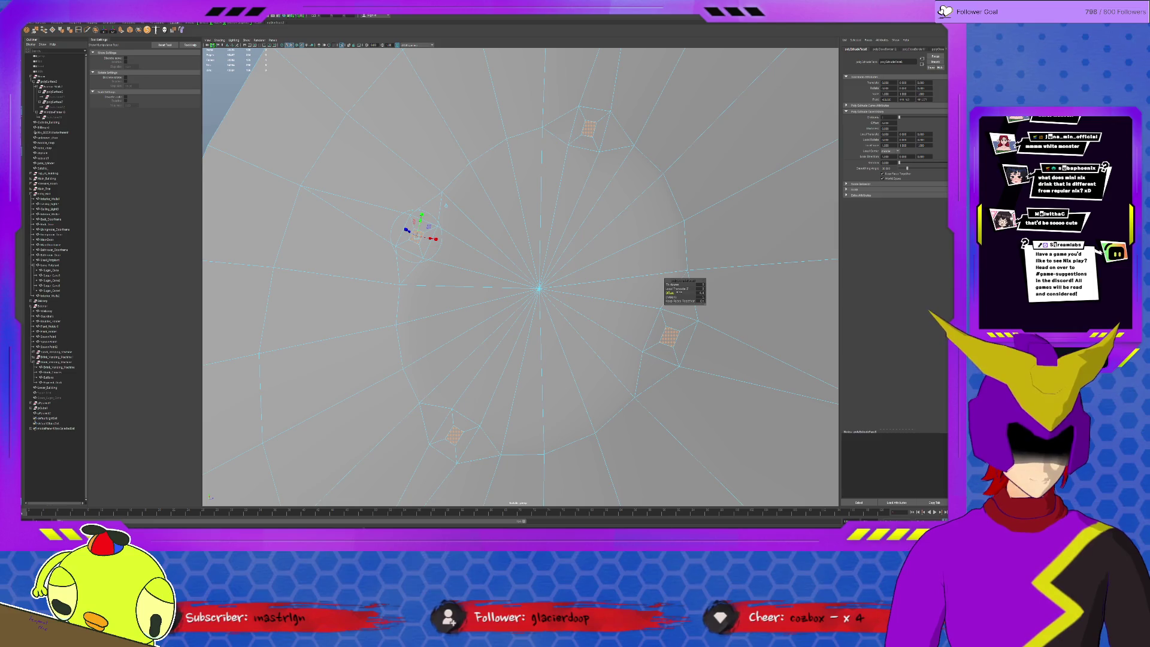
- Leave the extrude tool and clear the strut-tip face selection
scroll(527, 281, down, 3)
mouse_move(497, 269)
alt+mouse_down()
mouse_move(519, 265)
mouse_move(494, 243)
mouse_move(300, 200)
mouse_move(501, 237)
mouse_move(515, 251)
mouse_move(491, 262)
mouse_move(458, 235)
alt+mouse_up()
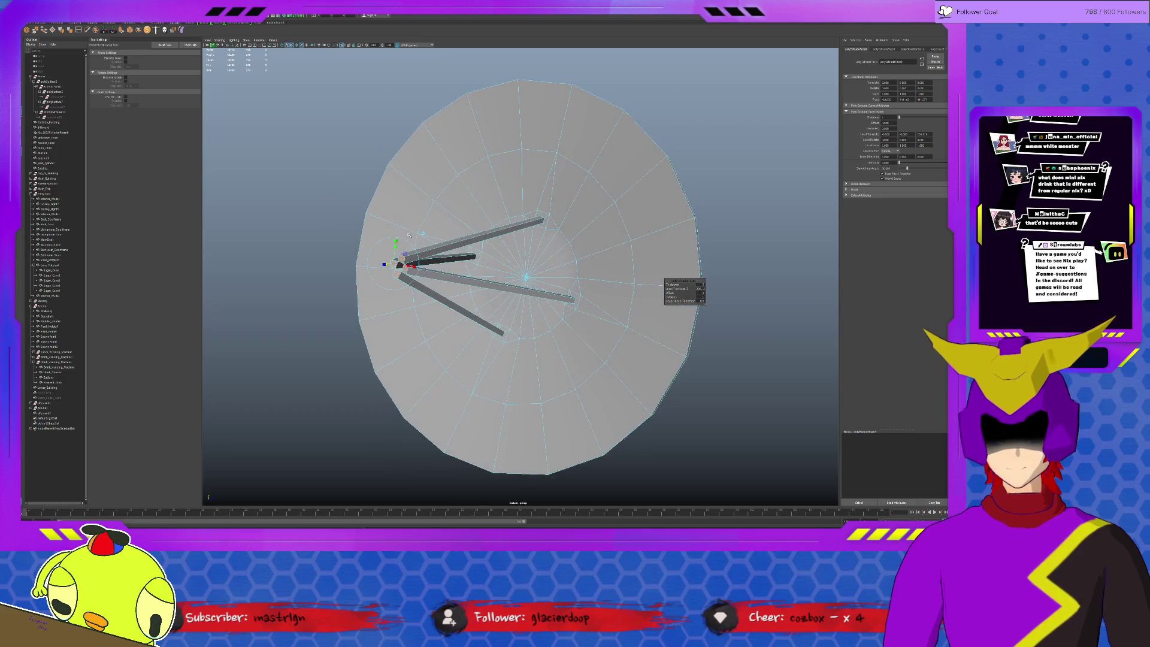
scroll(479, 238, up, 5)
key(q)
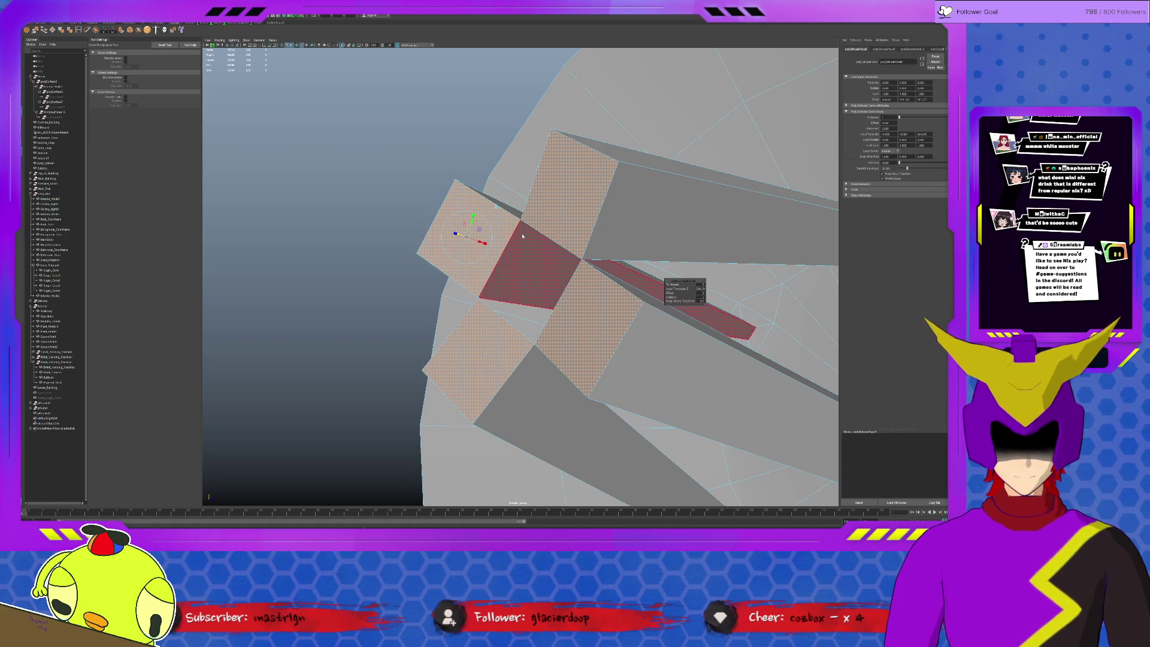
key(F8)
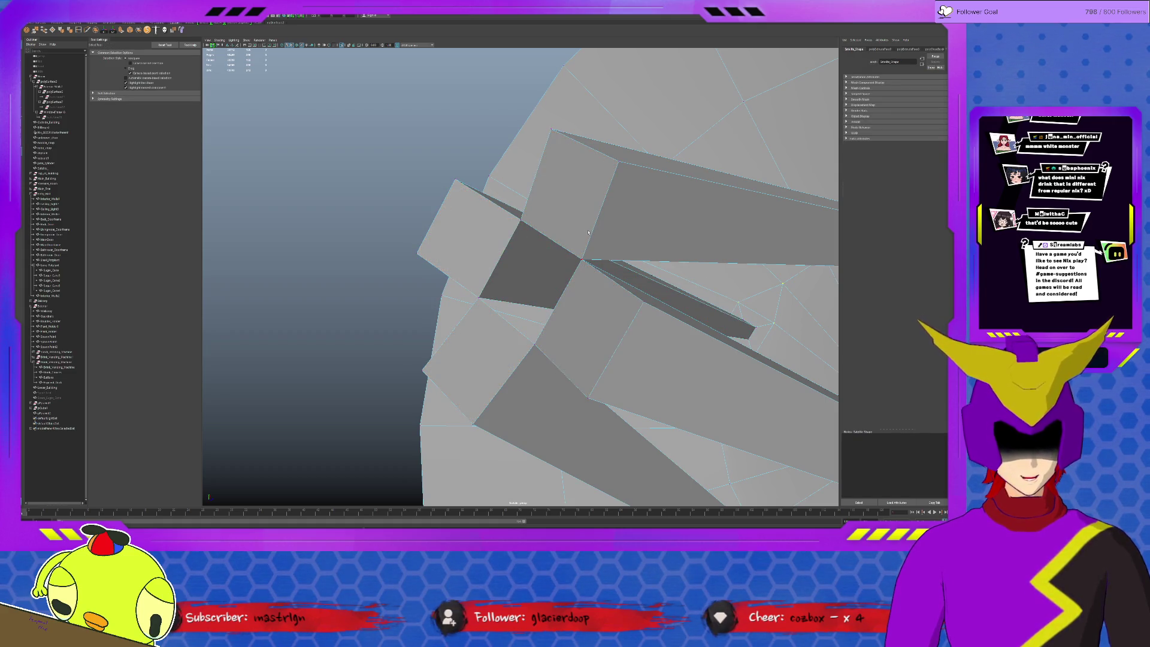
- Select the four faces where the struts meet, then return to object mode
mouse_move(590, 231)
alt+mouse_down()
mouse_move(624, 205)
mouse_move(634, 240)
alt+mouse_up()
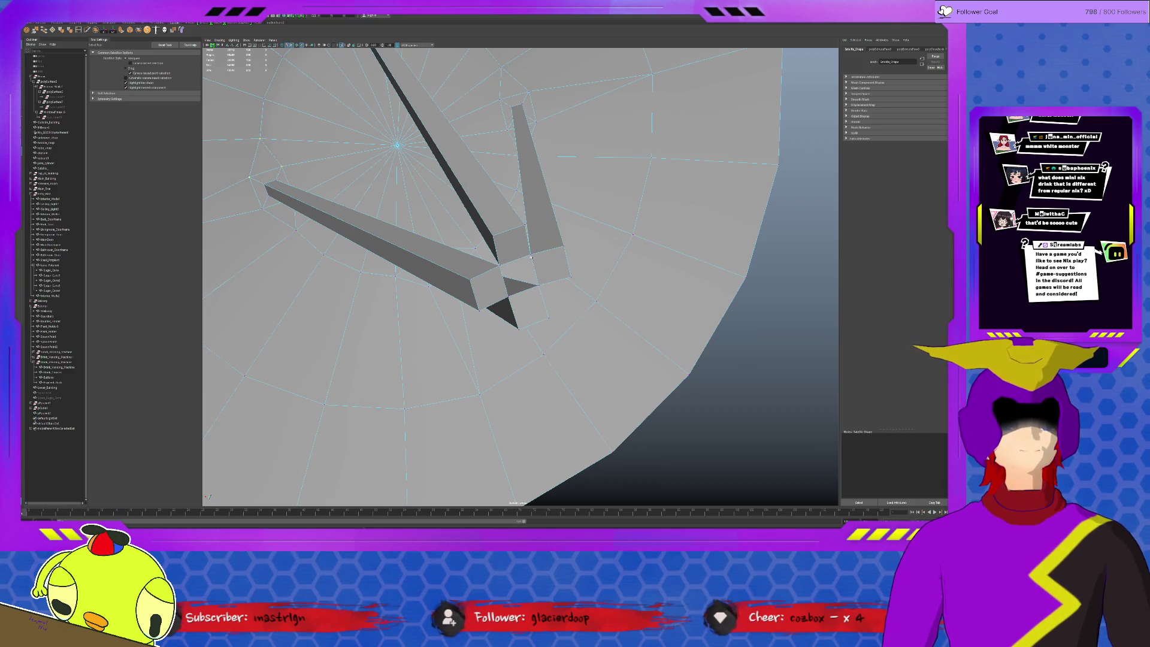
click(512, 244)
shift+click(550, 265)
shift+click(527, 304)
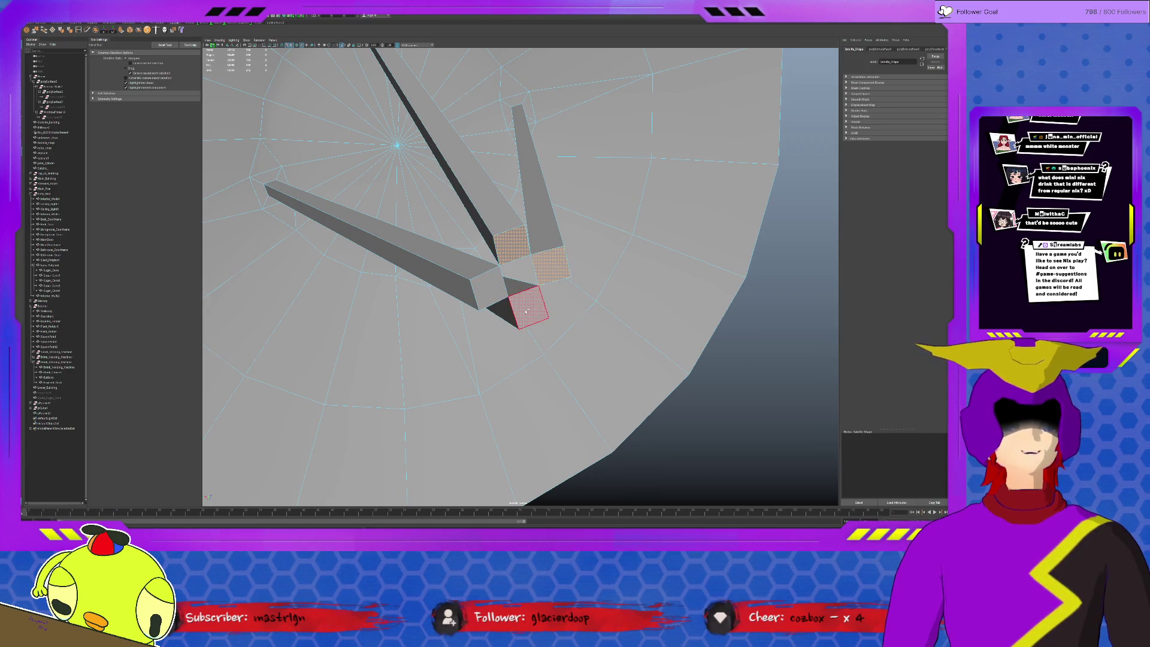
shift+click(502, 290)
mouse_move(530, 264)
alt+mouse_down()
mouse_move(566, 279)
mouse_move(579, 264)
alt+mouse_up()
key(F8)
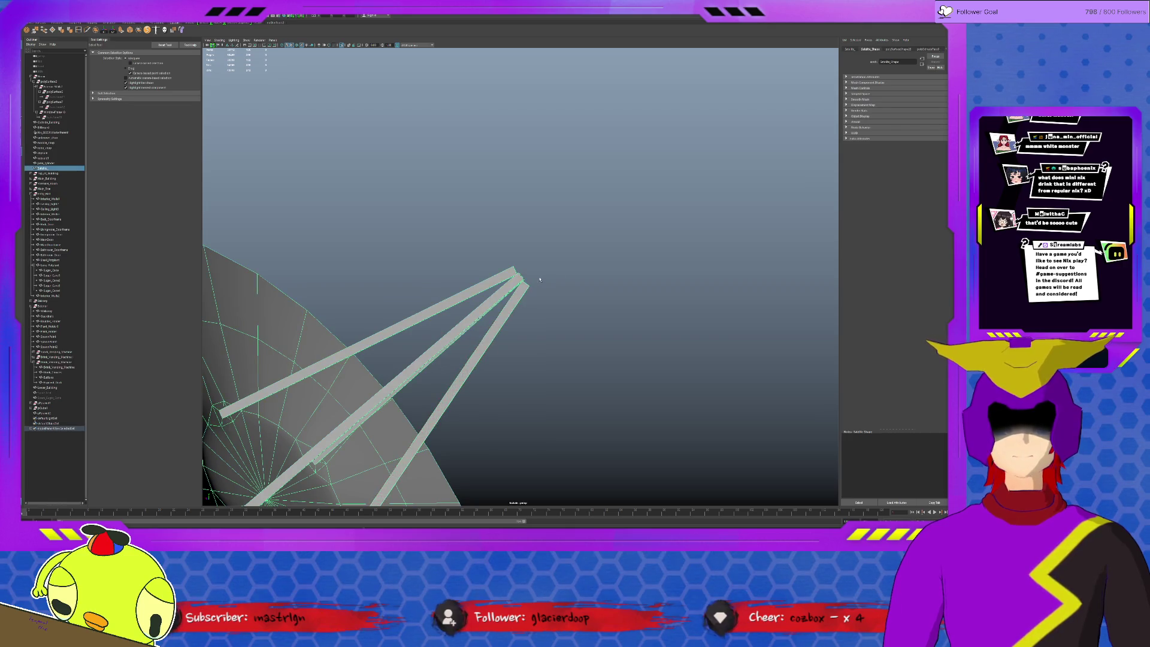
- Turn Isolate Select off so the building geometry shows again around the dish
mouse_move(531, 276)
alt+mouse_down()
mouse_move(513, 272)
mouse_move(516, 263)
mouse_move(492, 269)
alt+mouse_up()
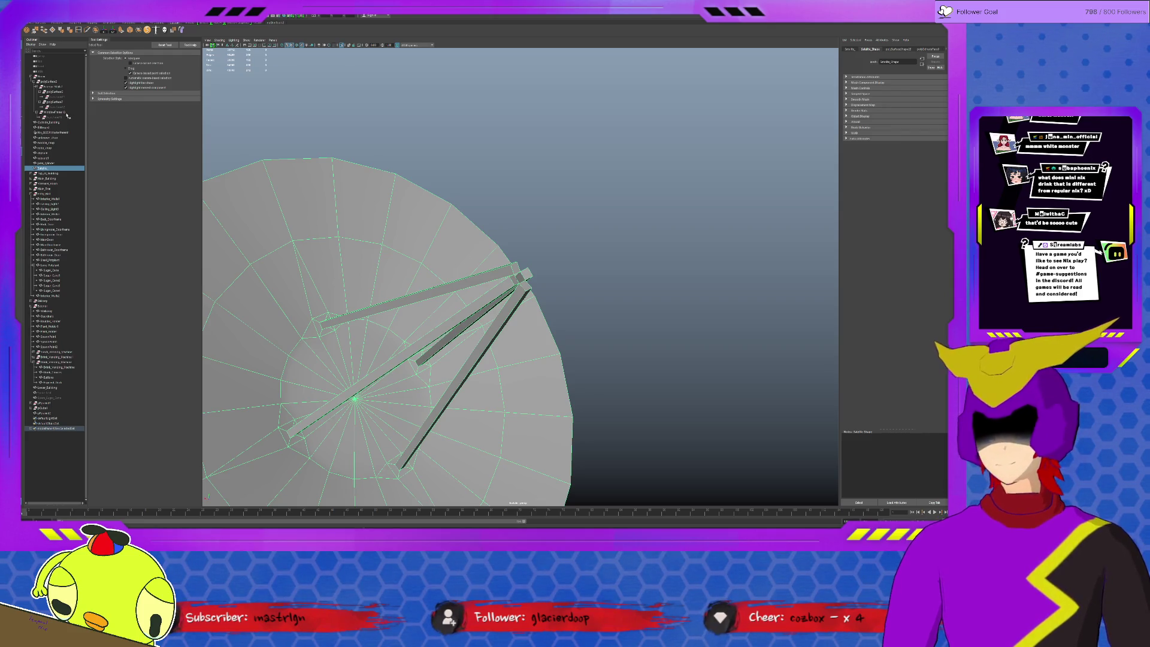
alt+right_drag(492, 269, 480, 217)
mouse_move(481, 216)
alt+mouse_down()
mouse_move(483, 227)
mouse_move(475, 219)
alt+mouse_up()
key(ctrl+1)
- Create a polygon cylinder and move it up to the struts' tip beside the dish
click(54, 23)
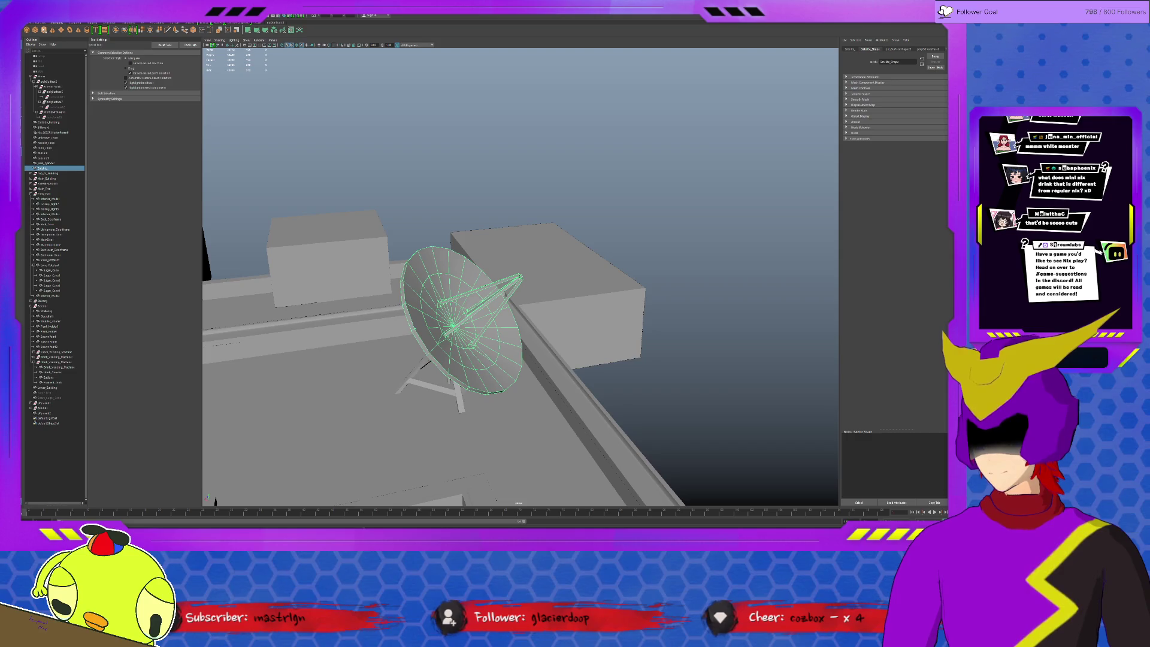
click(44, 29)
alt+drag(446, 383, 441, 414)
key(w)
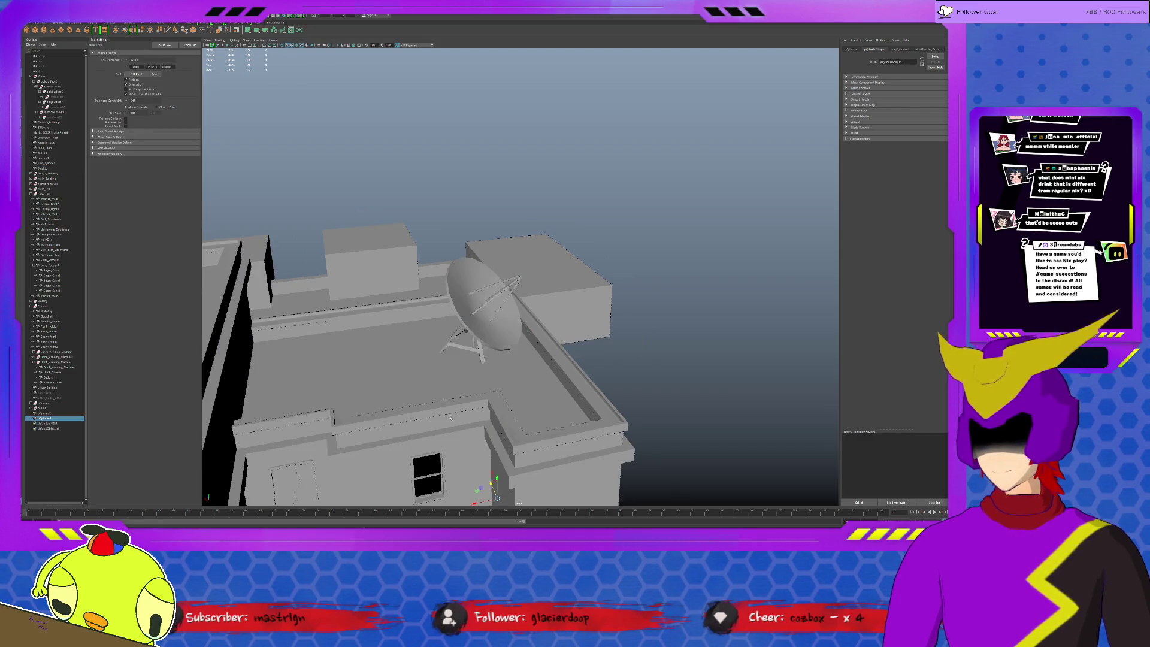
drag(497, 499, 519, 314)
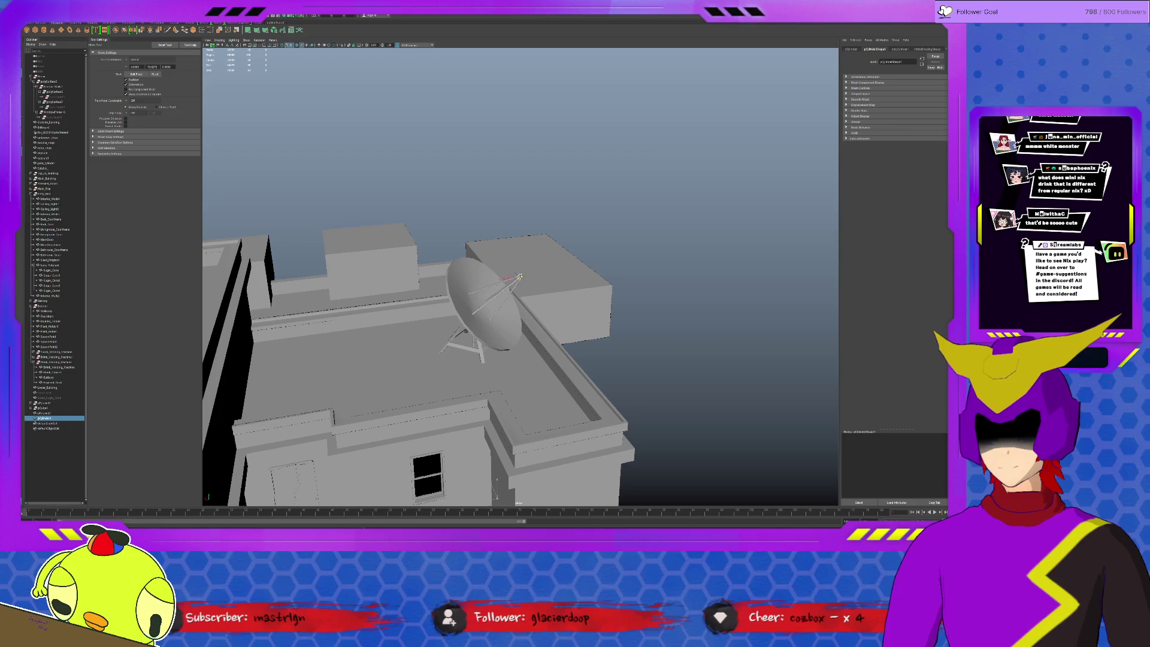
- Frame the new cylinder and rotate it so it tilts in line with the struts
key(f)
scroll(520, 275, down, 5)
alt+drag(520, 276, 530, 277)
key(e)
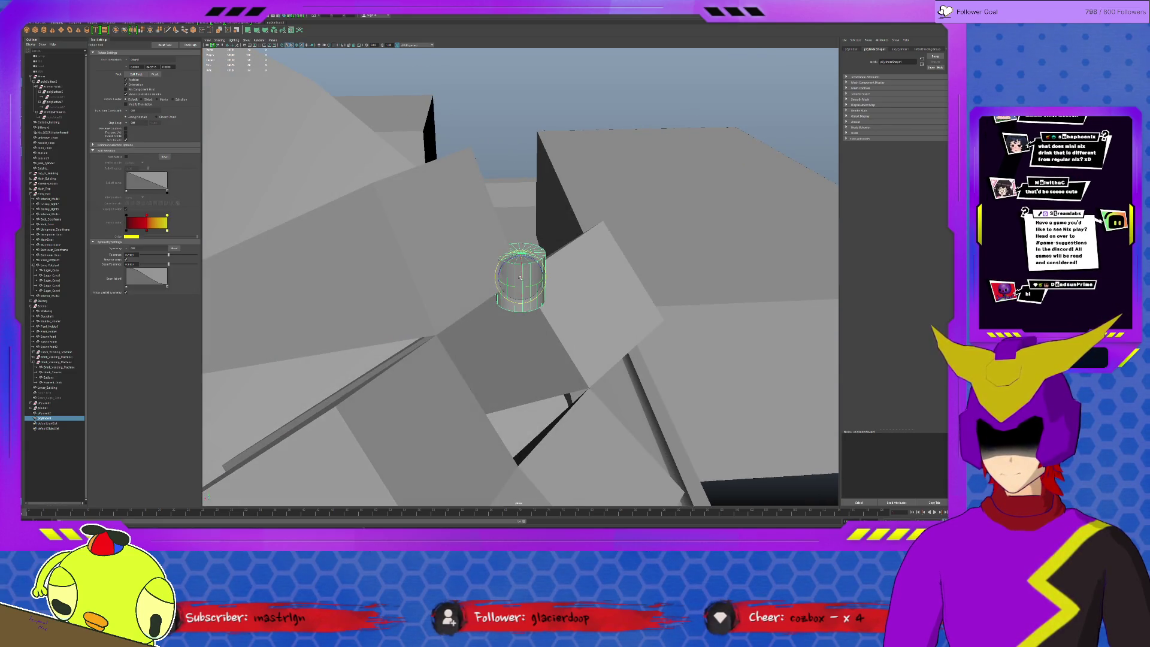
drag(523, 286, 513, 304)
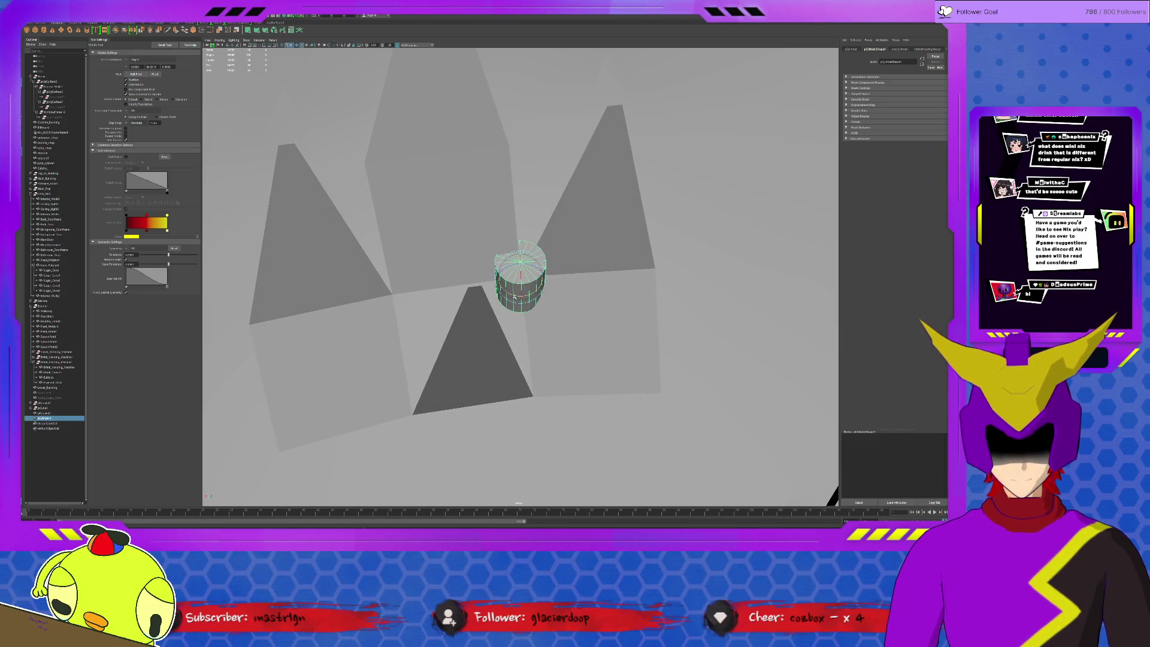
mouse_move(519, 292)
mouse_down()
mouse_move(521, 306)
mouse_move(530, 295)
mouse_up()
key(w)
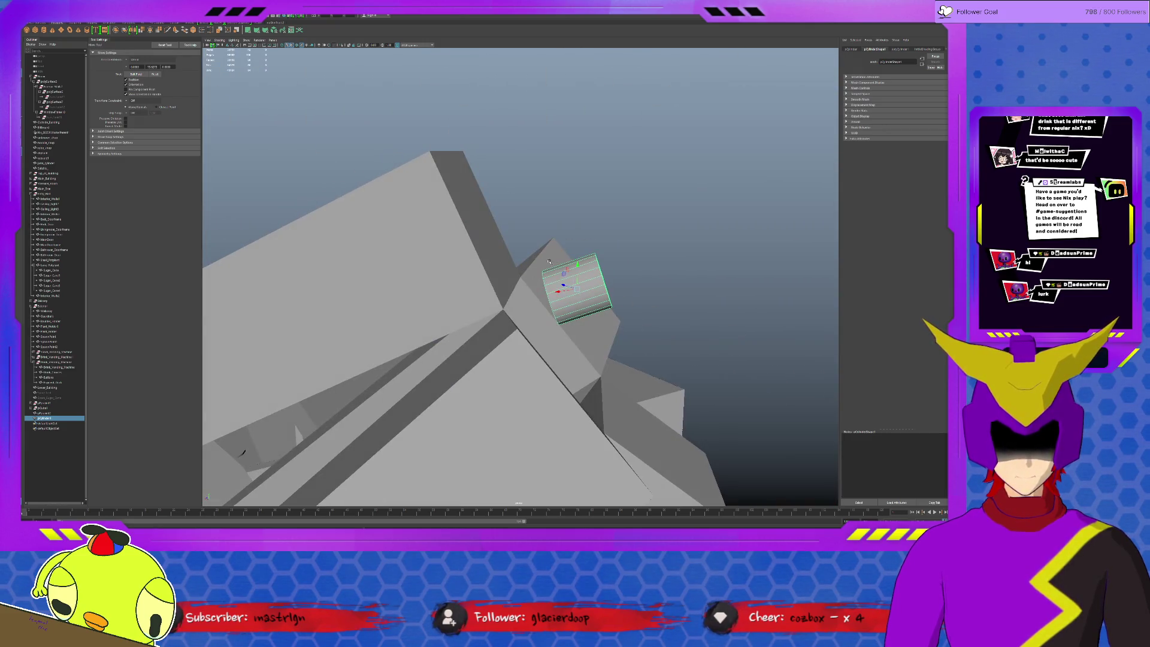
key(e)
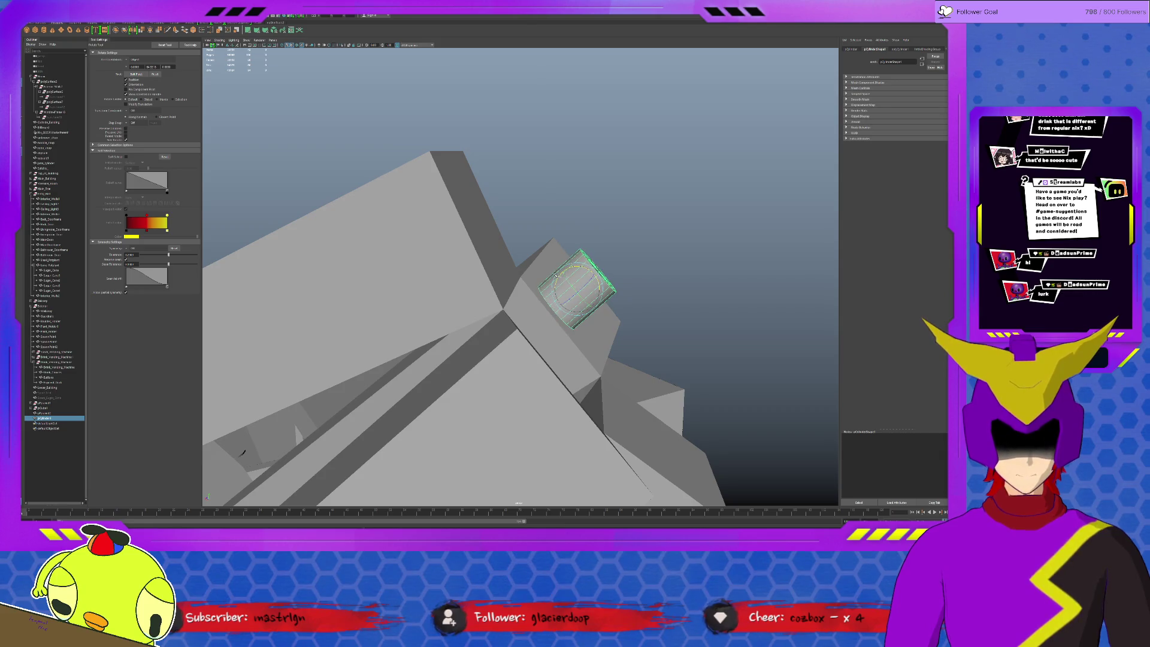
key(r)
scroll(698, 236, up, 4)
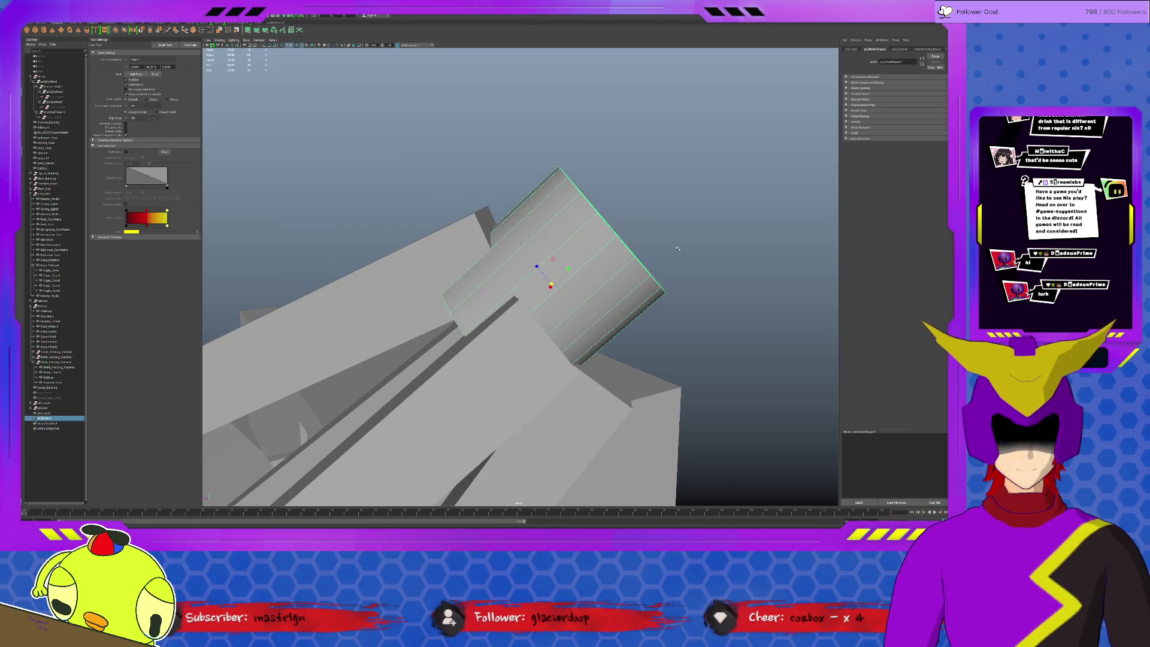